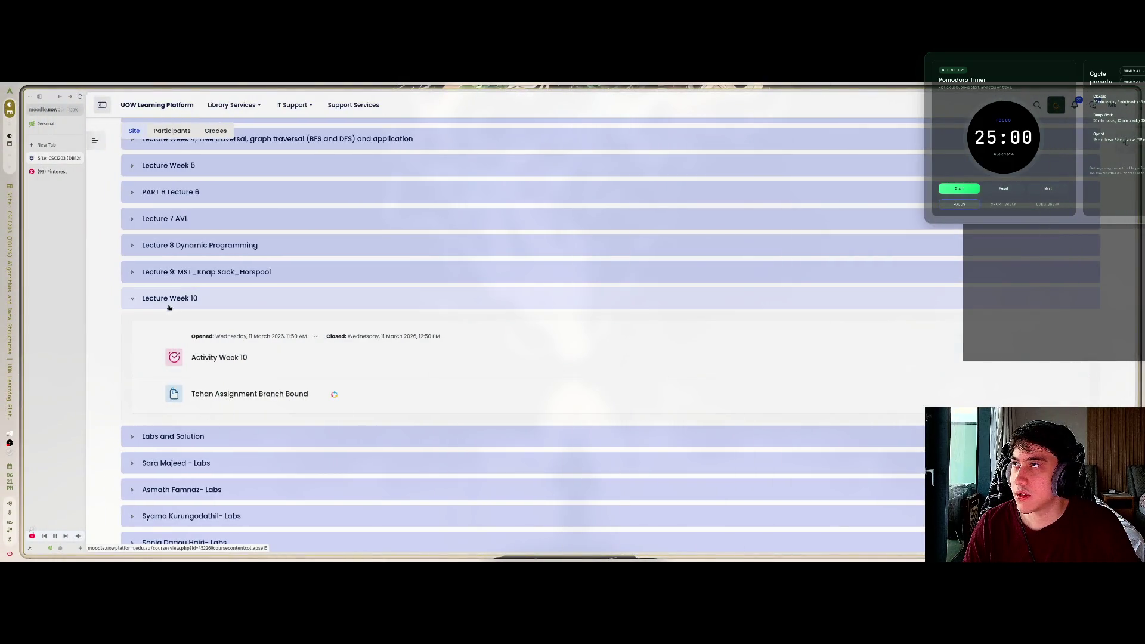
Switch to Obsidian, collapse CSIT127 and expand CSCI203 to show its lecture notes
scroll(113, 351, down, 2)
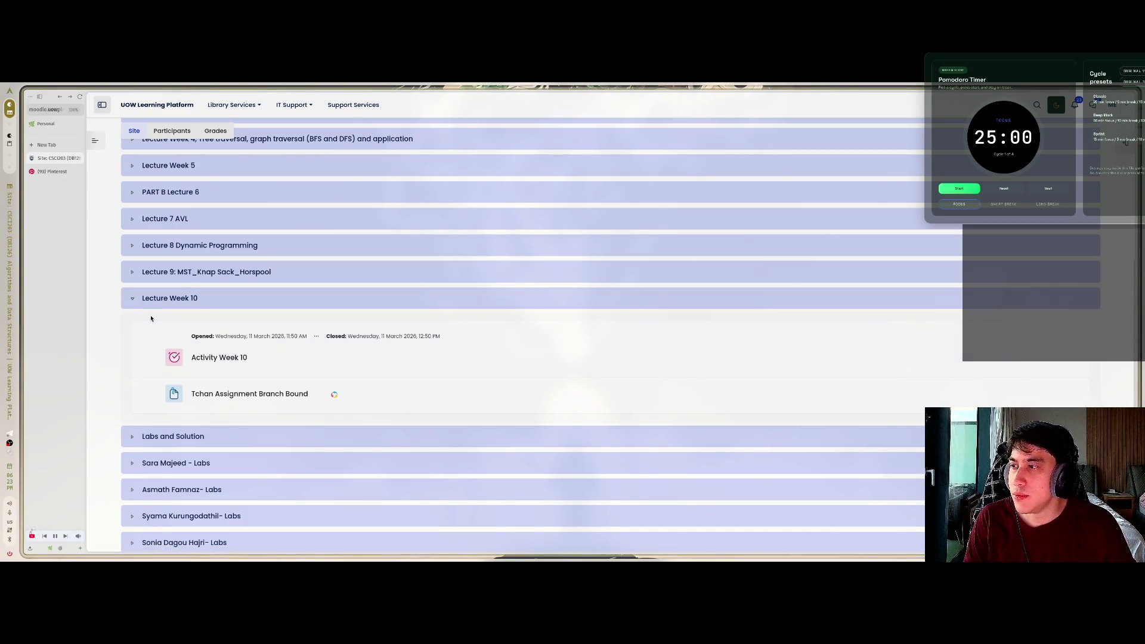
key(super+2)
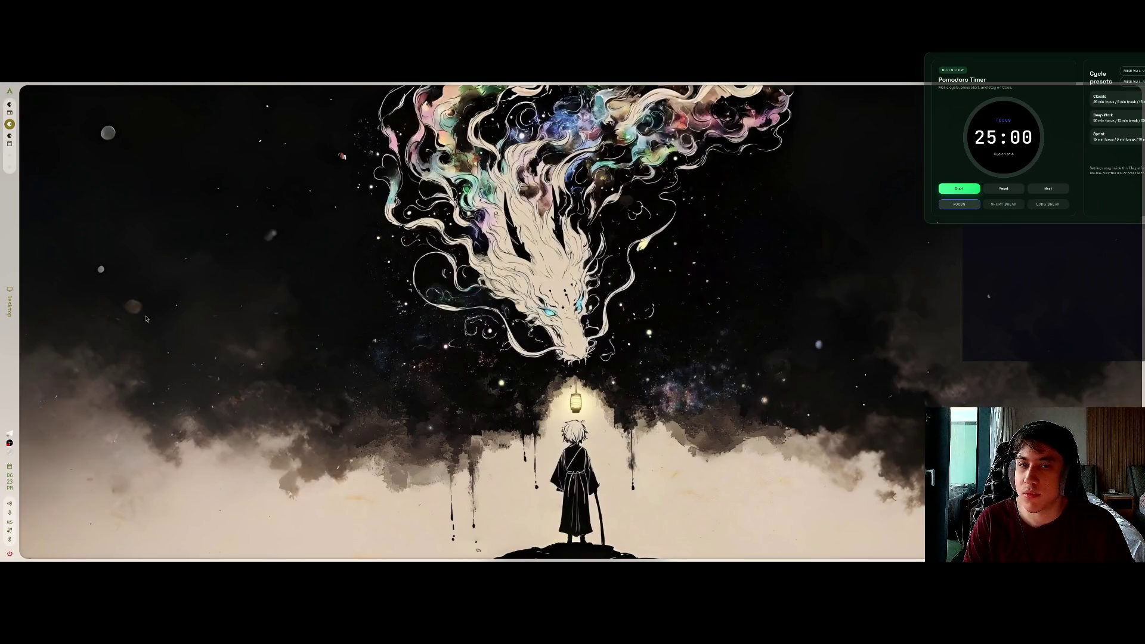
key(super+2)
click(123, 401)
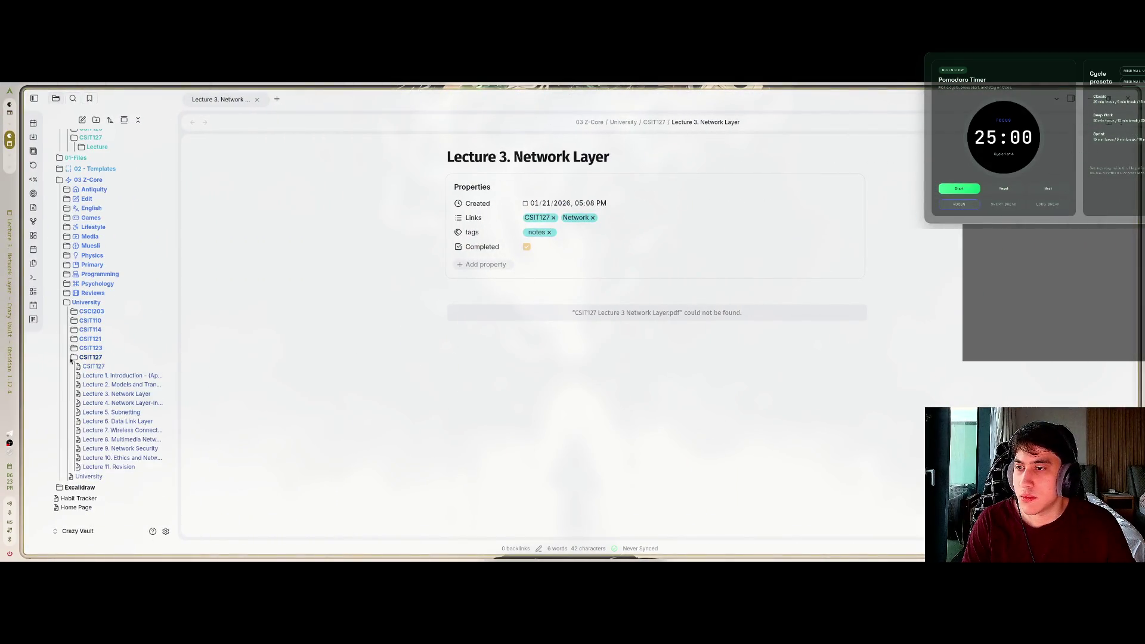
click(68, 357)
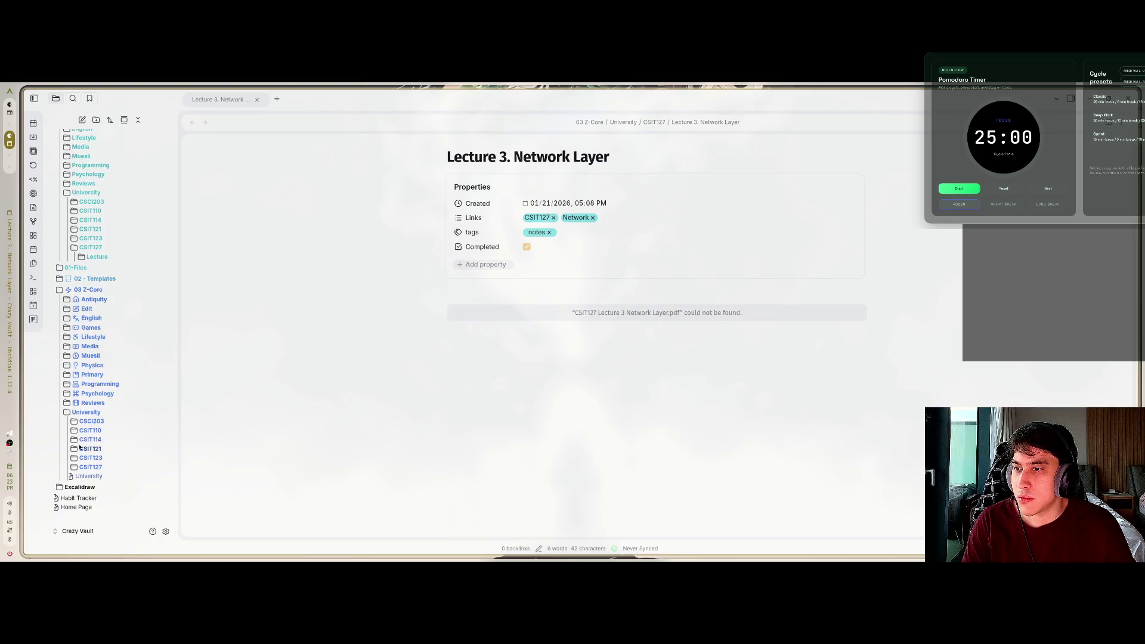
click(92, 421)
scroll(102, 439, down, 2)
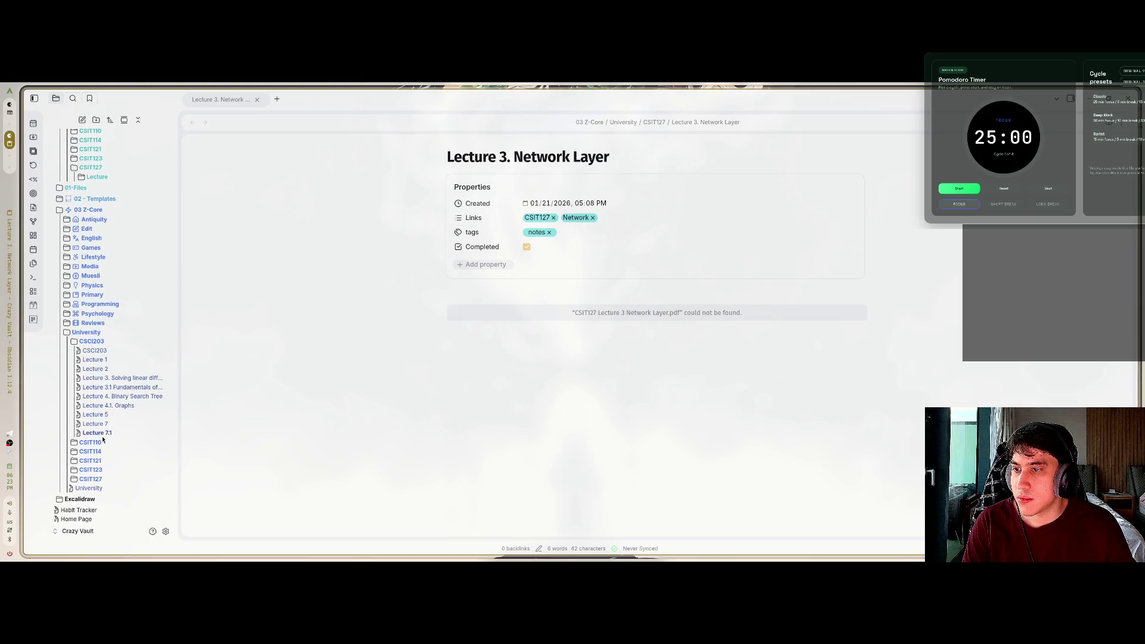
key(super+1)
Open the Floyd shortest path, Warshall transitive closure and Huffman coding files in new tabs
middle_click(220, 377)
middle_click(227, 411)
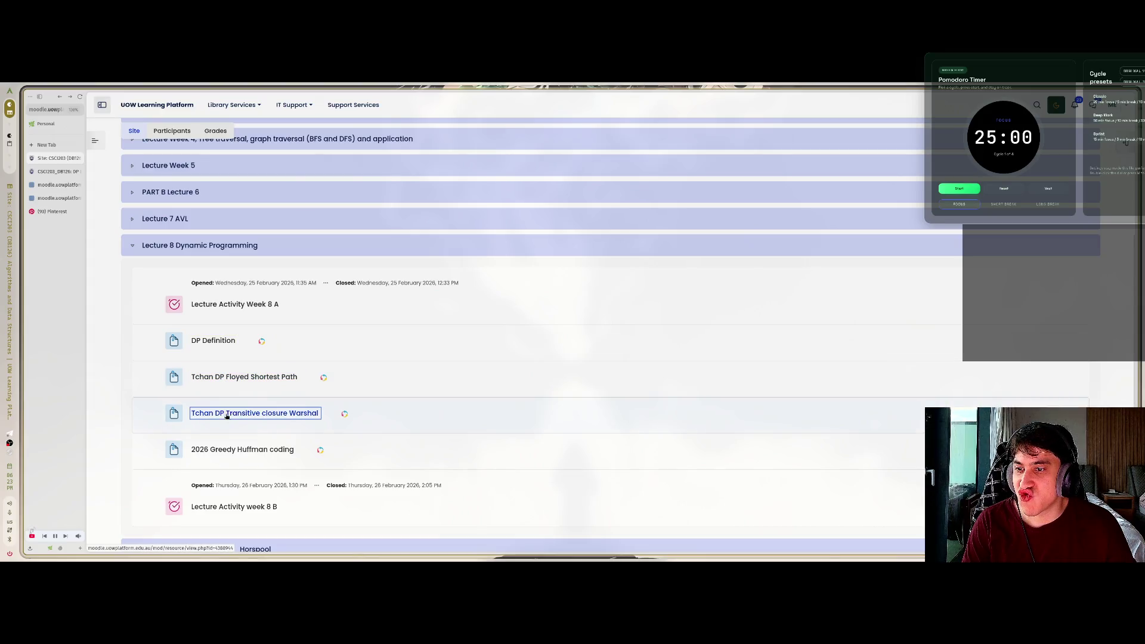
middle_click(235, 451)
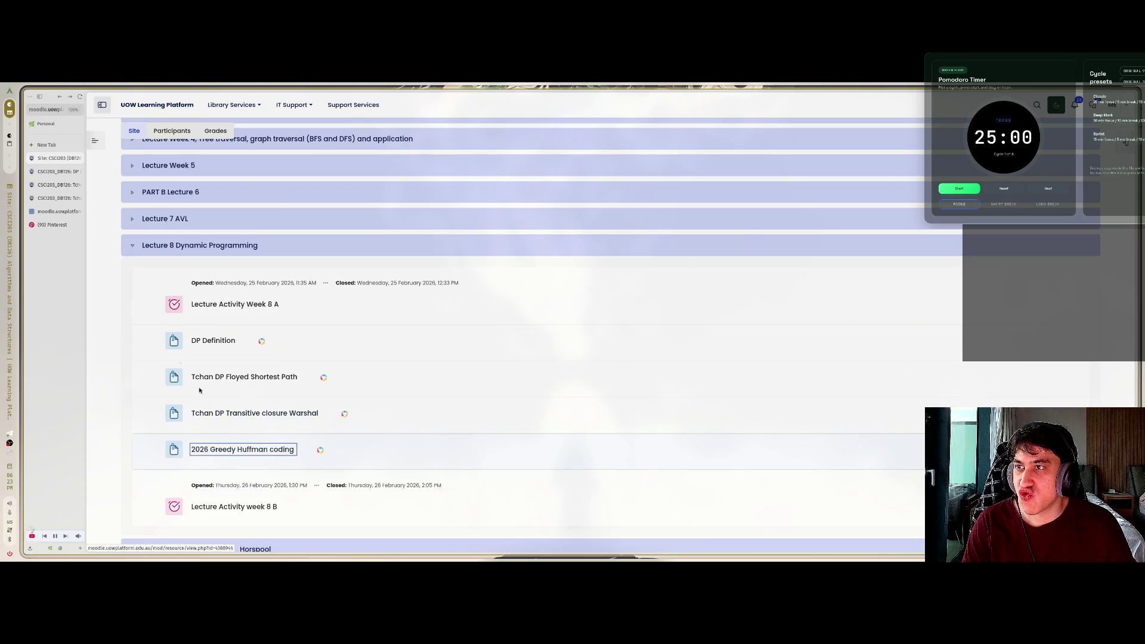
Download DP_Definition.pptx from the DP Definition page and reveal it in its folder
click(53, 173)
click(187, 192)
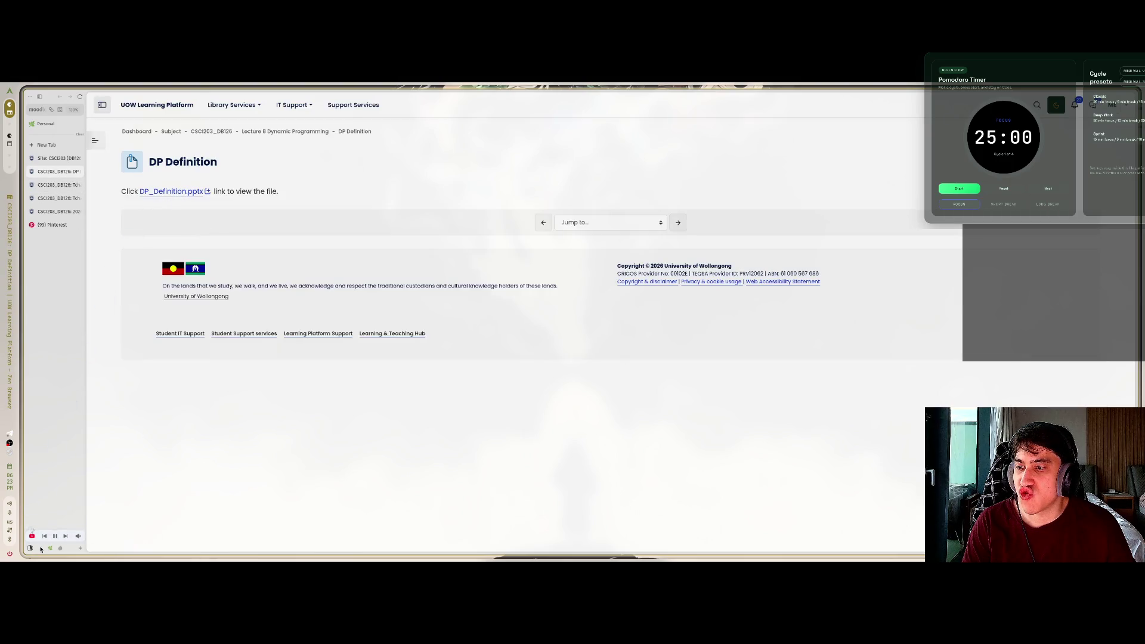
click(30, 549)
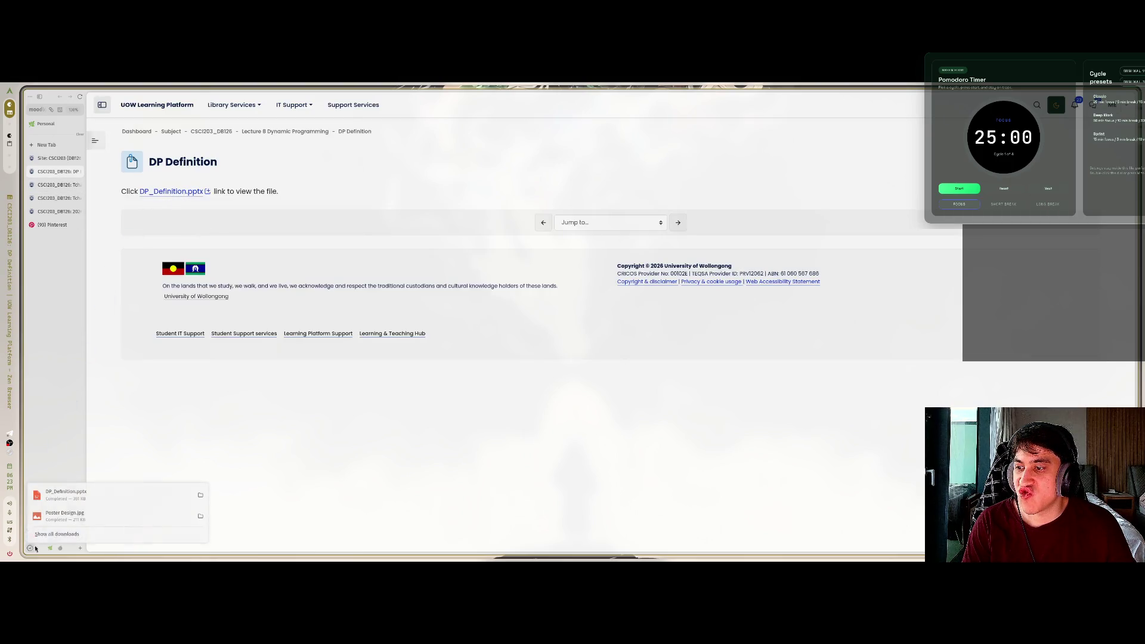
click(109, 499)
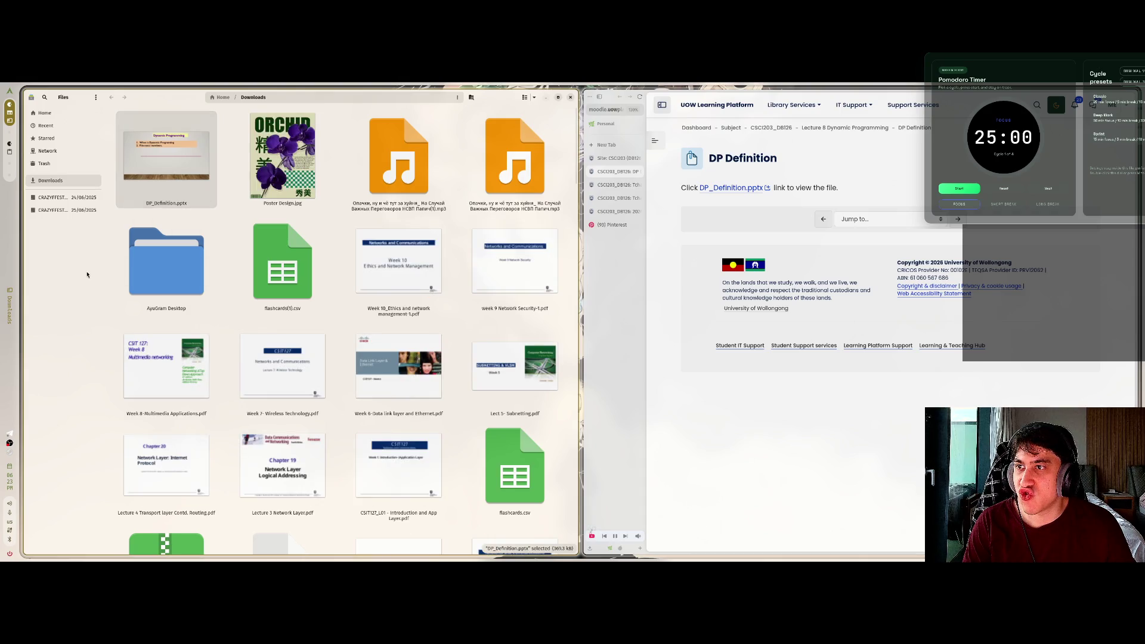
Close the Downloads folder and search 'powerp' in a new tab to reach PowerPoint for the Web
key(ctrl+w)
key(ctrl+t)
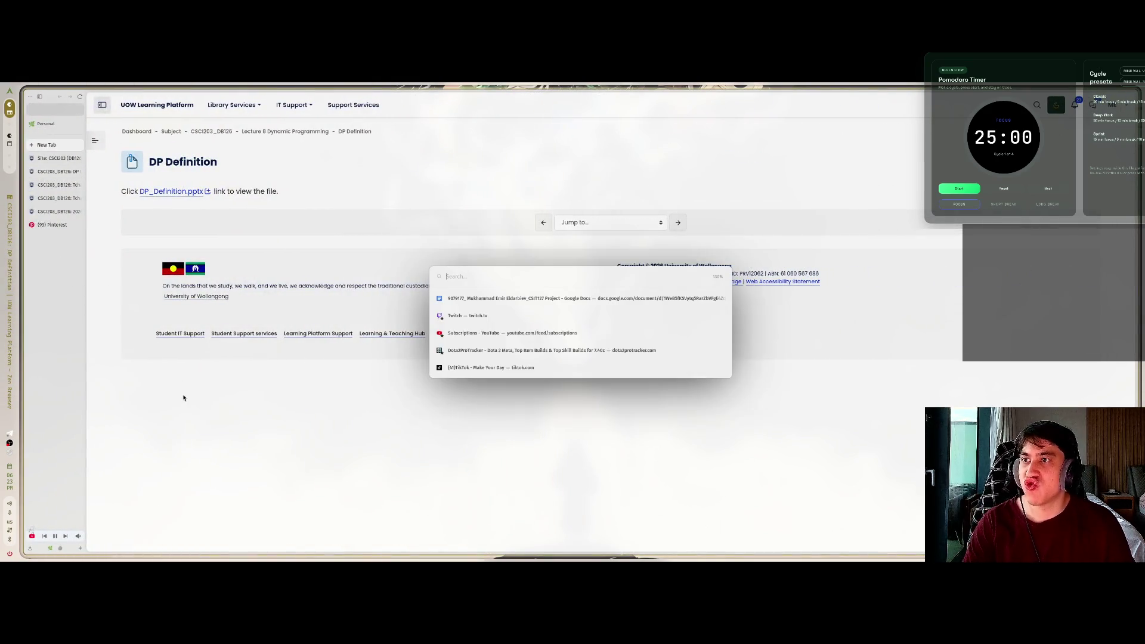
text(power)
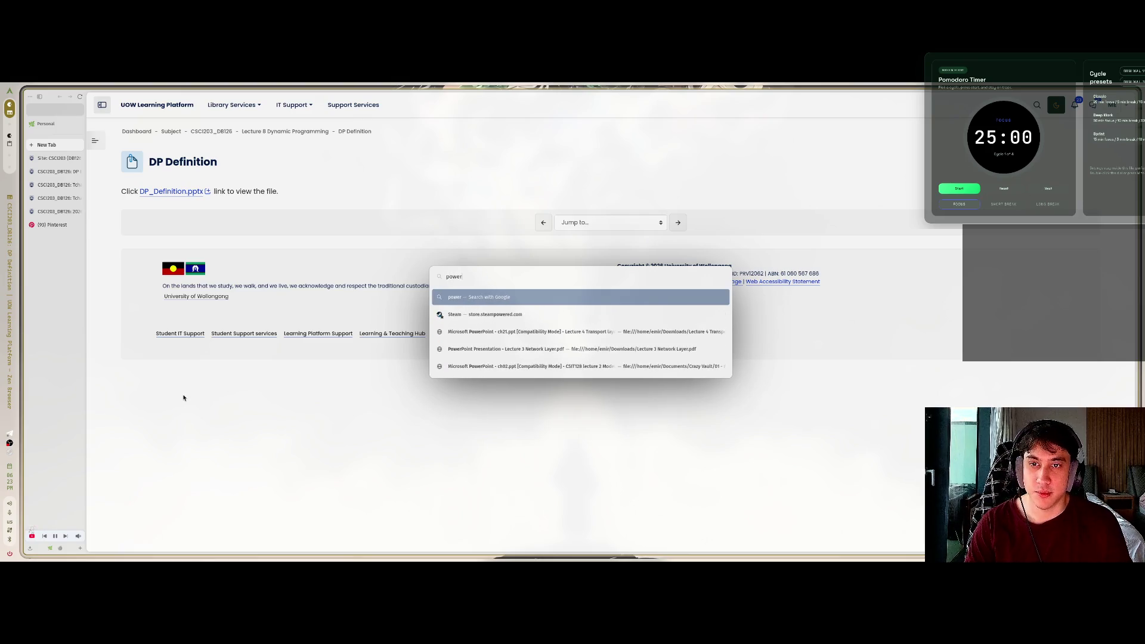
key(BackSpace)
text(powerp)
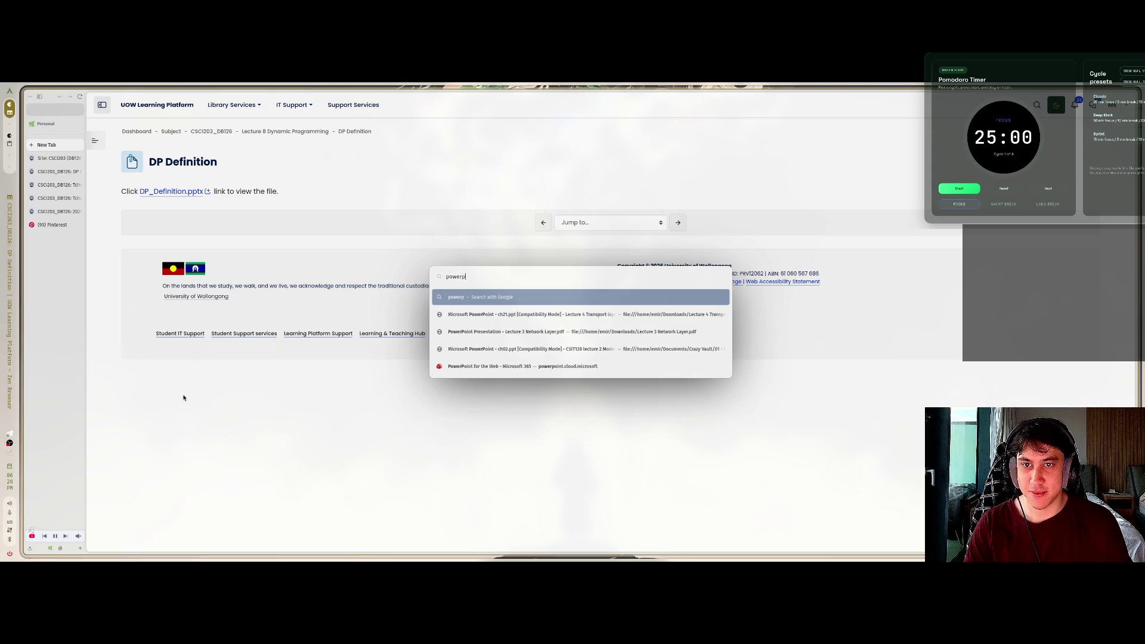
key(Down)
key(Down)
key(Down)
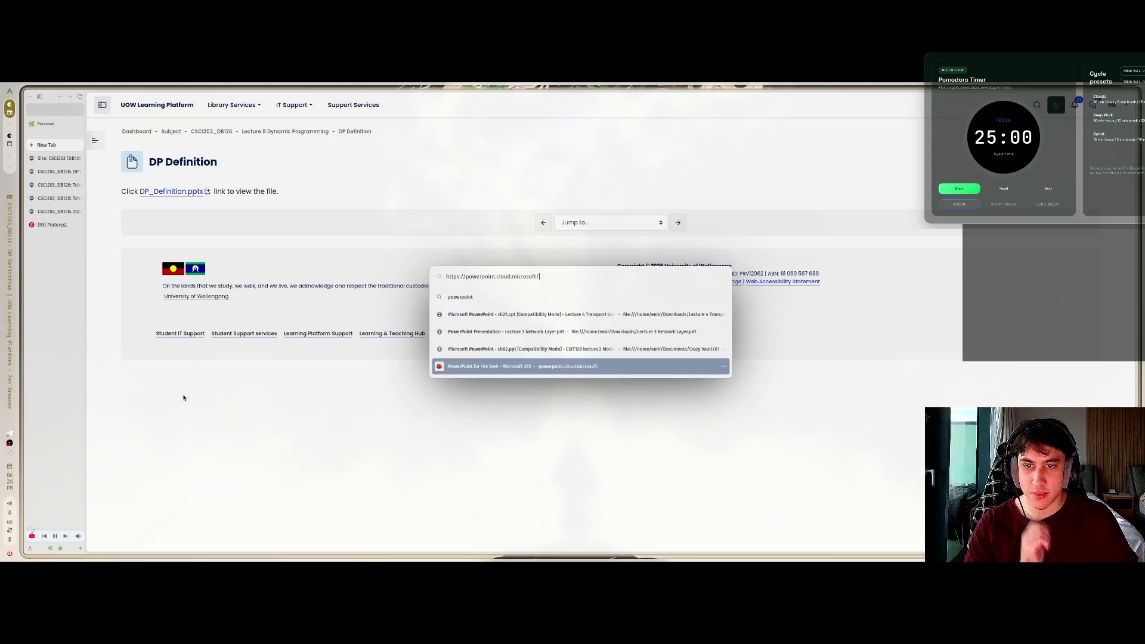
key(Return)
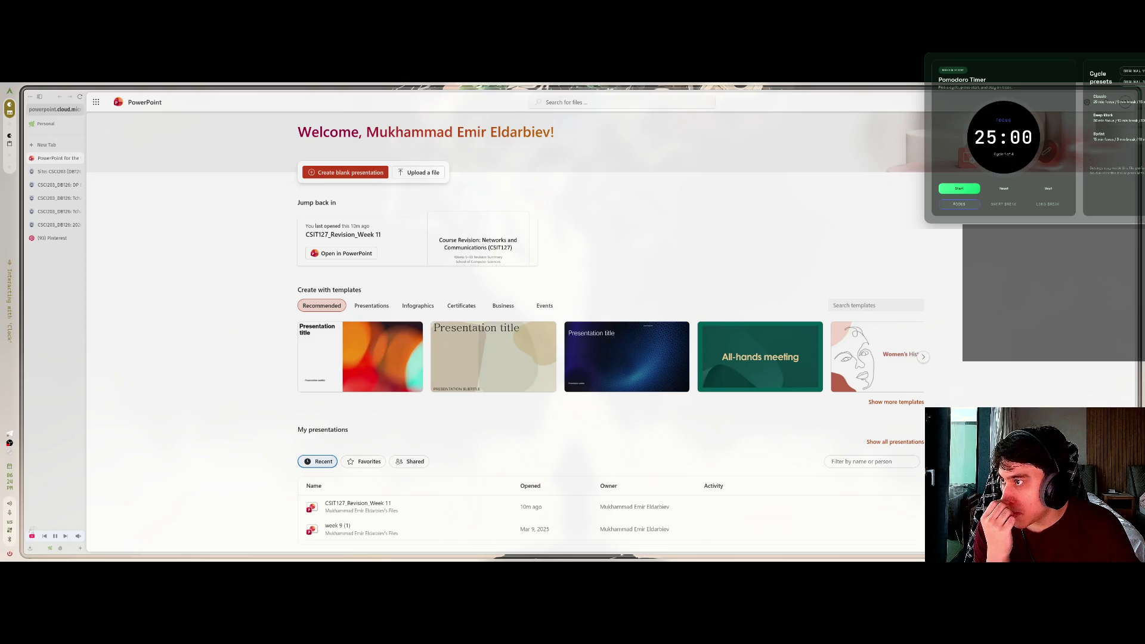
Upload DP_Definition.pptx to PowerPoint for the web, view slide 2, and tile Obsidian beside it
key(space)
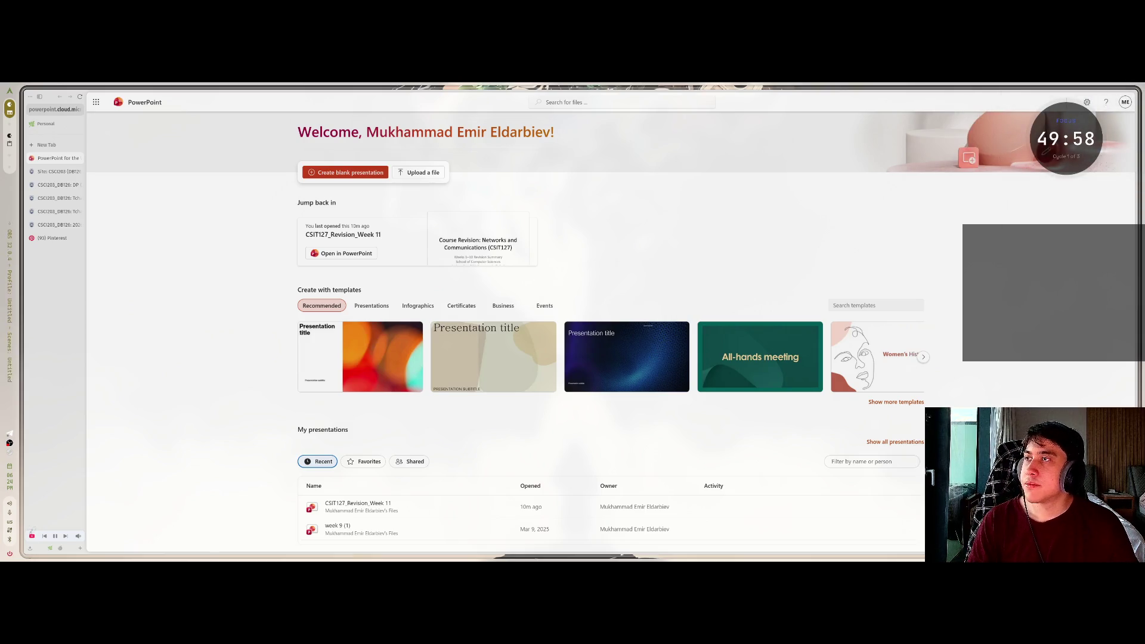
click(426, 174)
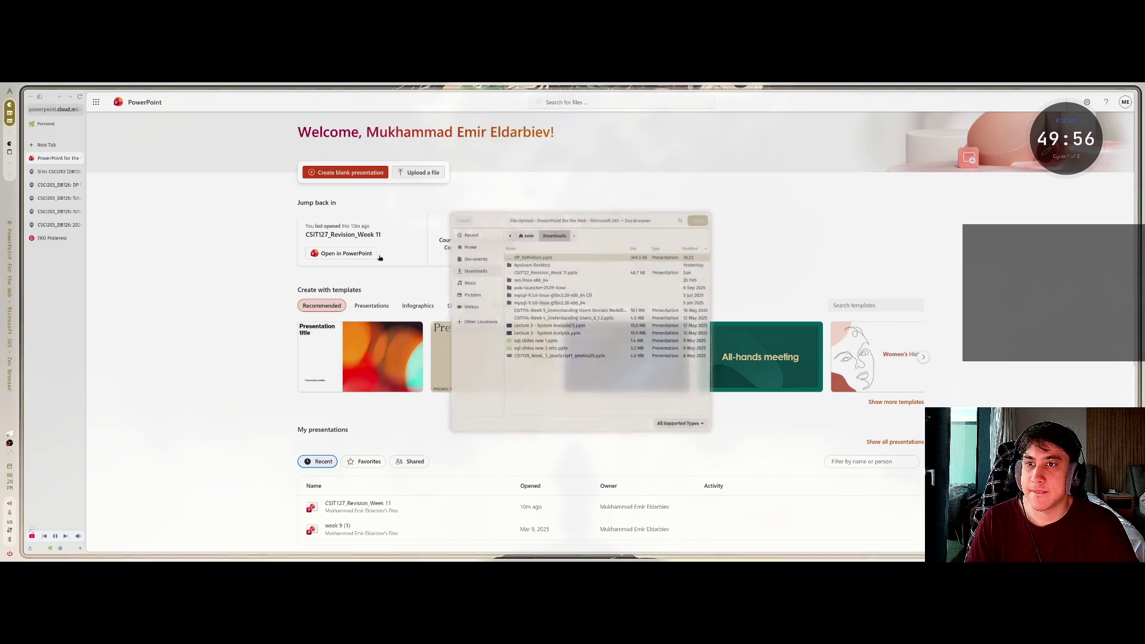
key(Escape)
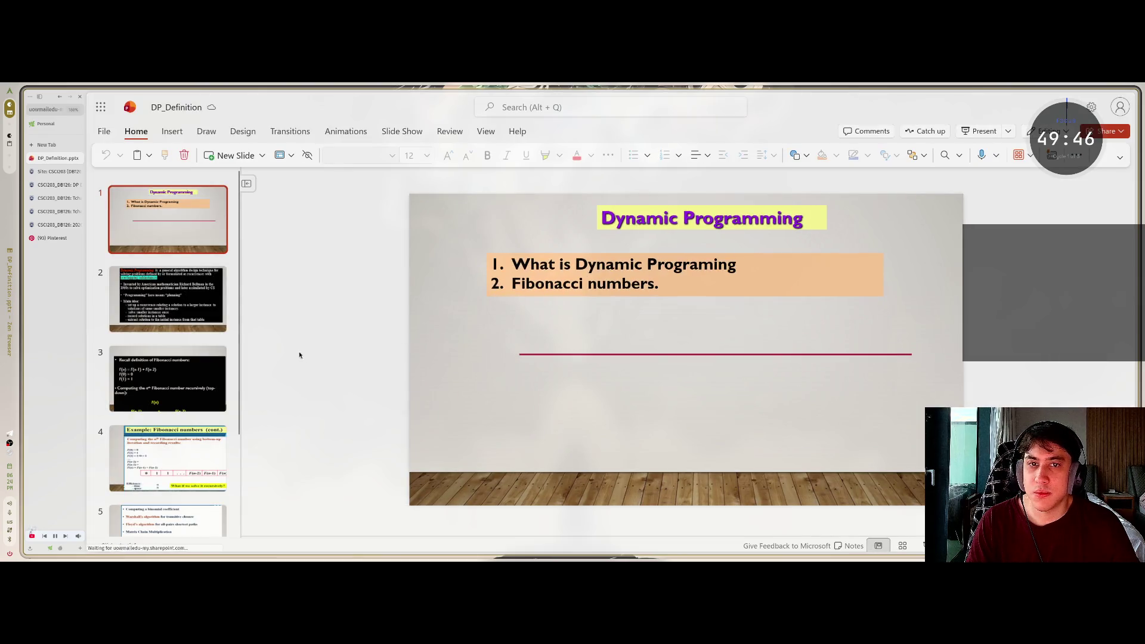
scroll(168, 304, down, 2)
scroll(169, 304, up, 3)
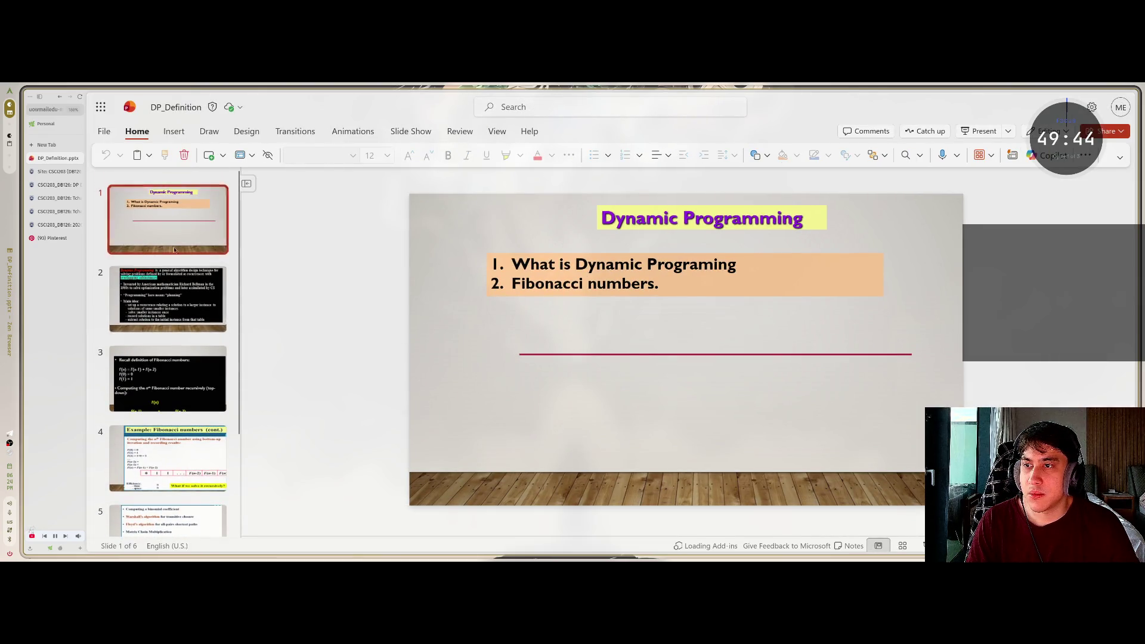
click(200, 276)
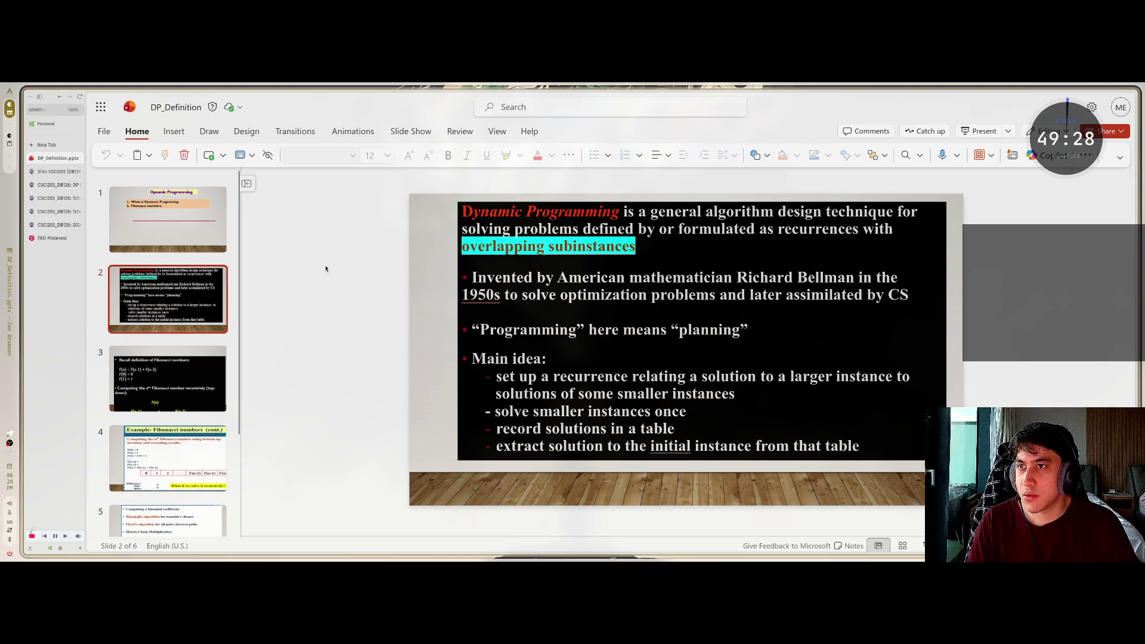
key(alt+Tab)
key(super+b)
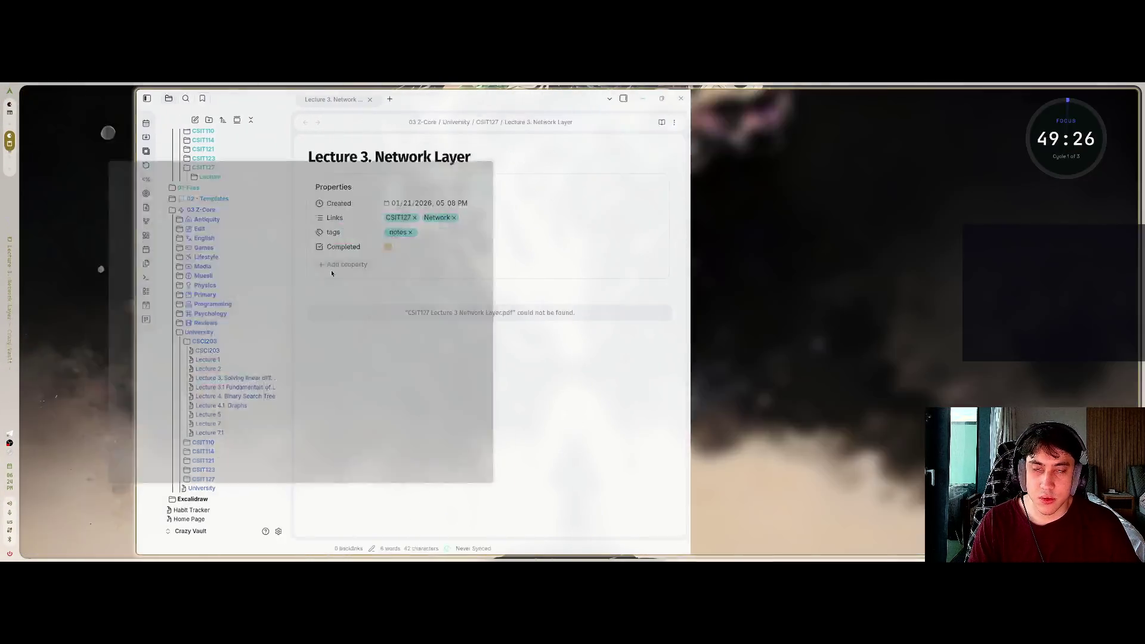
Swap the browser and Obsidian window sides and collapse the CSIT127 folder
key(Escape)
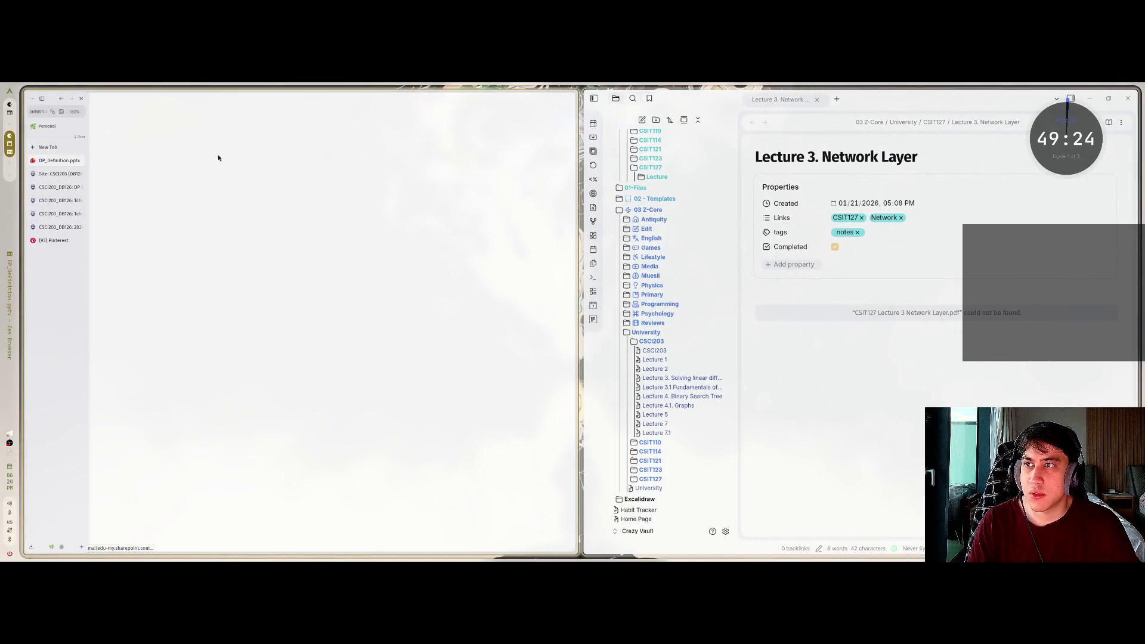
key(super+shift+Right)
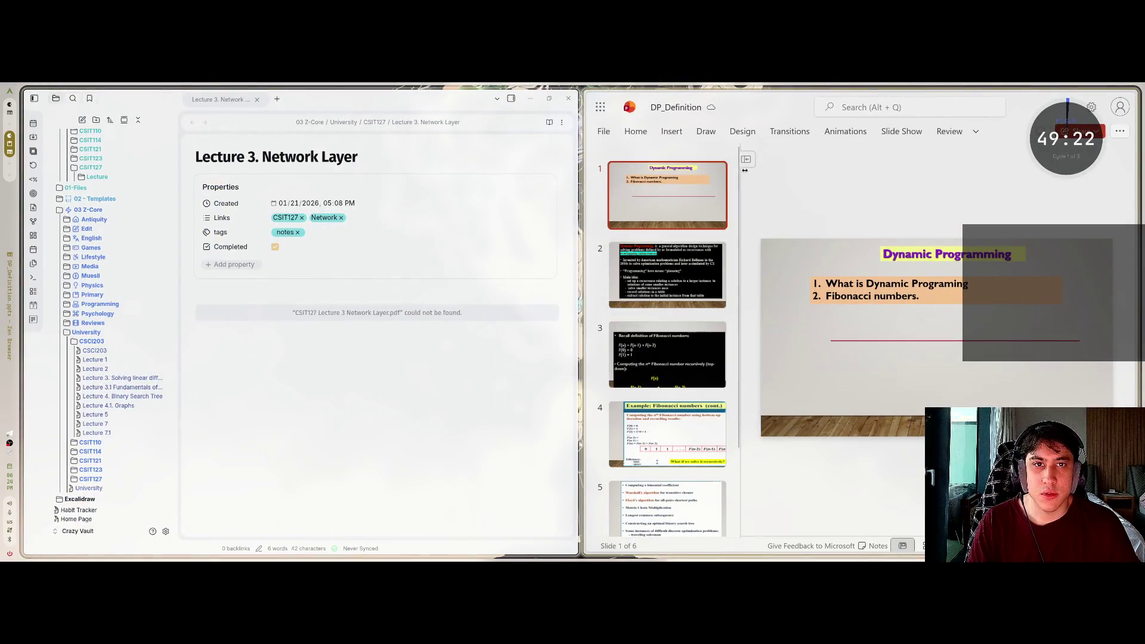
scroll(740, 174, down, 1)
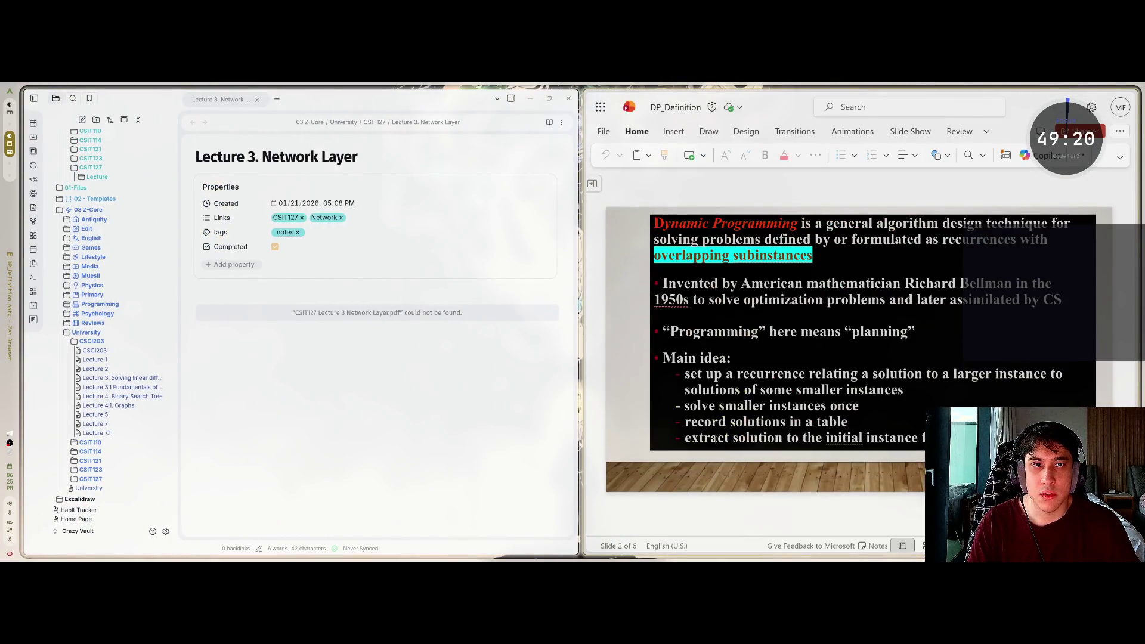
scroll(77, 441, down, 2)
click(92, 373)
scroll(99, 371, down, 2)
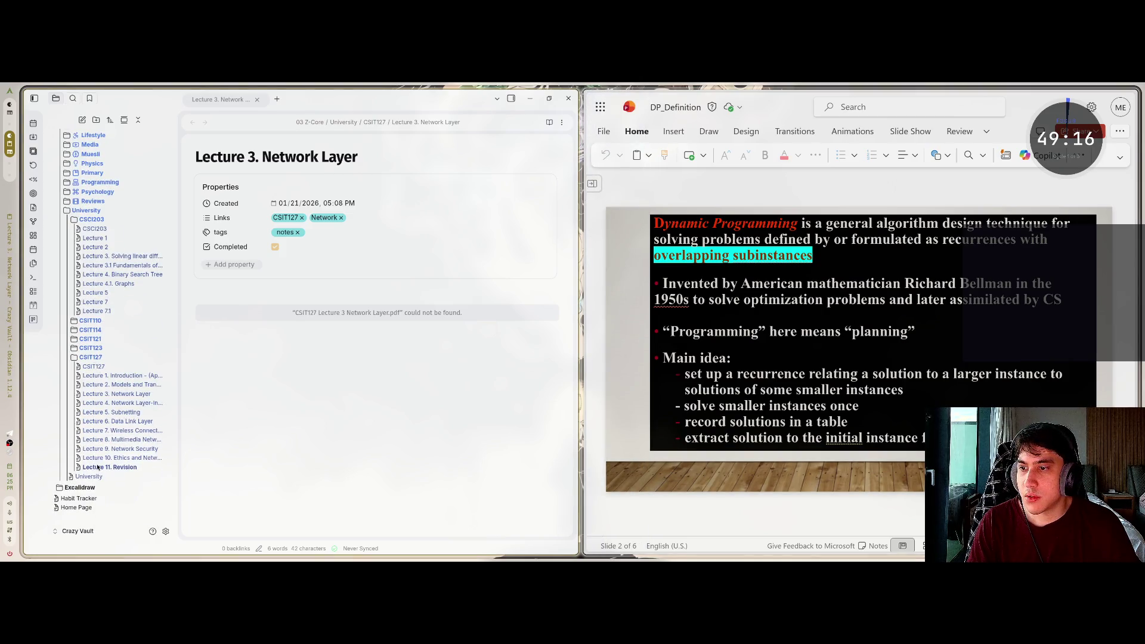
click(74, 358)
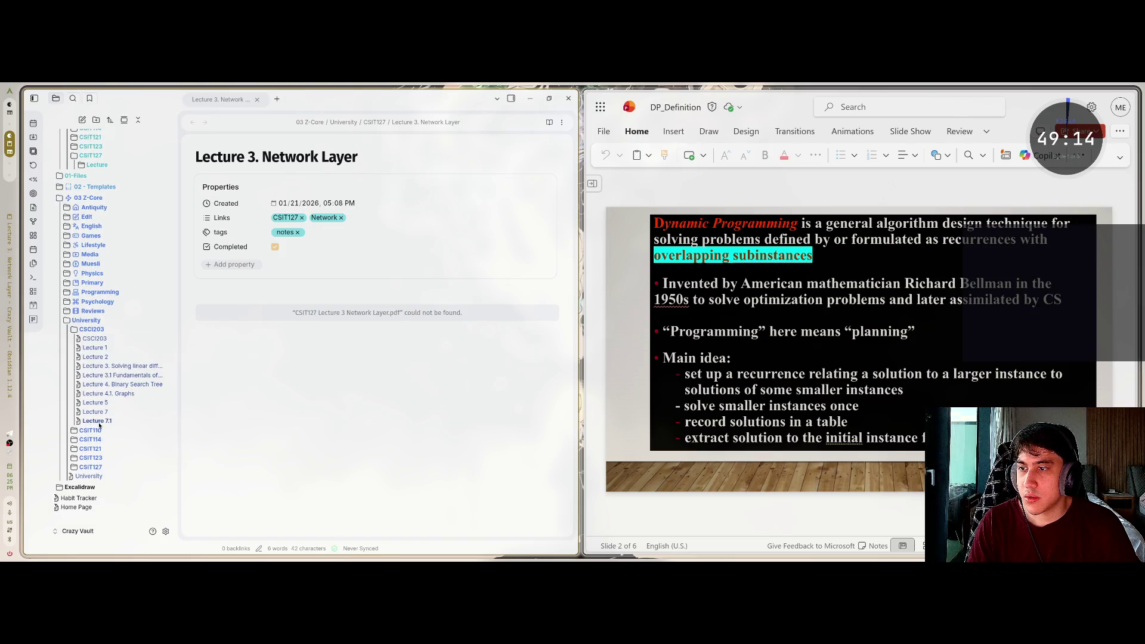
Duplicate the Lecture 7.1 note and name the copy Lecture 8
click(97, 421)
right_click(99, 421)
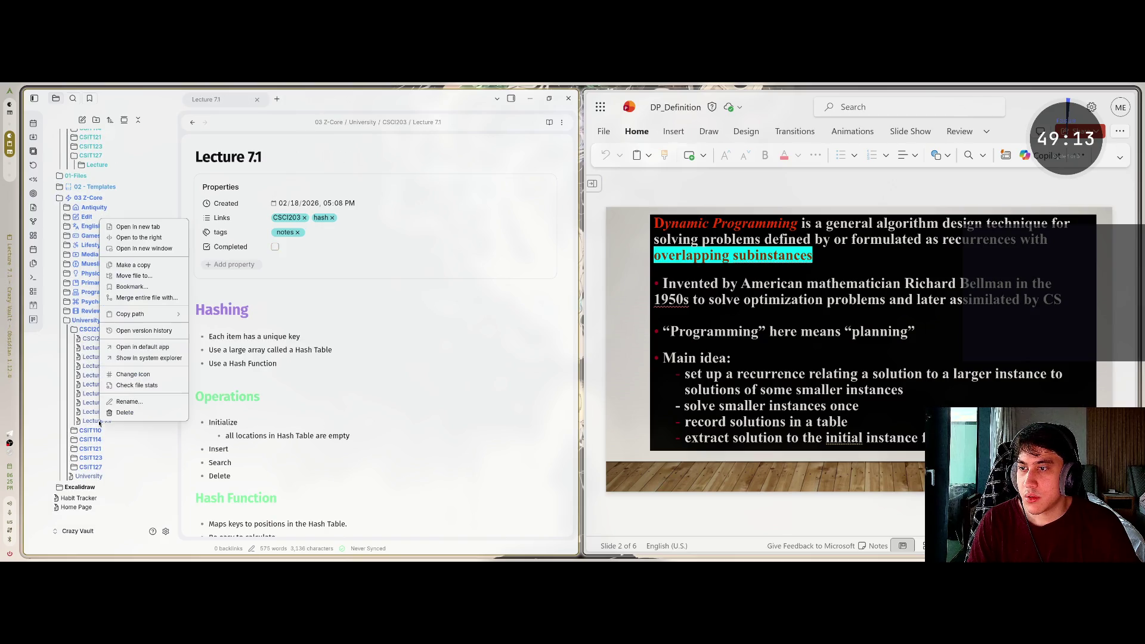
click(148, 268)
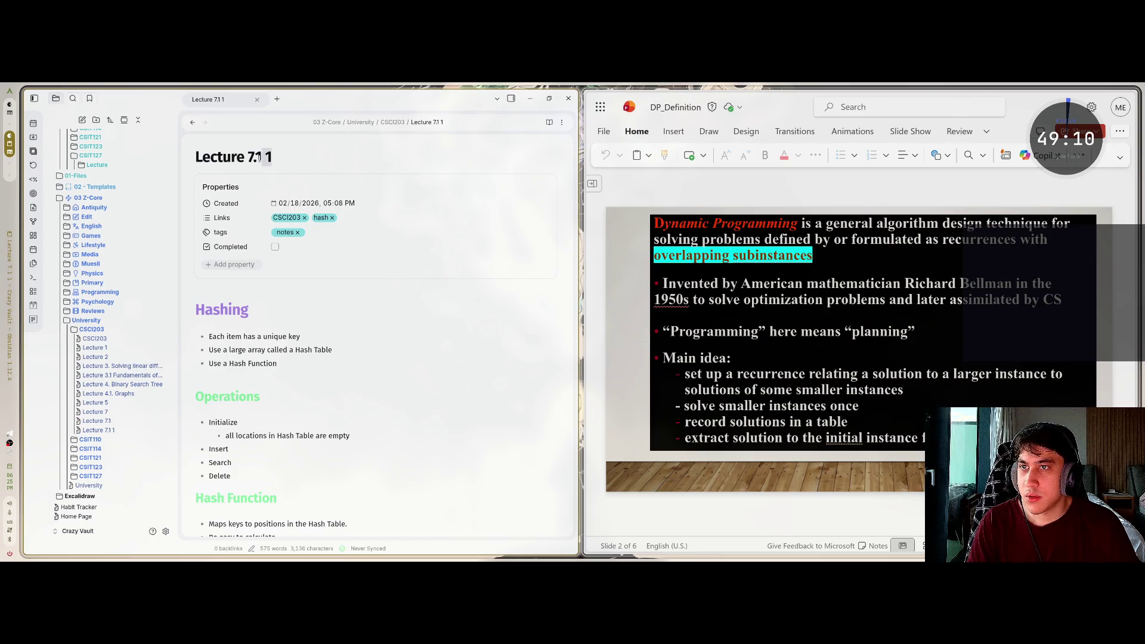
text(8)
scroll(283, 359, down, 5)
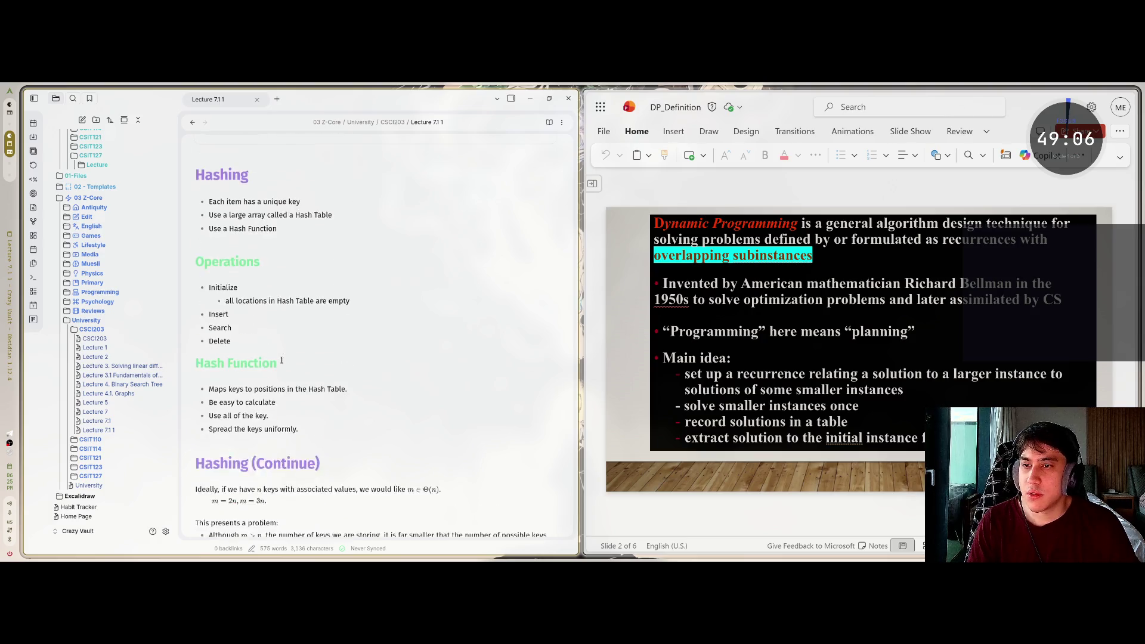
scroll(282, 359, up, 3)
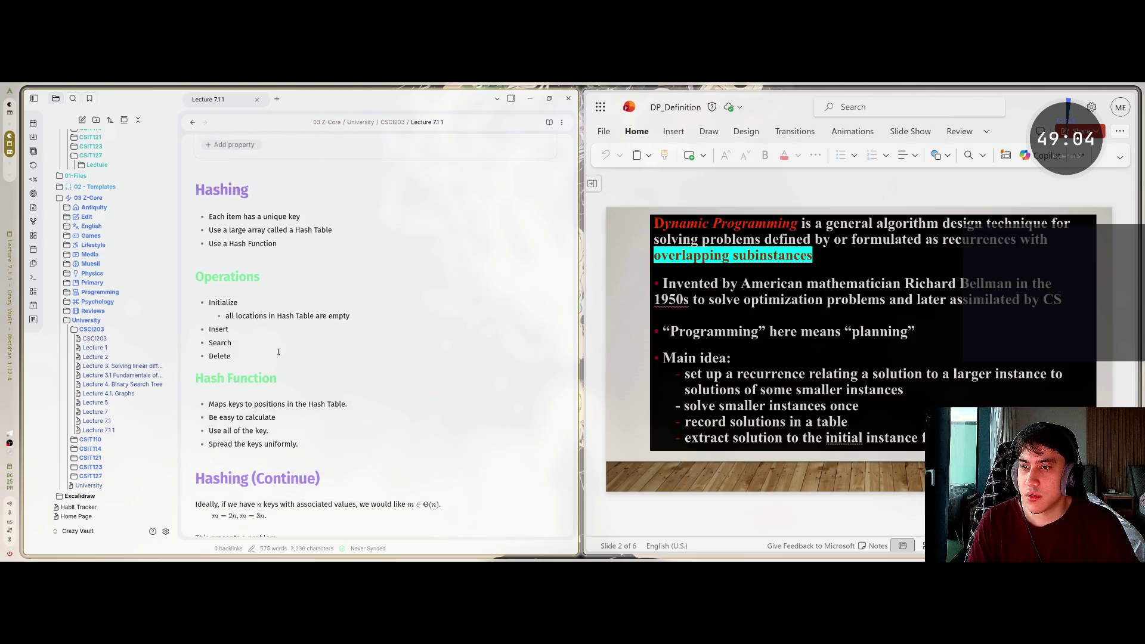
Replace the hash link with [[Dynamic Programming]] and open the newly created note
click(269, 229)
scroll(309, 336, up, 2)
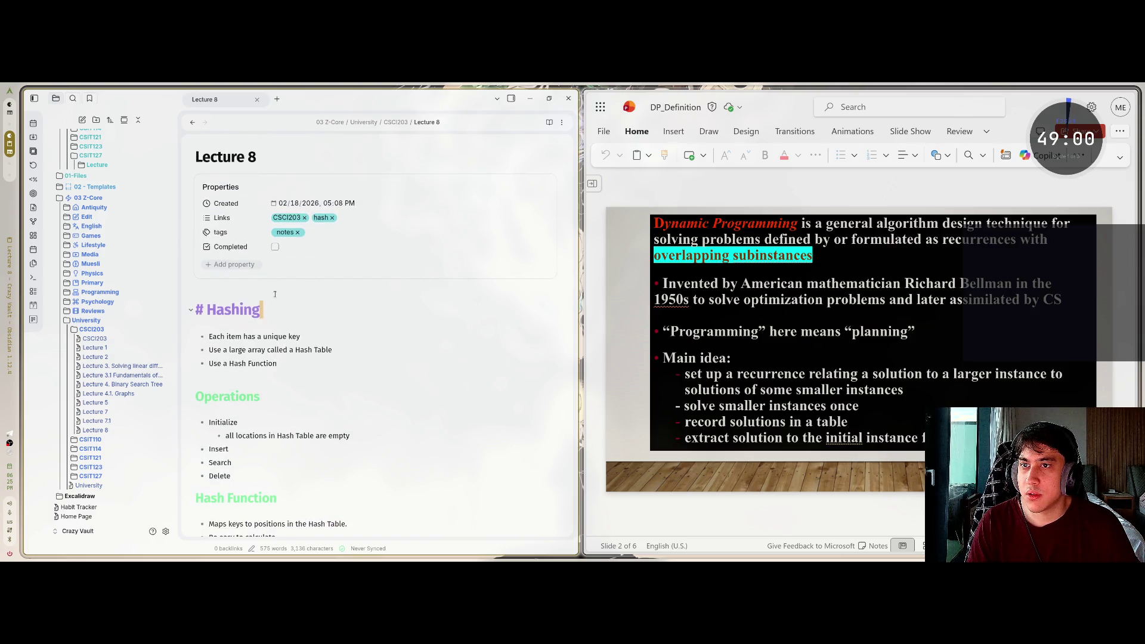
click(332, 217)
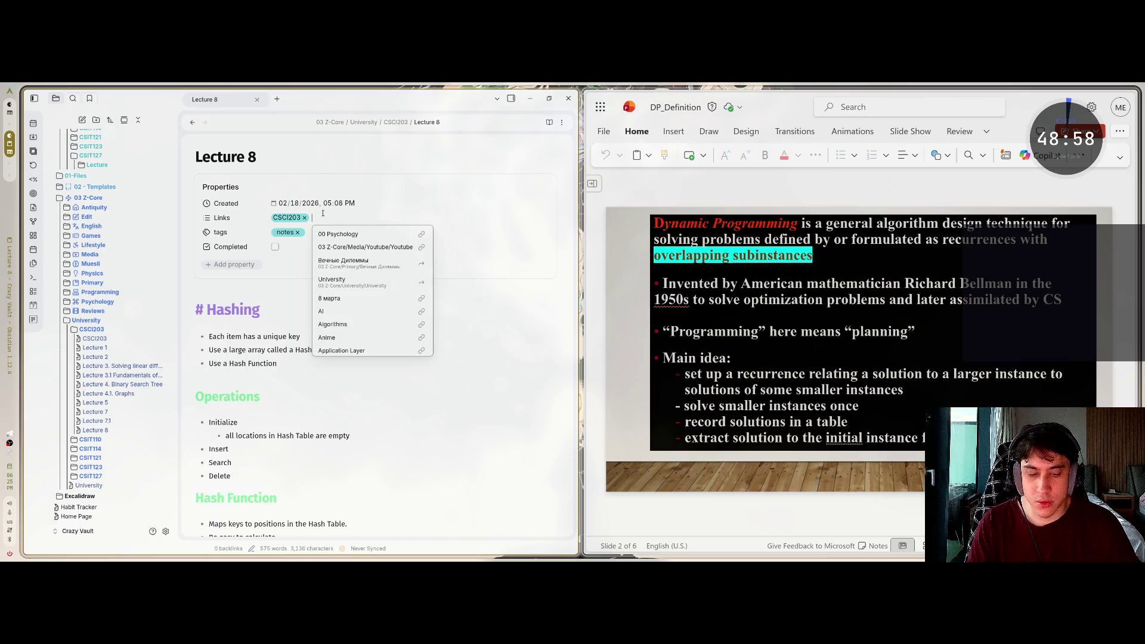
text([[Dynamic Programming)
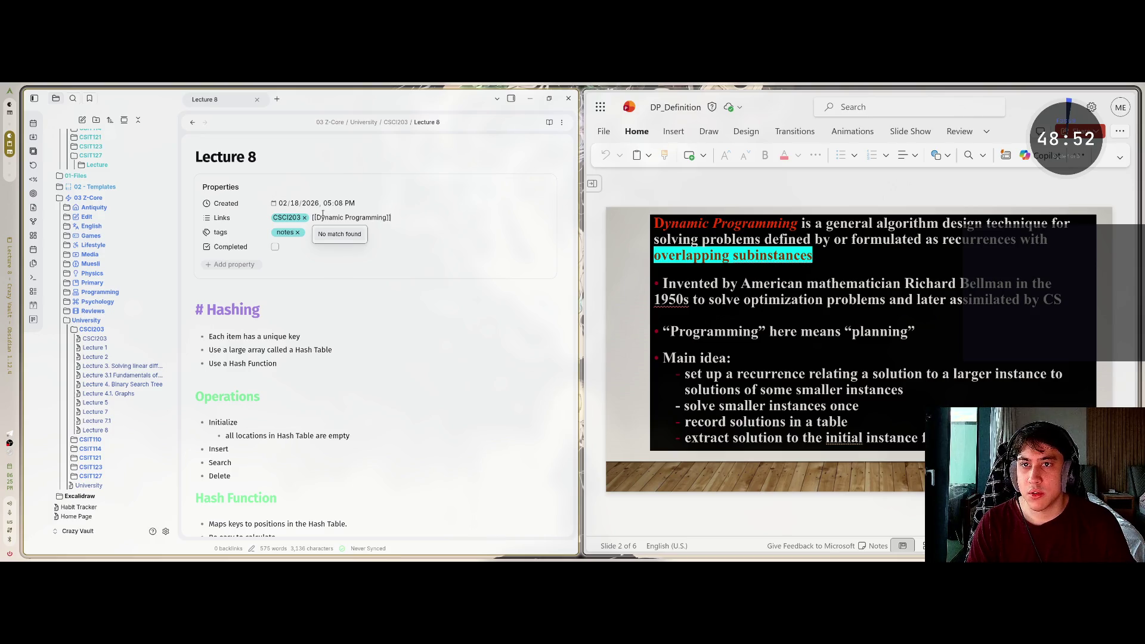
right_click(323, 216)
click(442, 247)
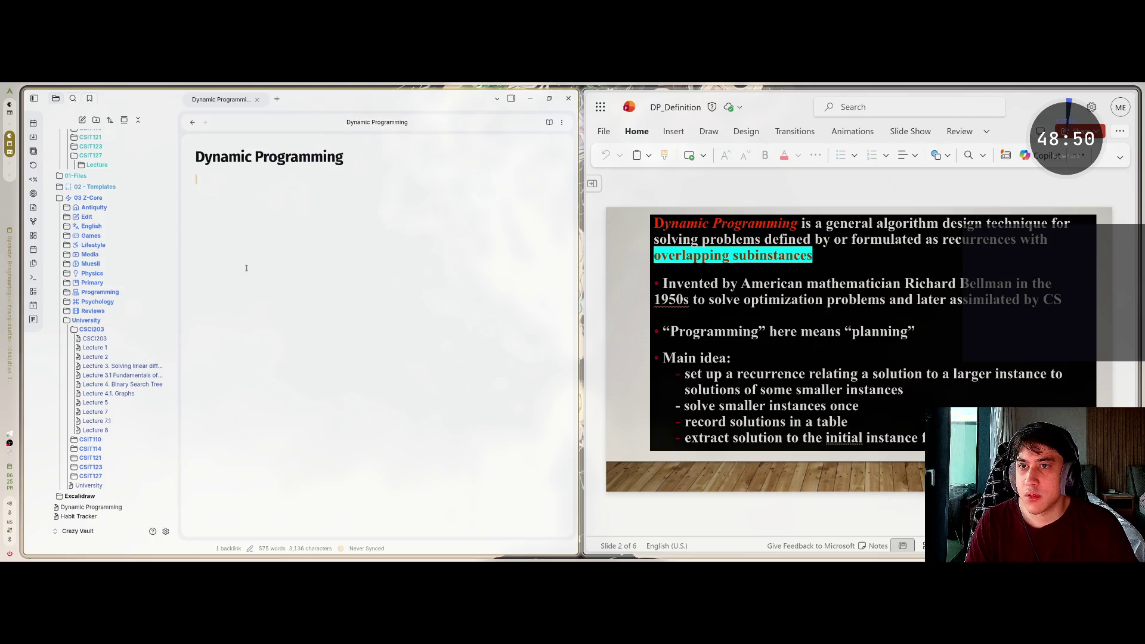
Back in Lecture 8, move the Dynamic Programming note into the University folder
key(ctrl+alt+Left)
mouse_move(72, 489)
mouse_down()
mouse_move(79, 339)
mouse_move(107, 281)
mouse_move(109, 294)
mouse_up()
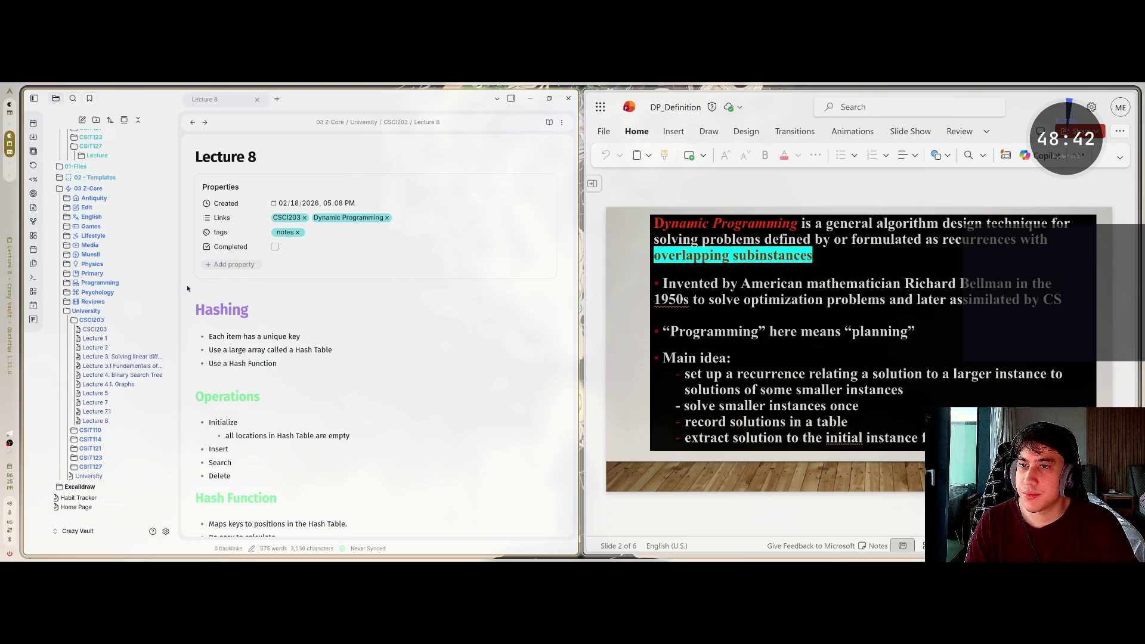
click(74, 321)
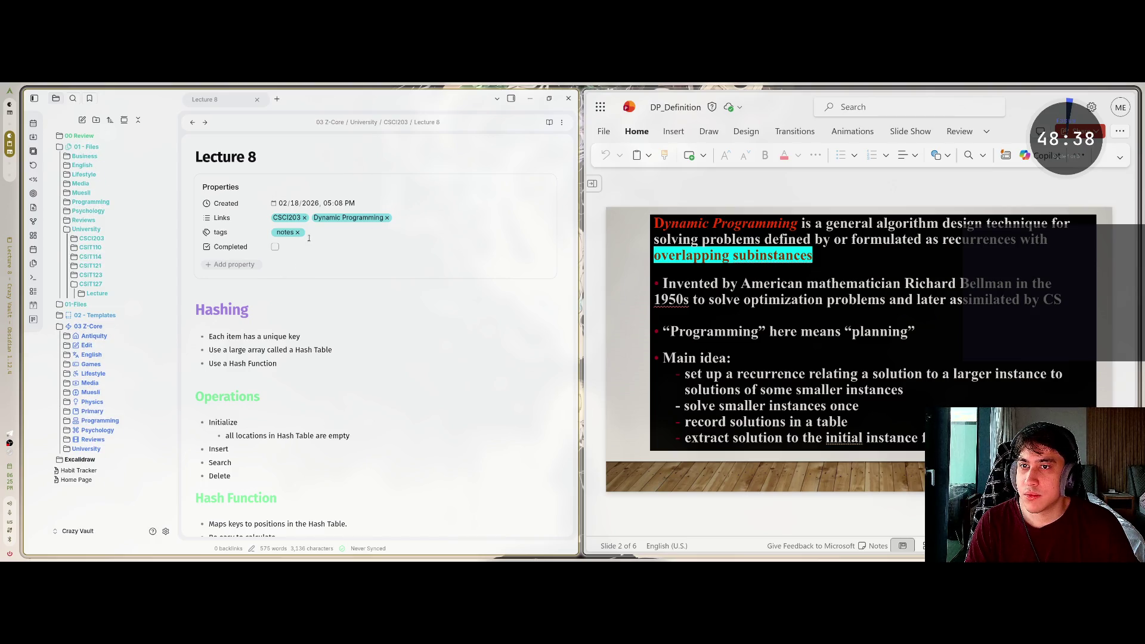
Delete all of the old Hashing content from the Lecture 8 body
click(253, 316)
key(ctrl+a)
key(Delete)
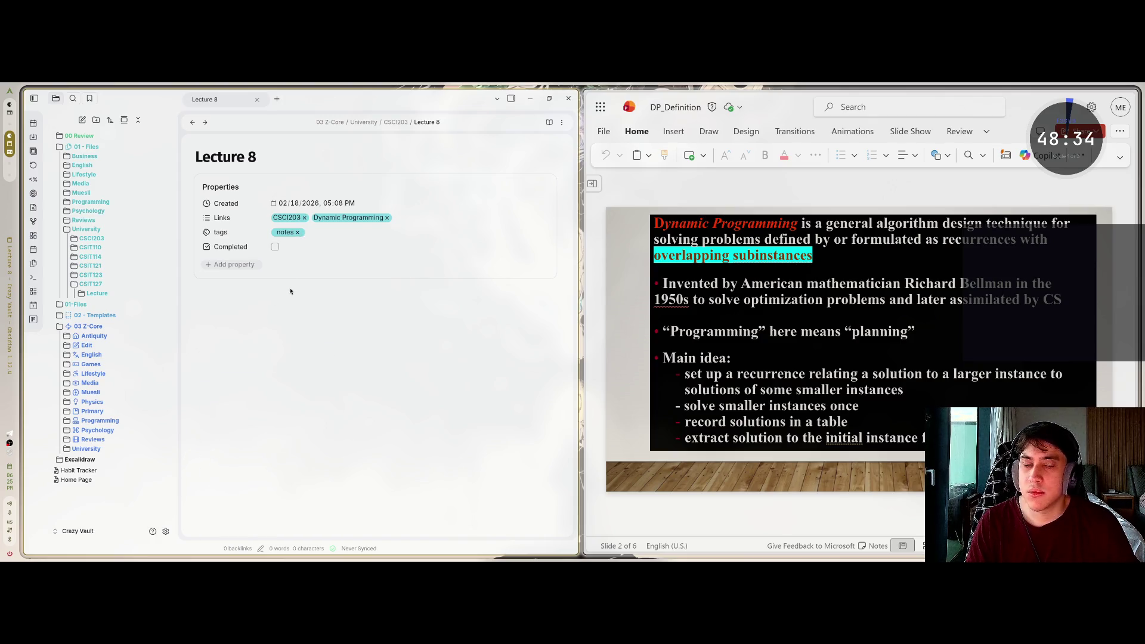
Hide the sidebar and add a '## Dynamic Programming' heading
click(34, 99)
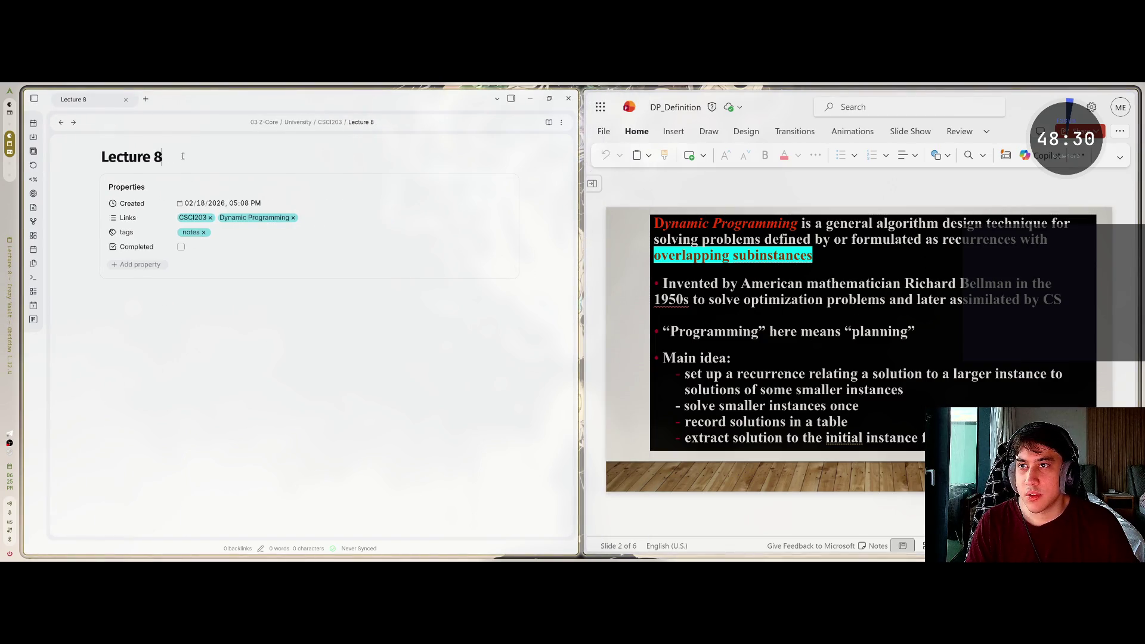
click(123, 298)
text(## Yna)
key(BackSpace)
text(Dyna)
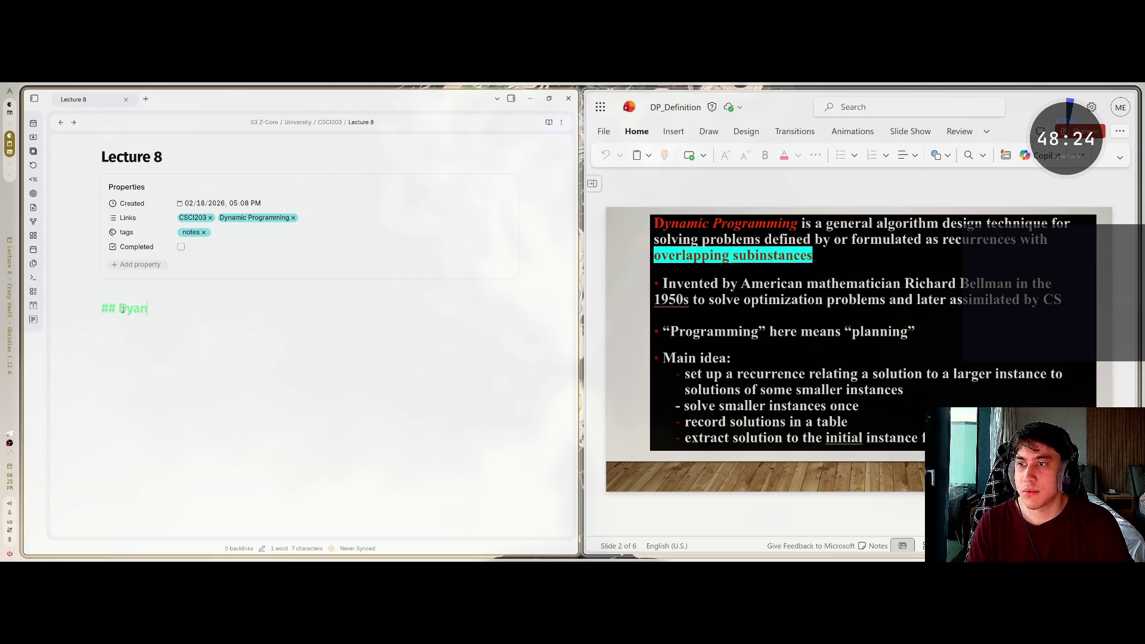
text(mic )
text(rogramming)
key(BackSpace)
key(Return)
Type the definition: a general algorithm design technique for recurrences with overlapping subinstances
text(is)
key(BackSpace)
text(gen)
text( al)
text(h)
key(BackSpace)
text(design th)
key(BackSpace)
text(echnique for solving pro)
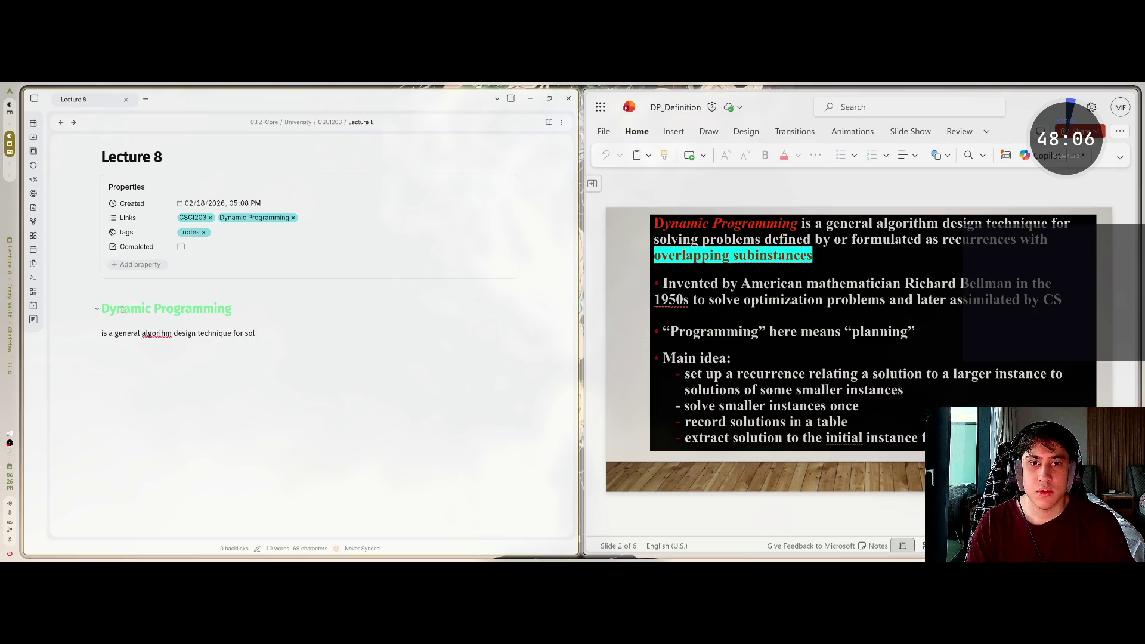
text(blems defined by or formulated as recurrences with overla)
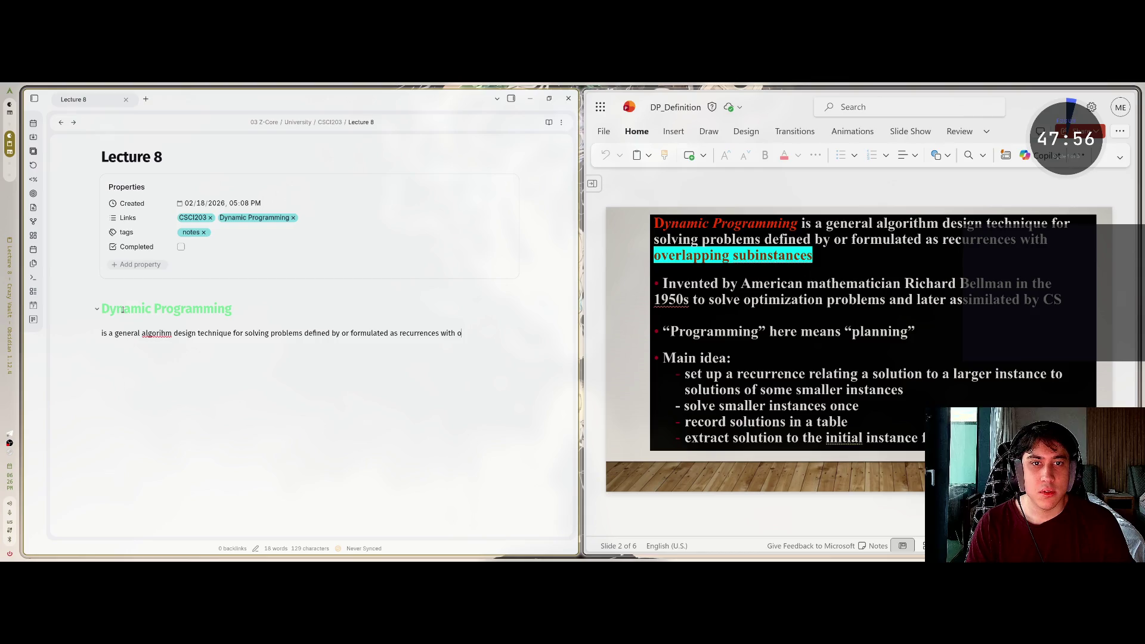
text(pping suinstran)
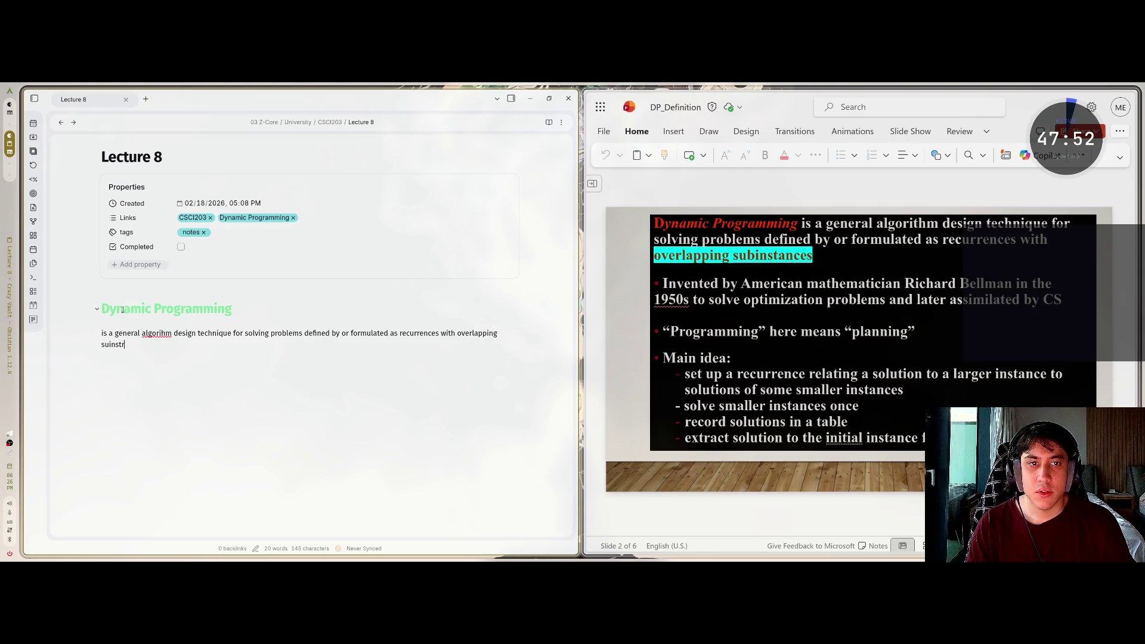
text(ces)
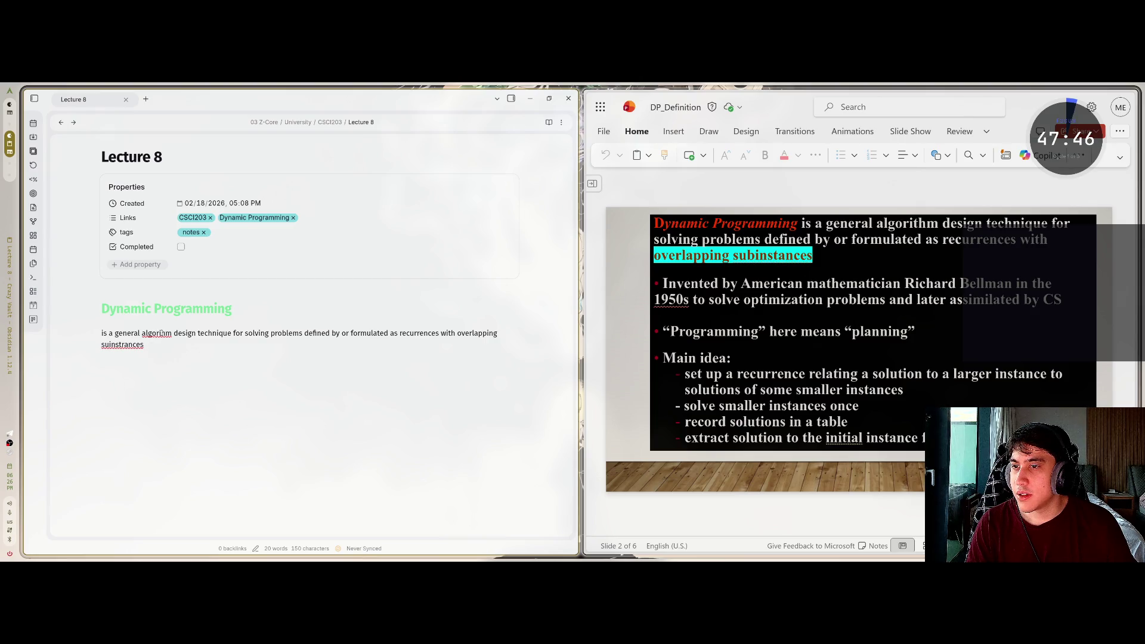
text(t)
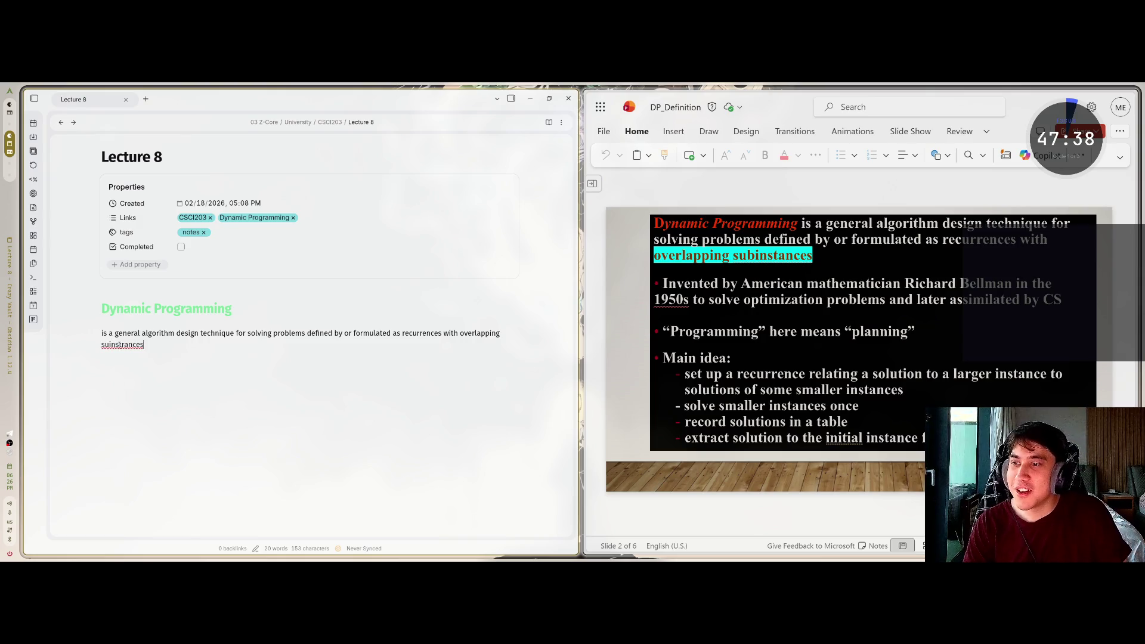
text(b)
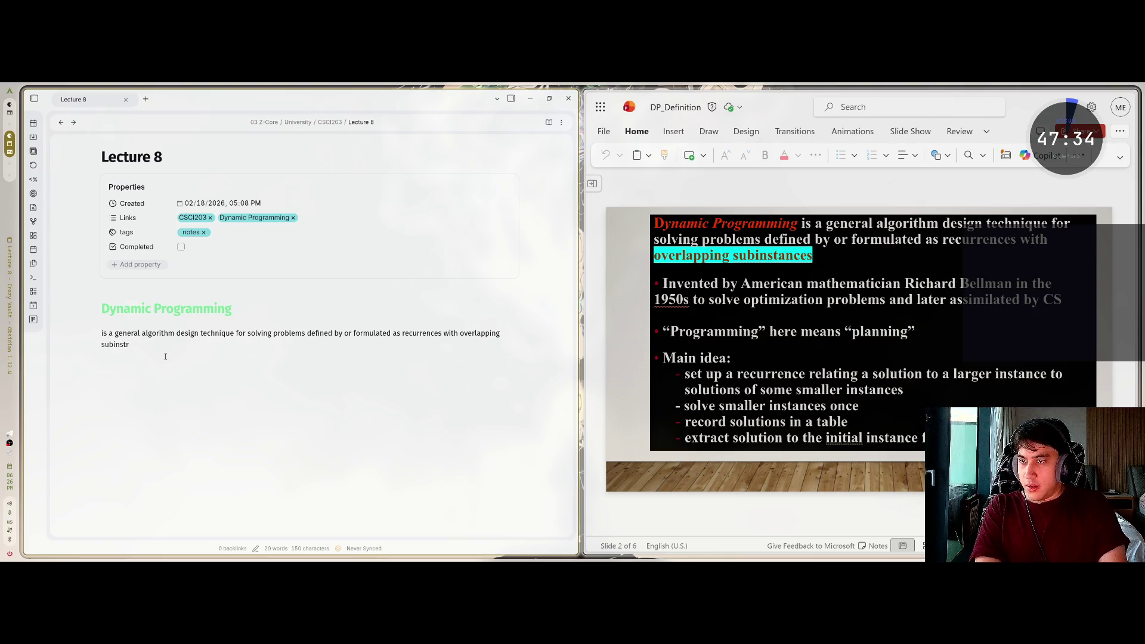
key(BackSpace)
text(ances.)
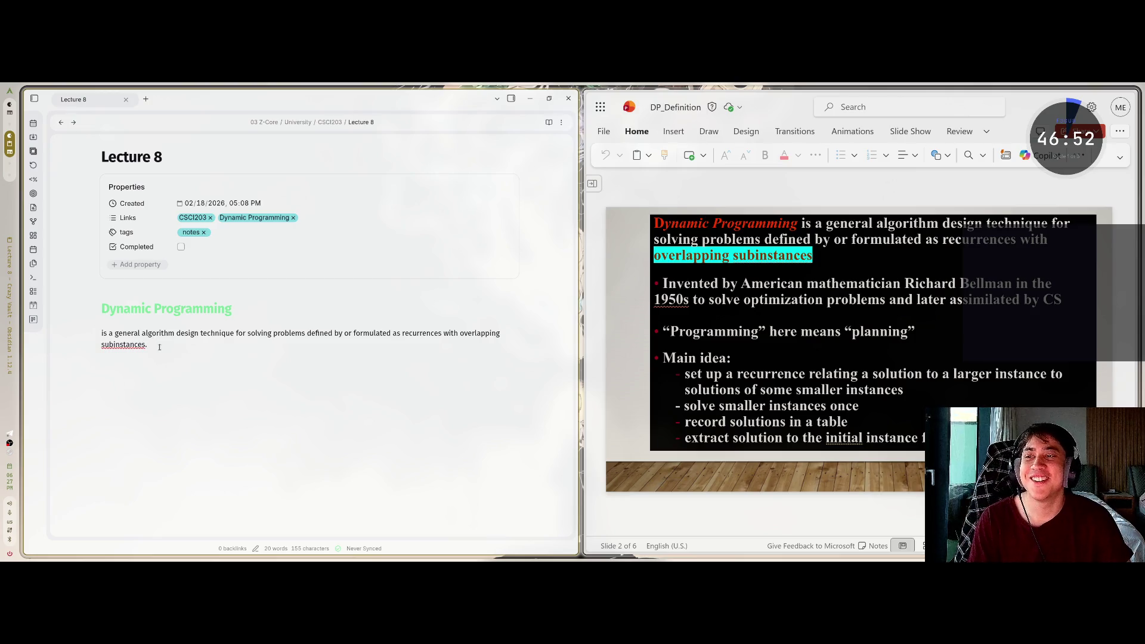
key(ctrl+equal)
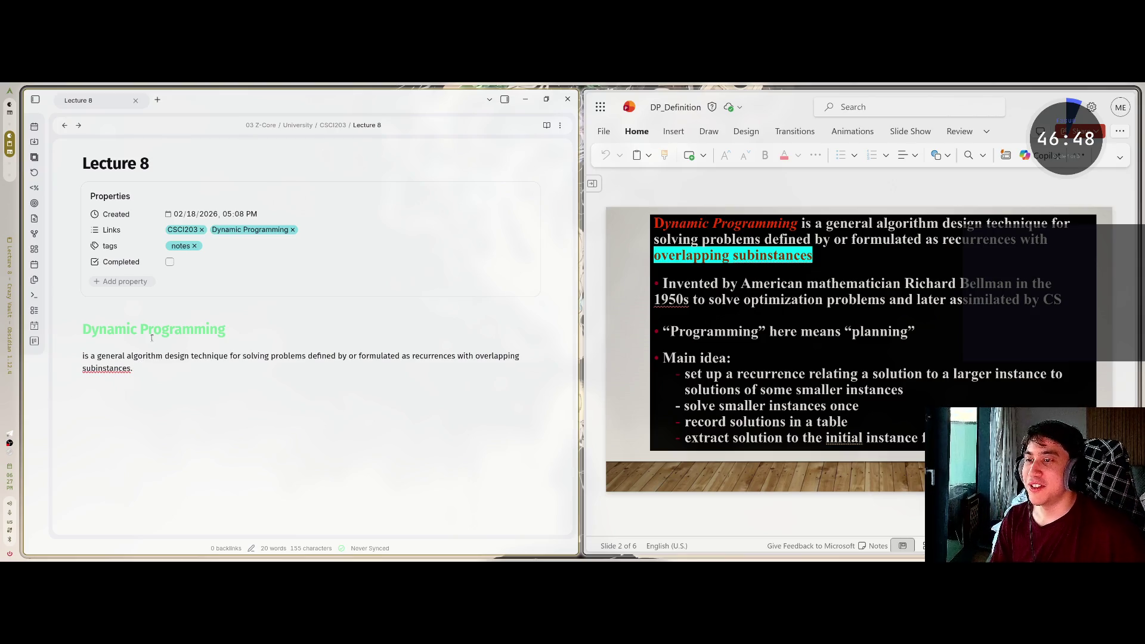
Scroll down through the enlarged Lecture 8 note
scroll(151, 339, down, 1)
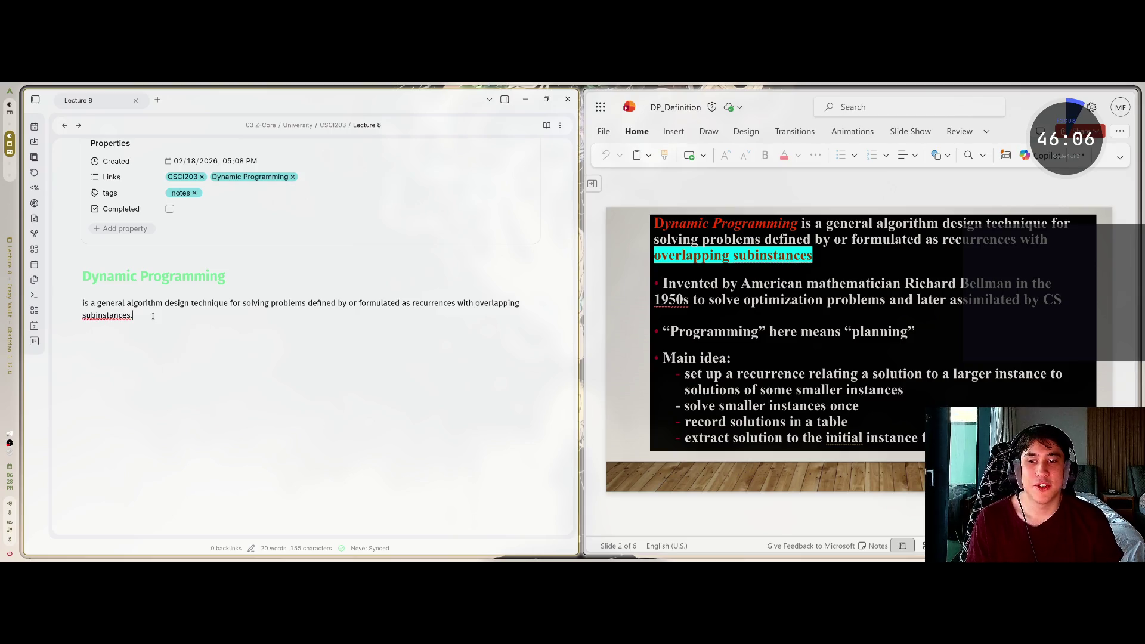
Add a paragraph: invented by mathematician Richard Bellman in the 1950s, later assimilated by CS
key(Return)
key(Return)
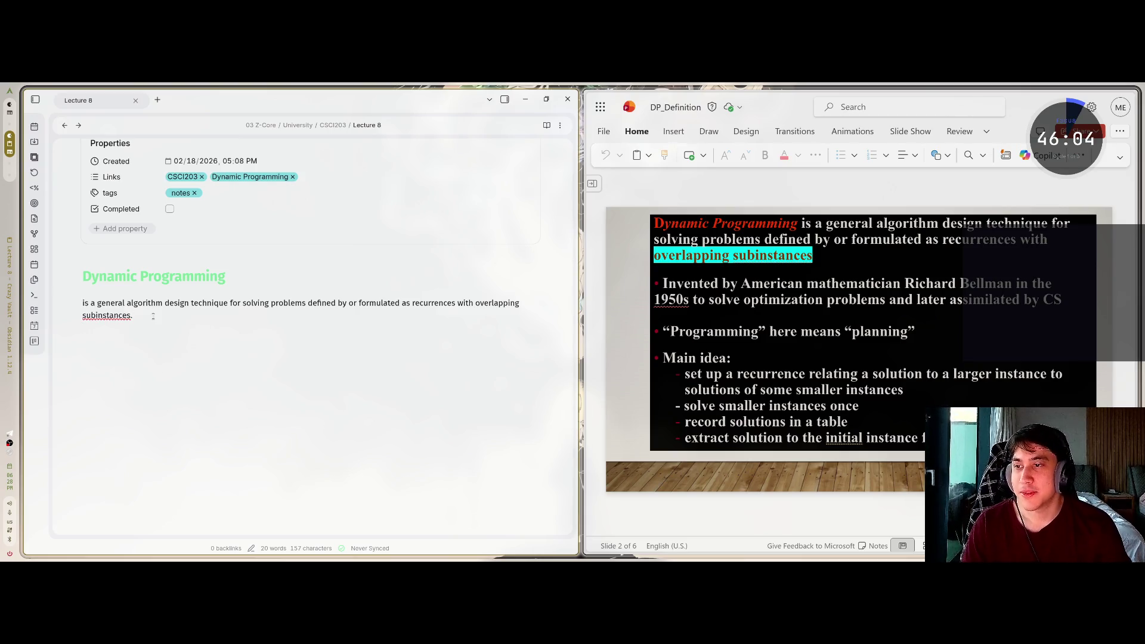
text(-)
key(BackSpace)
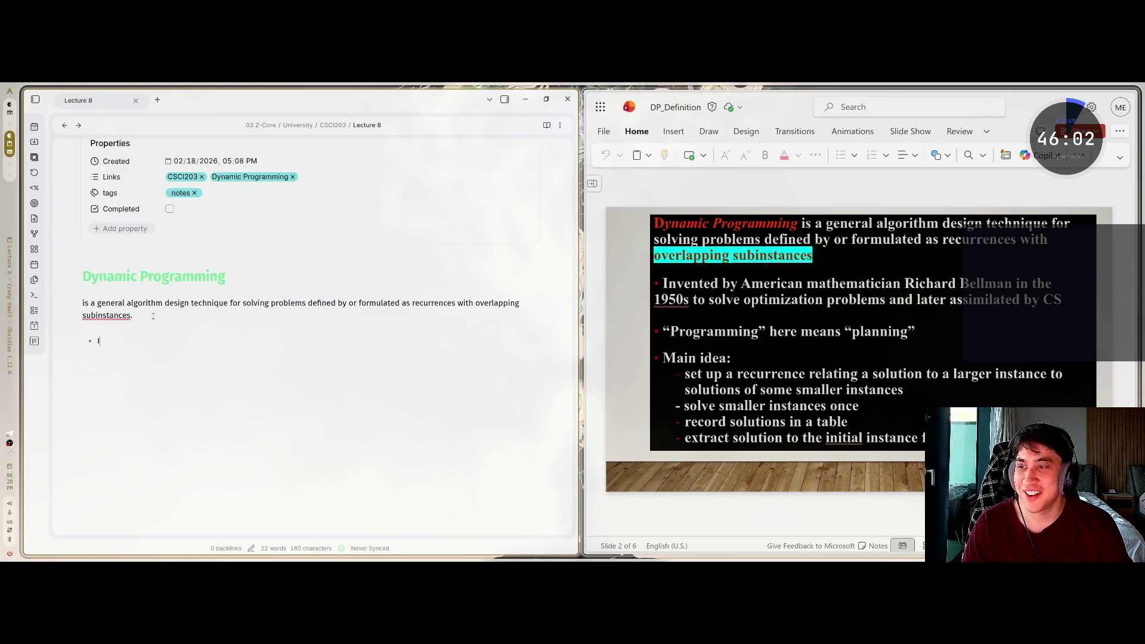
text(Invesn)
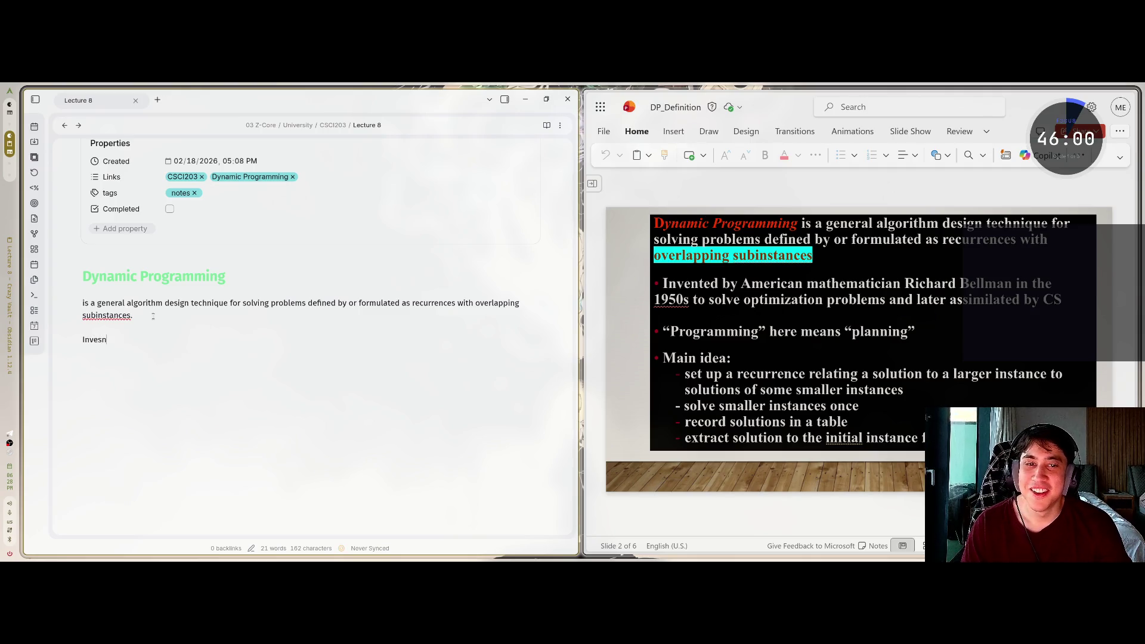
key(BackSpace)
key(BackSpace)
text(nted)
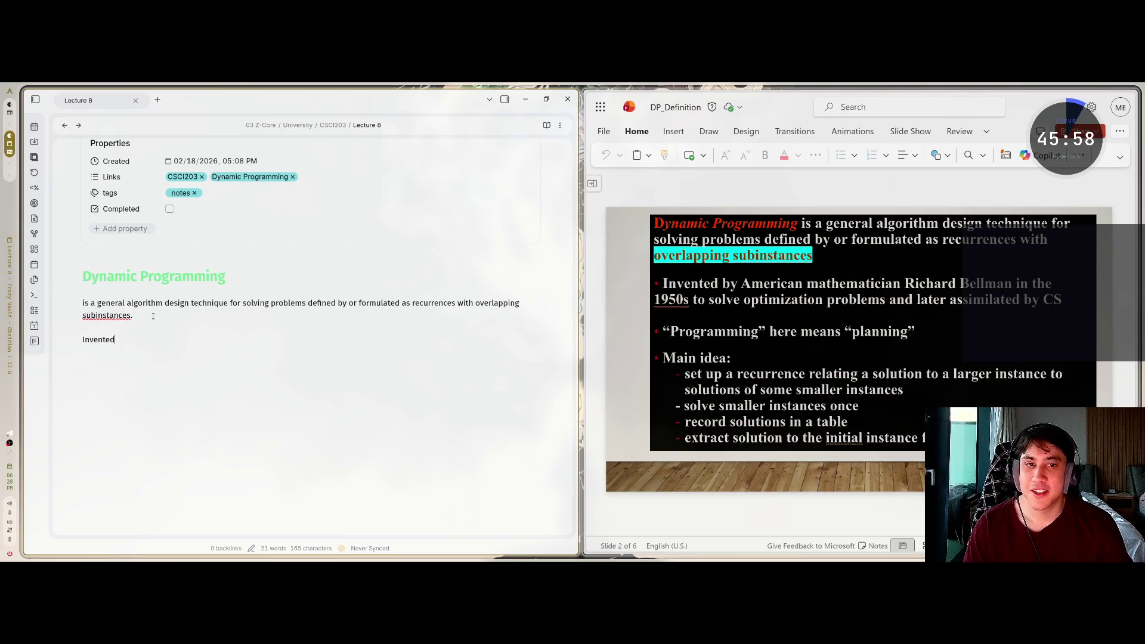
text( by American am)
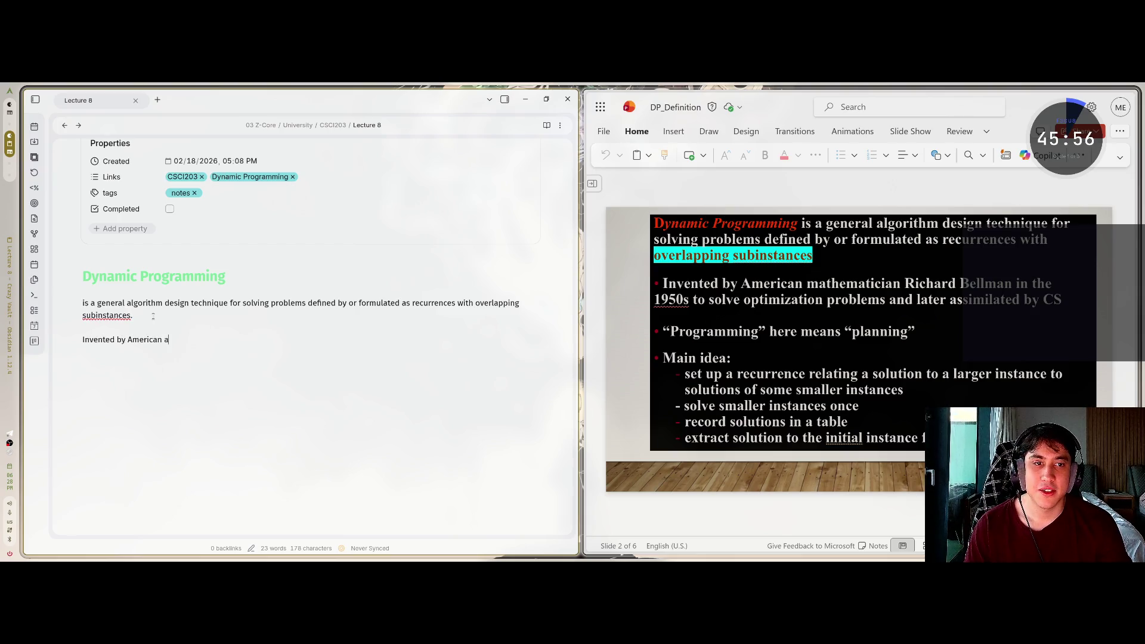
key(BackSpace)
key(BackSpace)
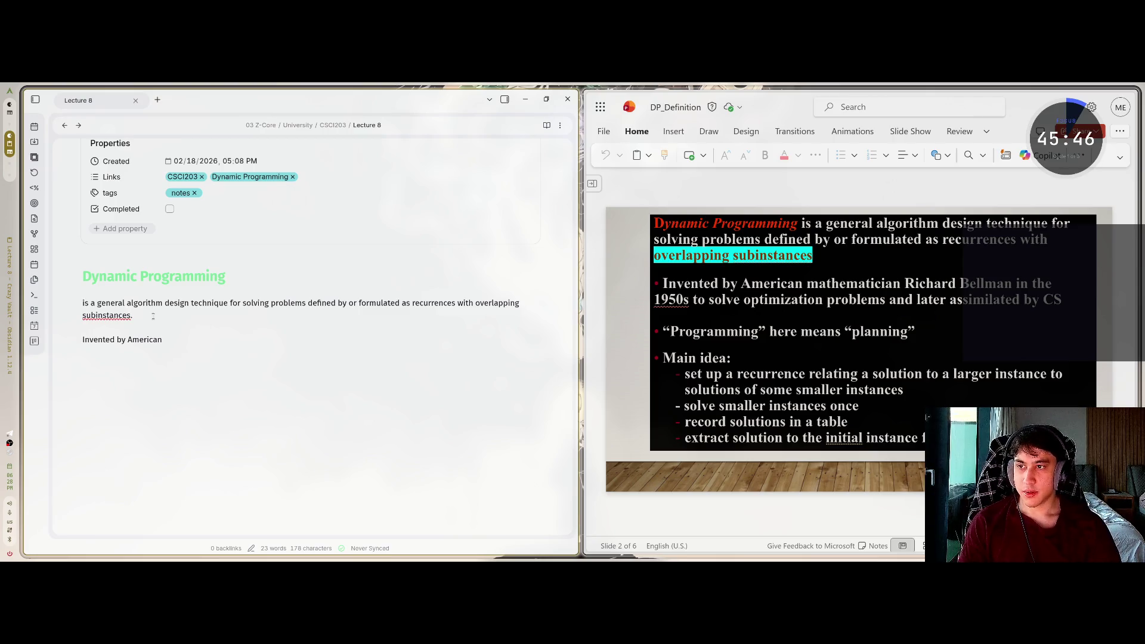
text( mathe)
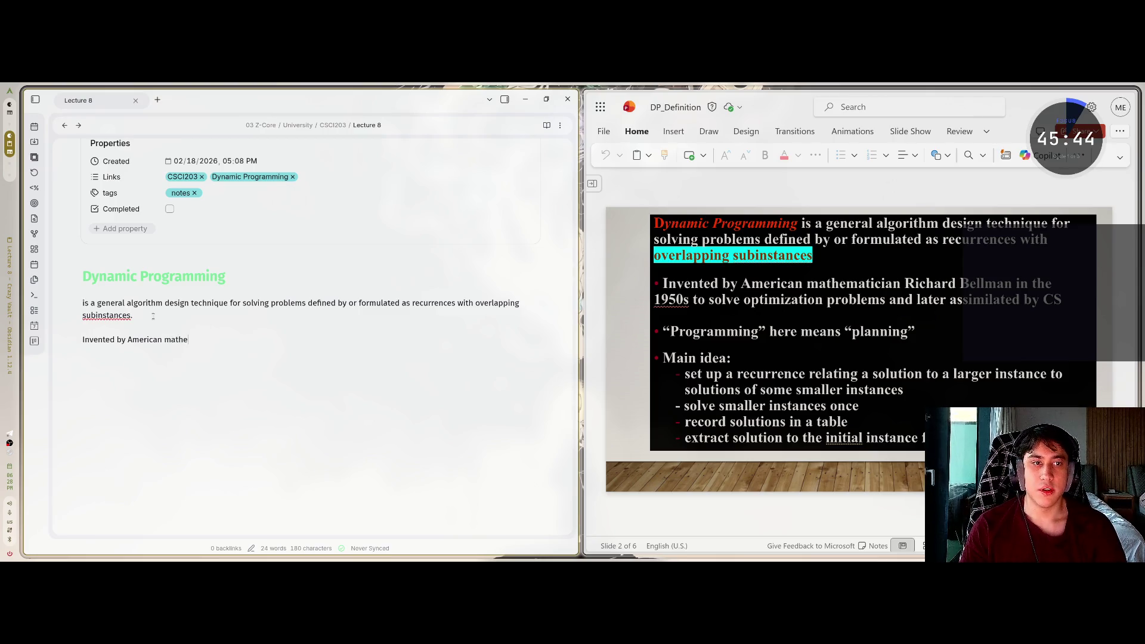
text(matician Ri)
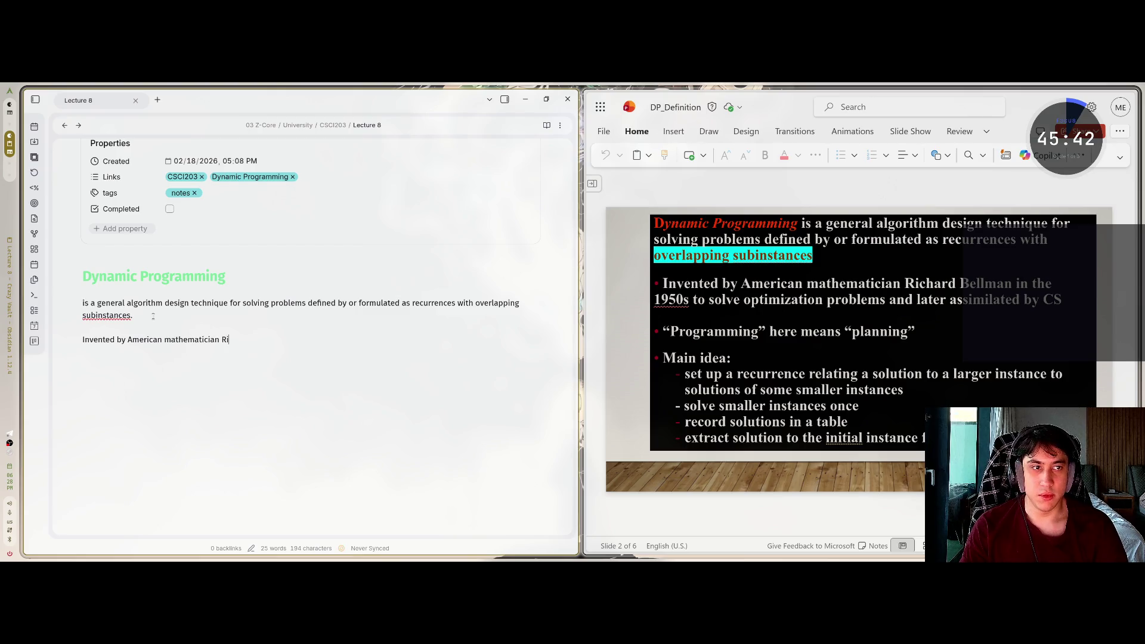
text(chard Bellman )
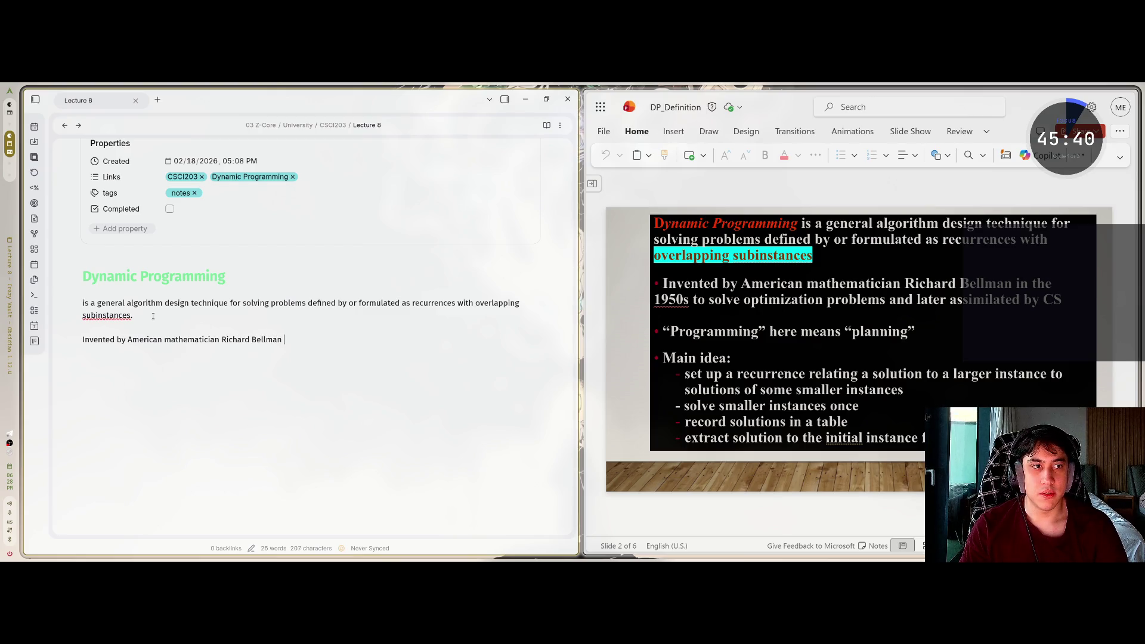
text(in the 1950)
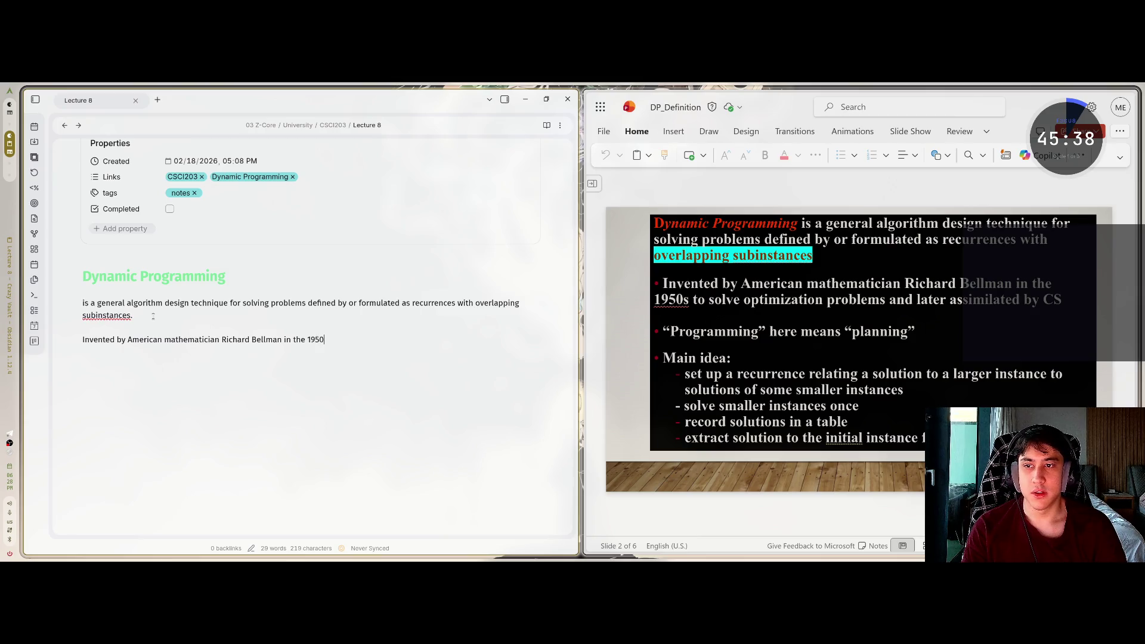
text(s to so)
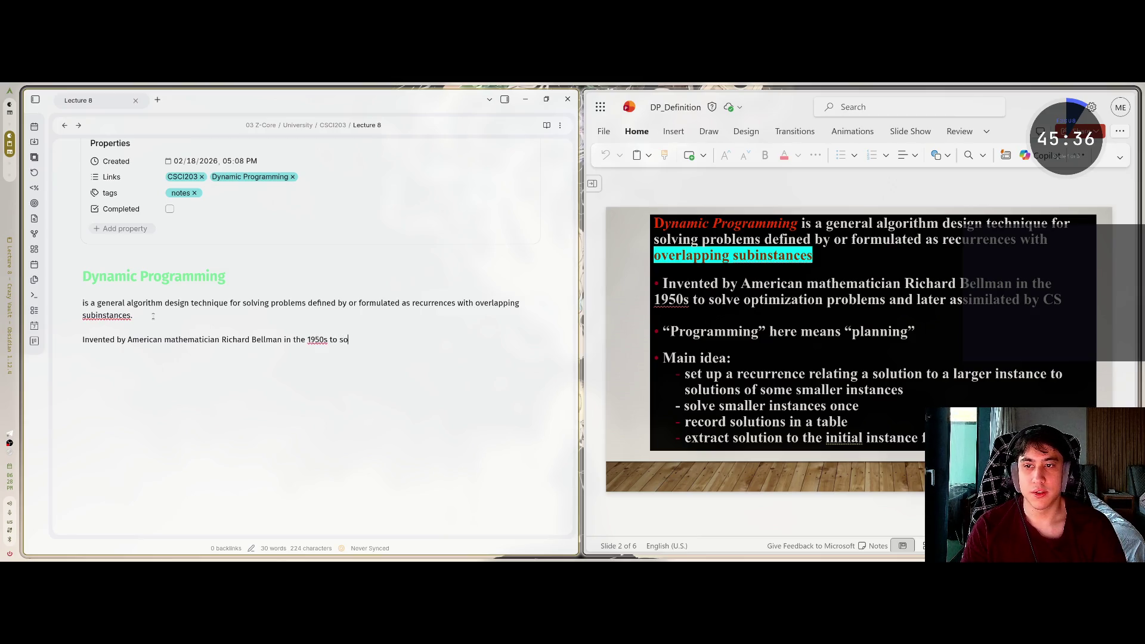
text(lve optimization problems and late)
key(BackSpace)
text(asi)
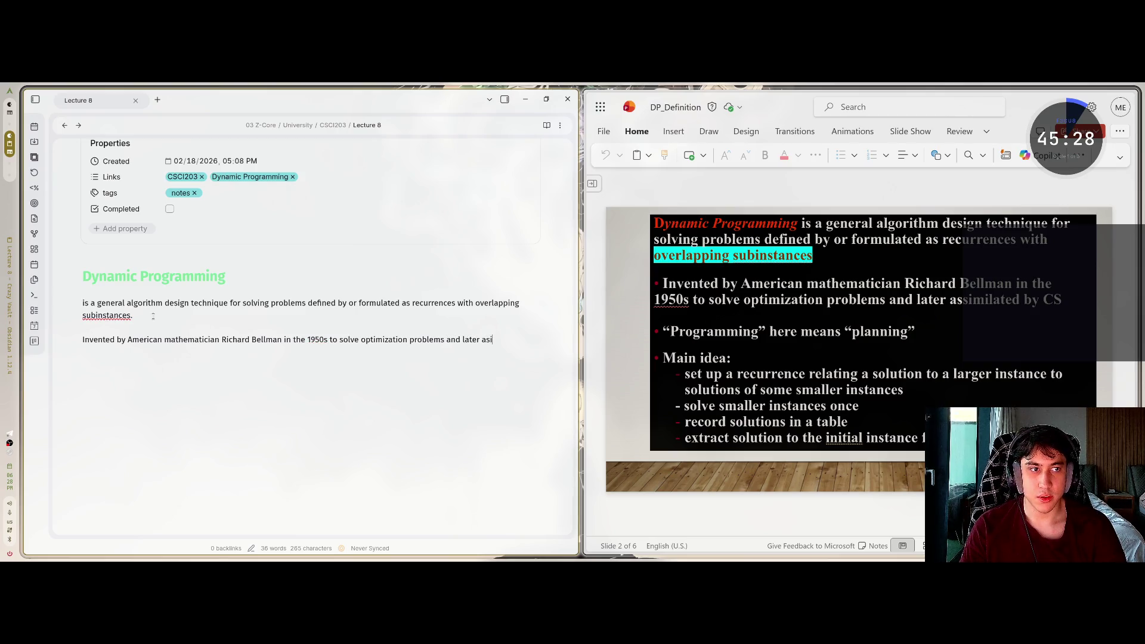
key(BackSpace)
text(simili)
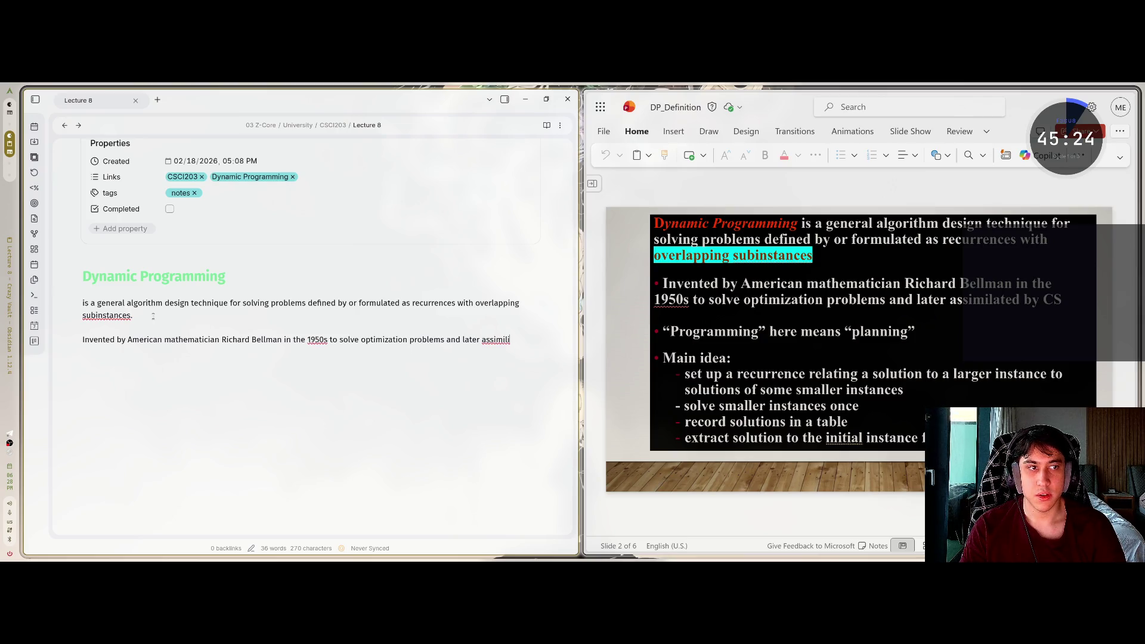
key(BackSpace)
key(BackSpace)
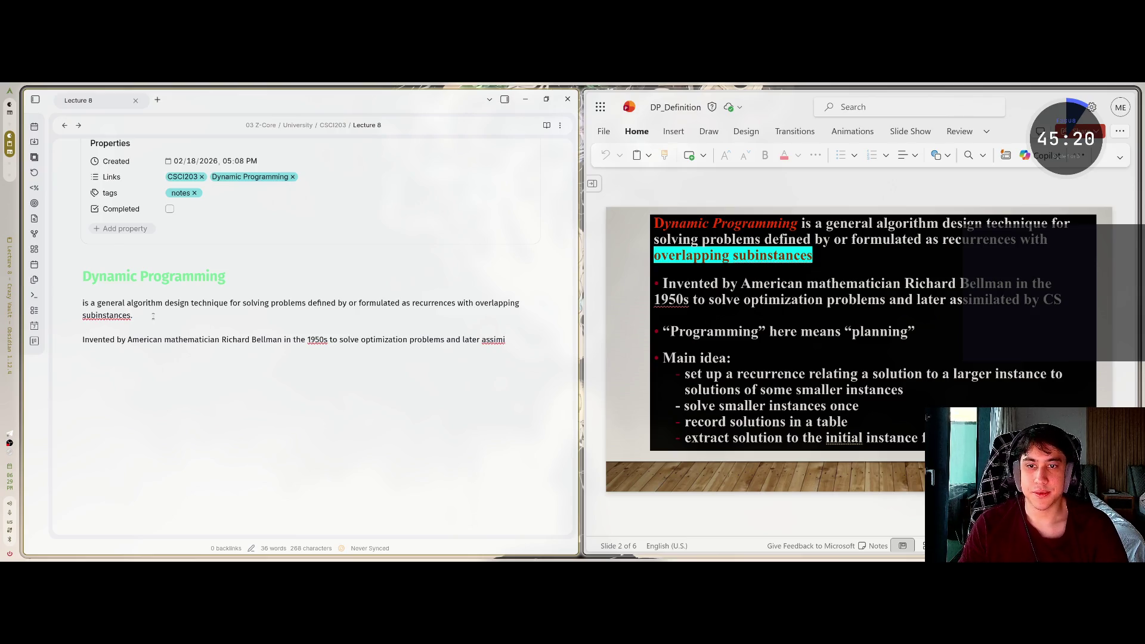
text(lated by CS)
Start a new paragraph beginning with a quotation mark
key(Return)
key(Return)
text(Pro)
key(BackSpace)
key(BackSpace)
key(BackSpace)
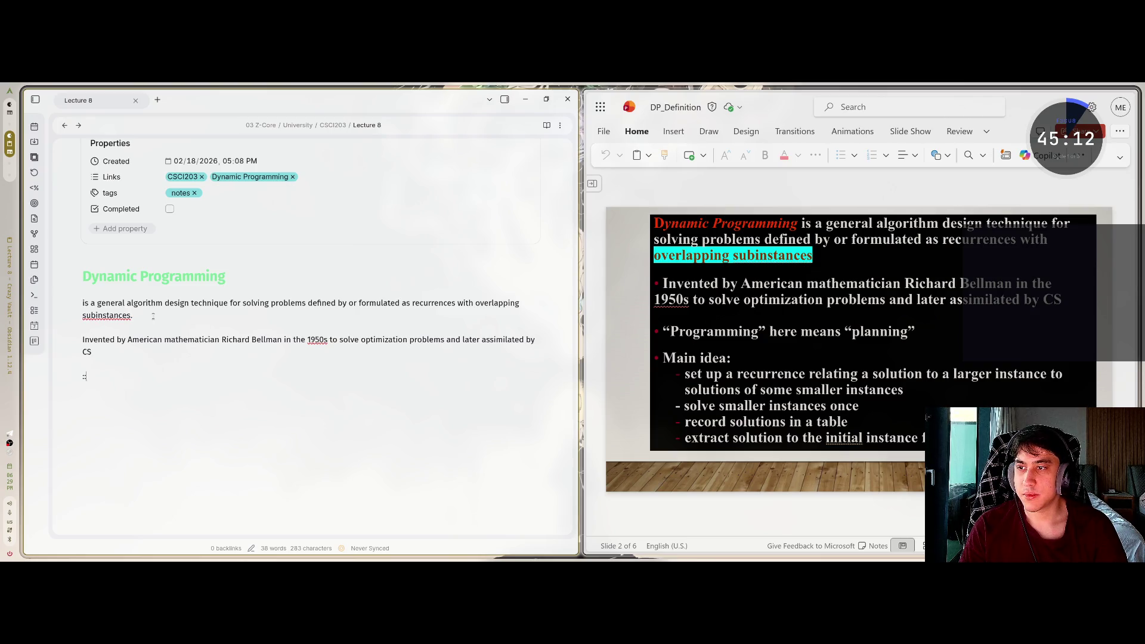
text(")
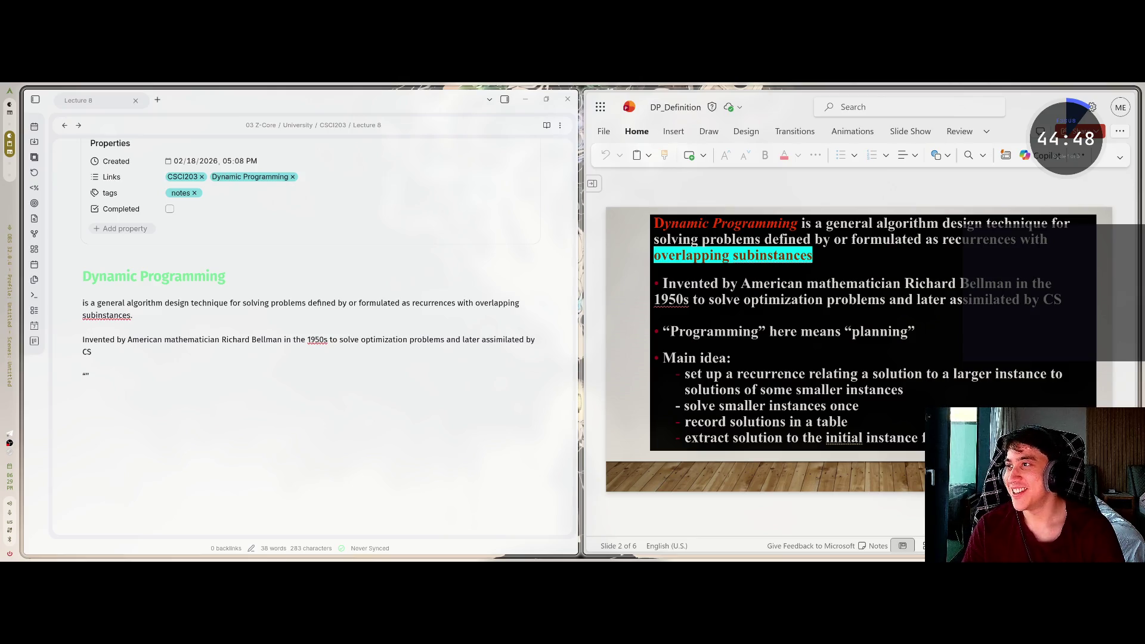
Type '"Programming" here means "planning"' followed by a 'Main idea:' line
click(99, 385)
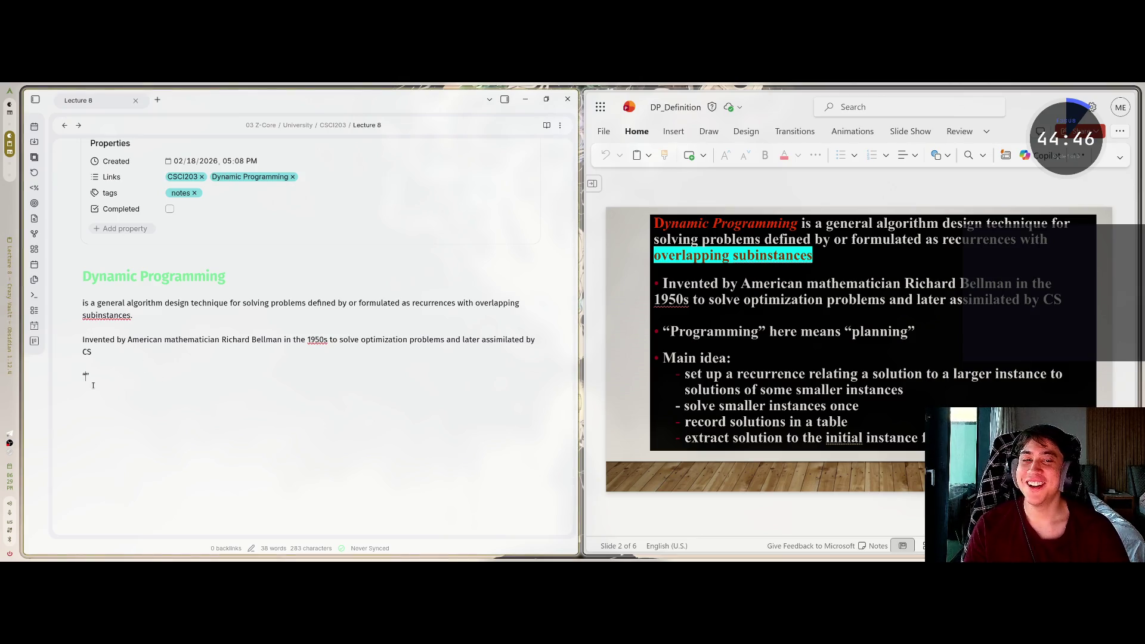
text(Progra)
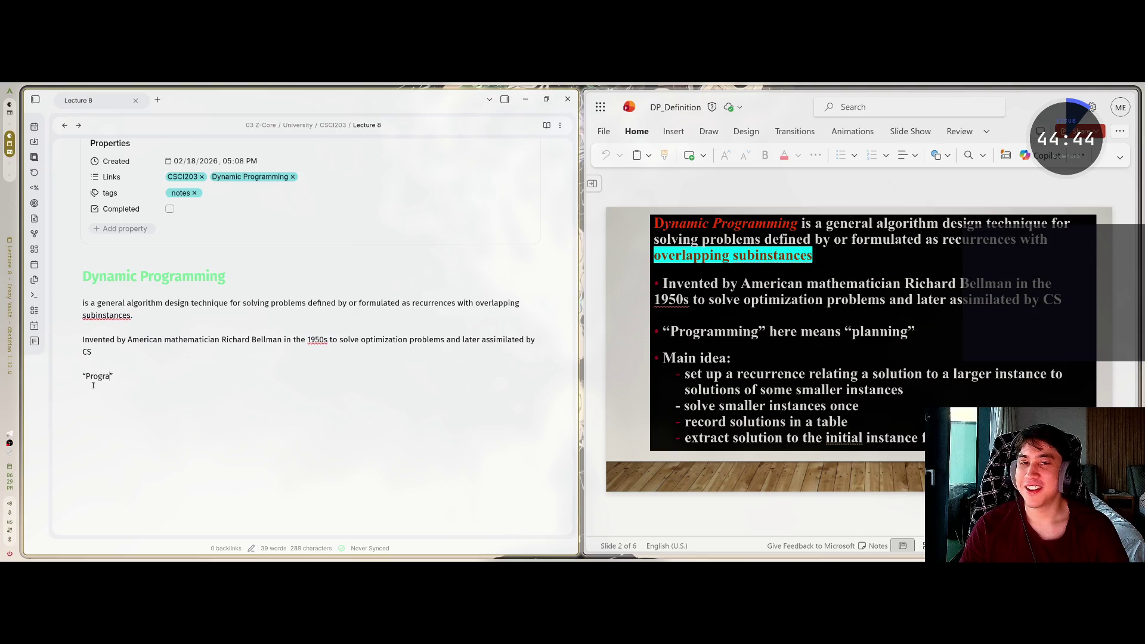
text(mming" here)
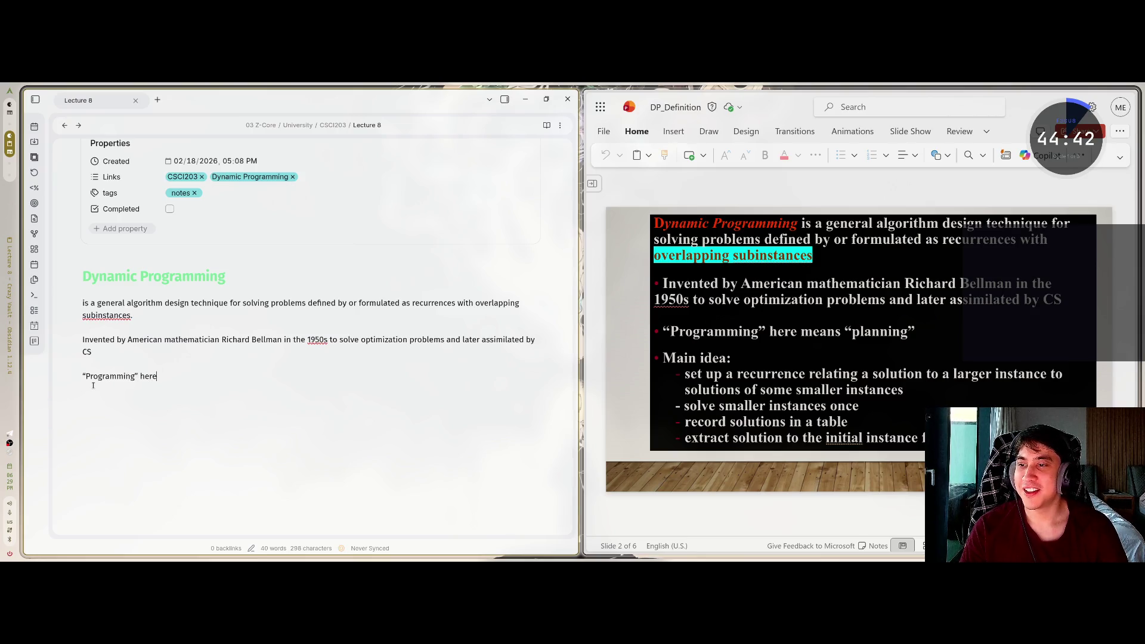
text( means)
text( "planni)
text(ng)
text(Main i)
text(dea:)
scroll(93, 386, down, 2)
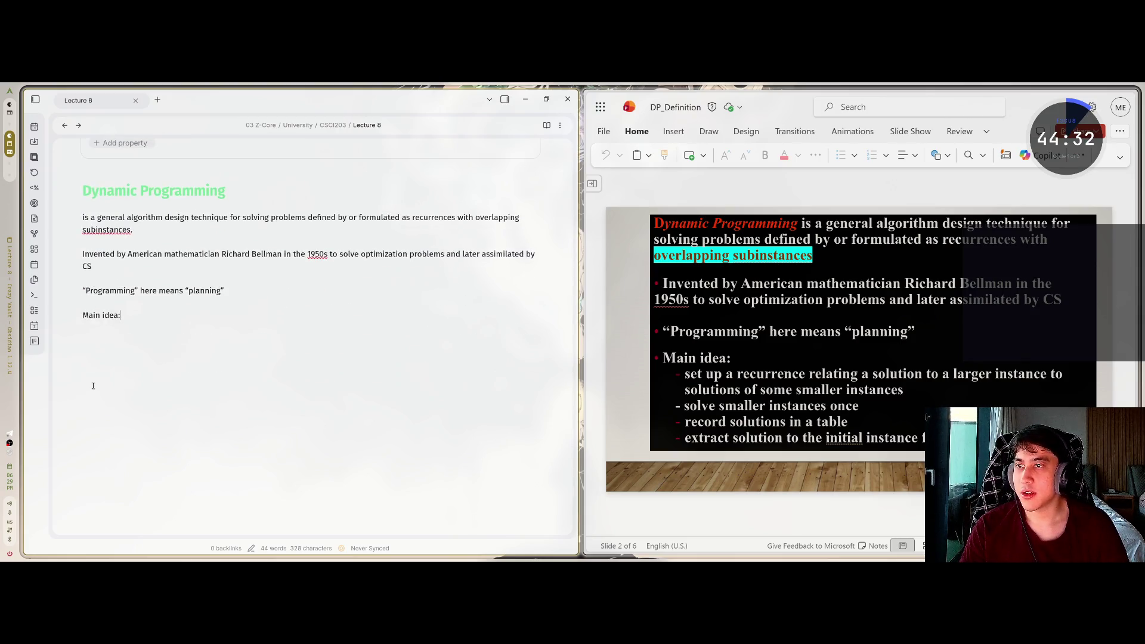
Add the first bullet: set up a recurrence relating a larger instance's solution to smaller ones
text(-set up )
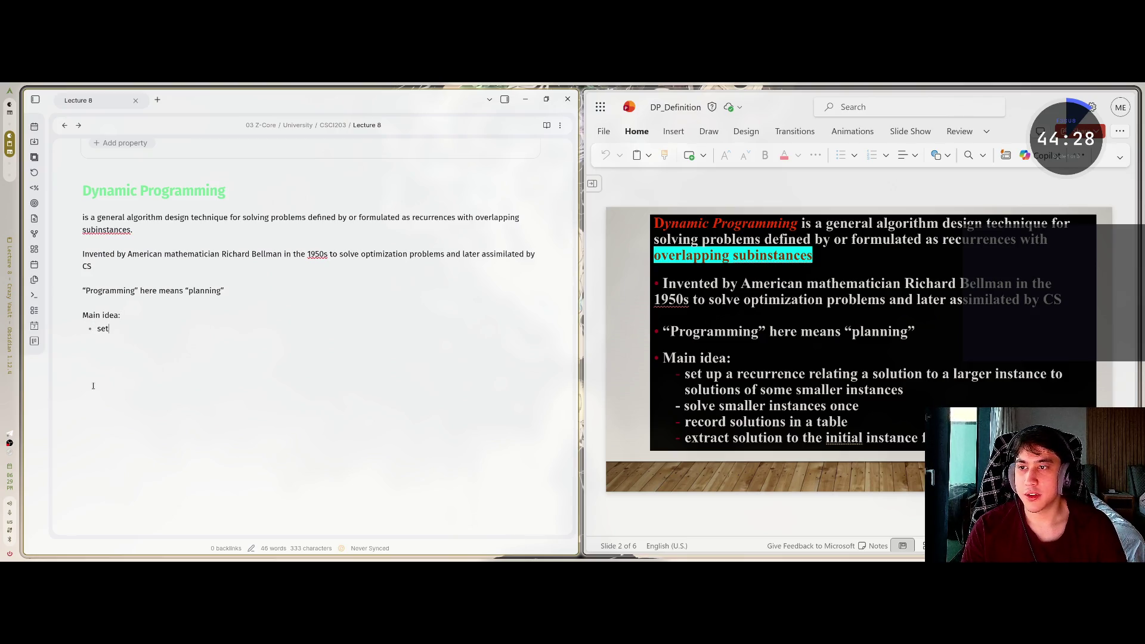
text(a re)
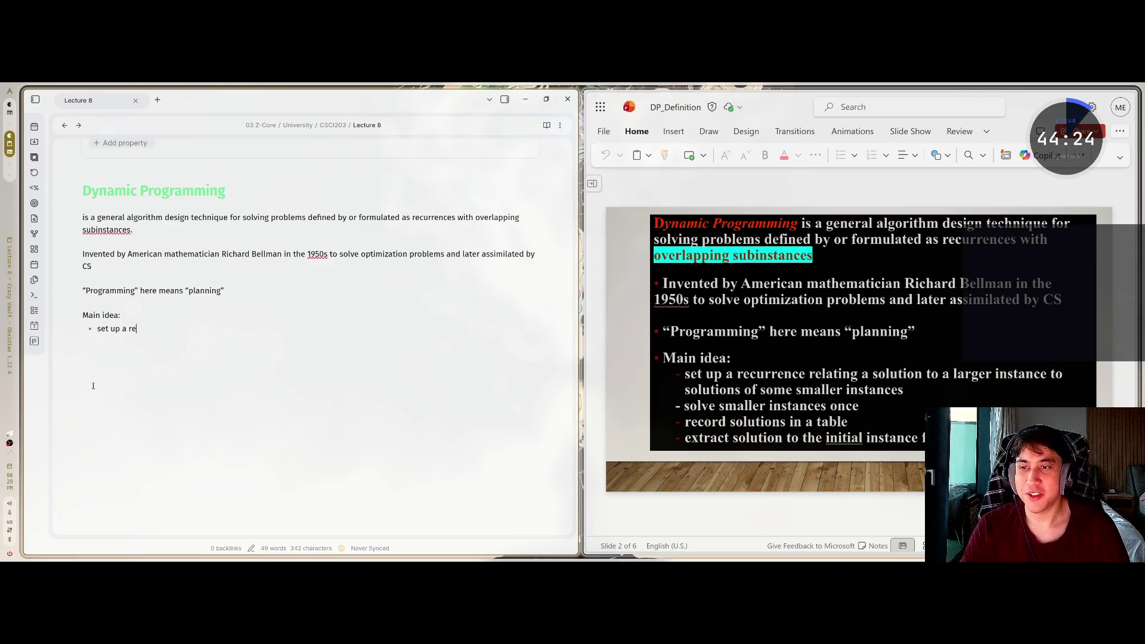
text(cu)
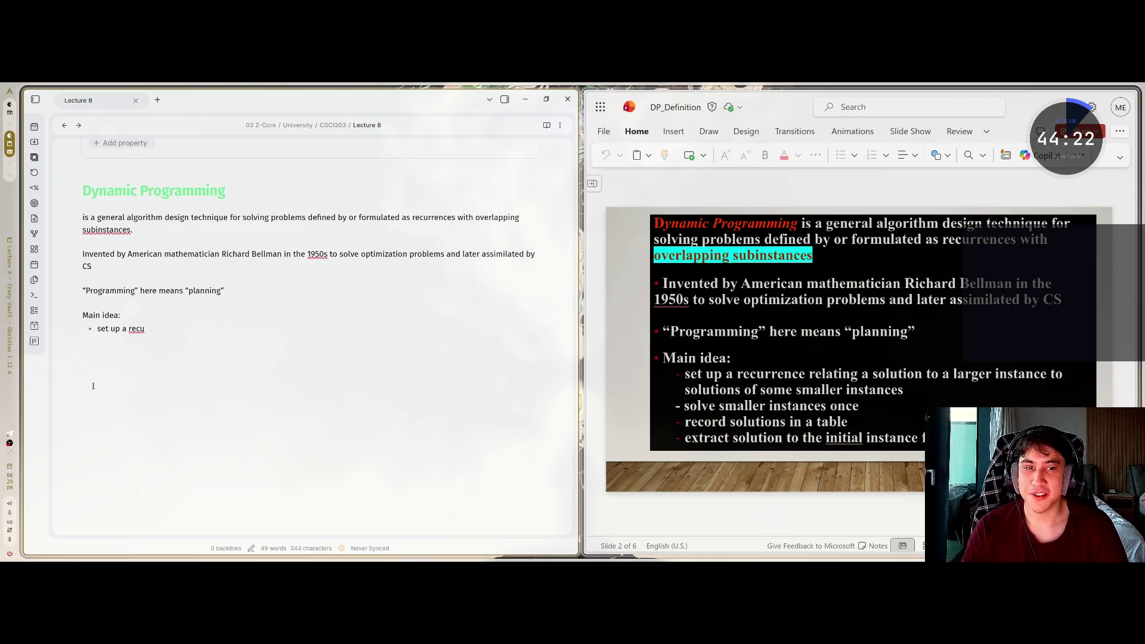
text(rrence)
text( re)
text(lating)
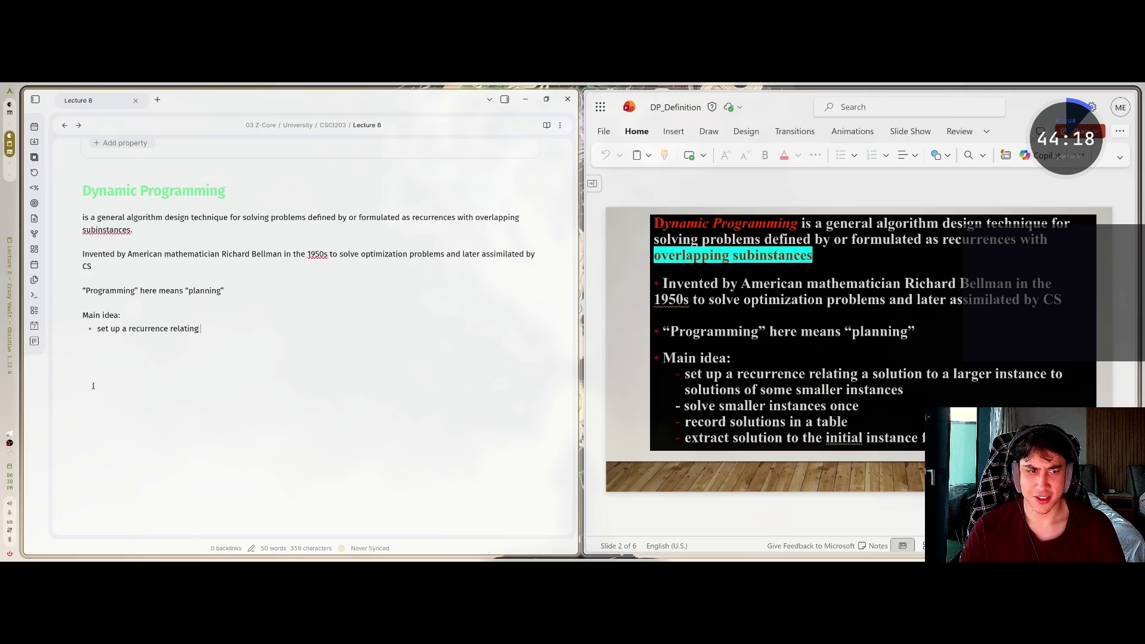
text( a solution )
text(to)
text(rger i)
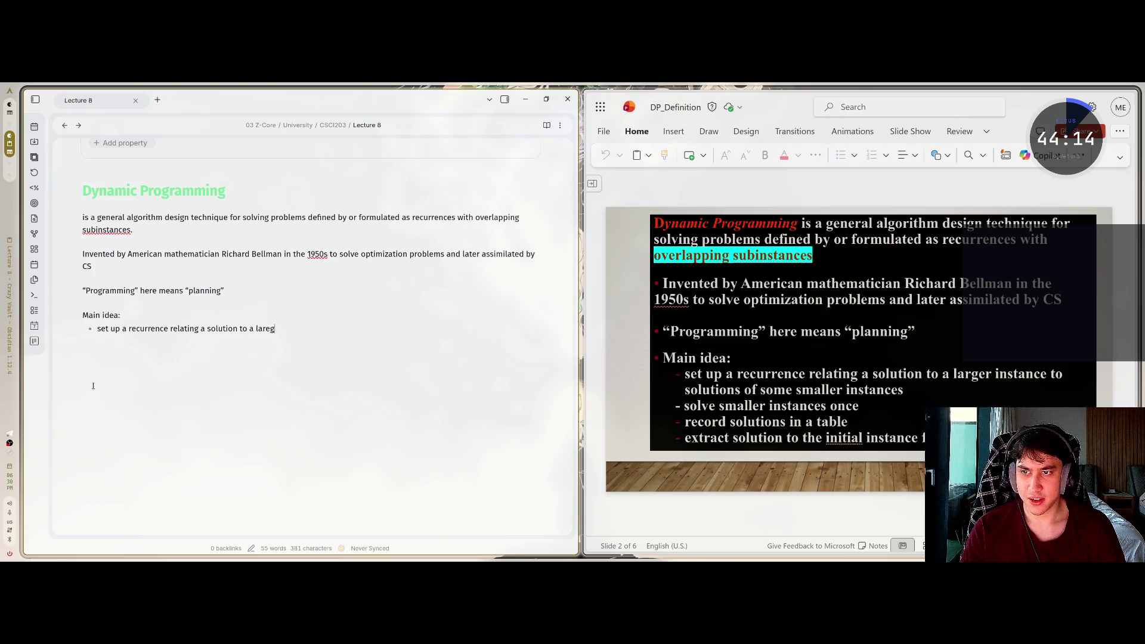
text(nstance to)
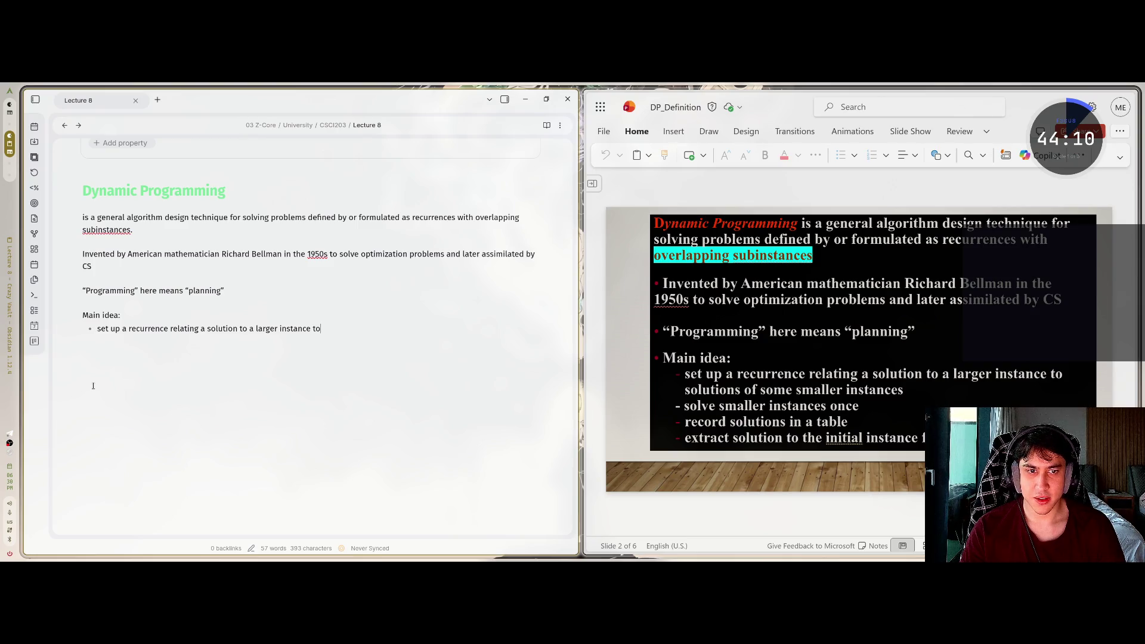
text( sout)
key(BackSpace)
key(BackSpace)
text(lutions of some smaller instances)
key(Return)
Add bullets: solve smaller instances once, record solutions in a table, extract the initial instance's solution
text(solve sma)
text(ller instances)
text( once )
text(record solu)
text(tions in a t)
text(able)
key(Return)
text(xtract sou)
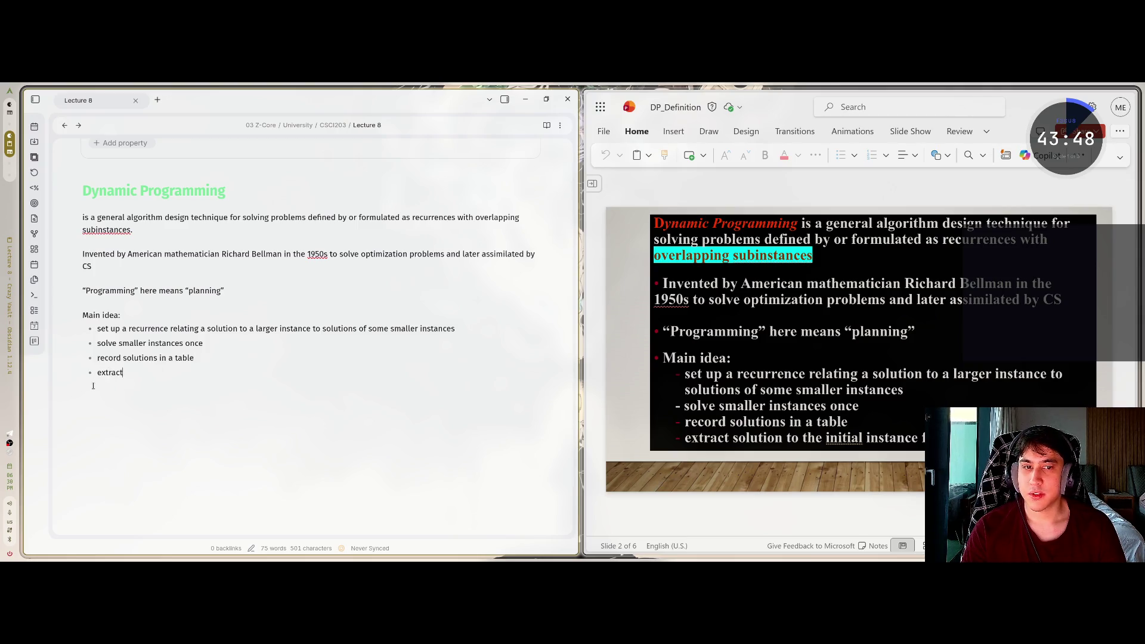
key(BackSpace)
key(BackSpace)
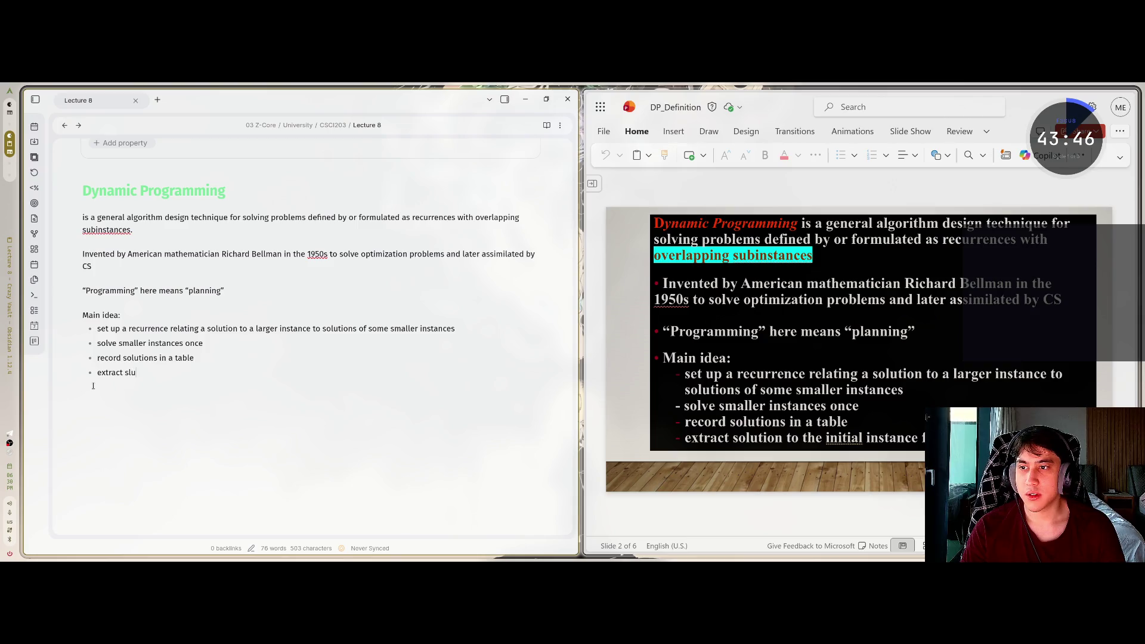
text(olution)
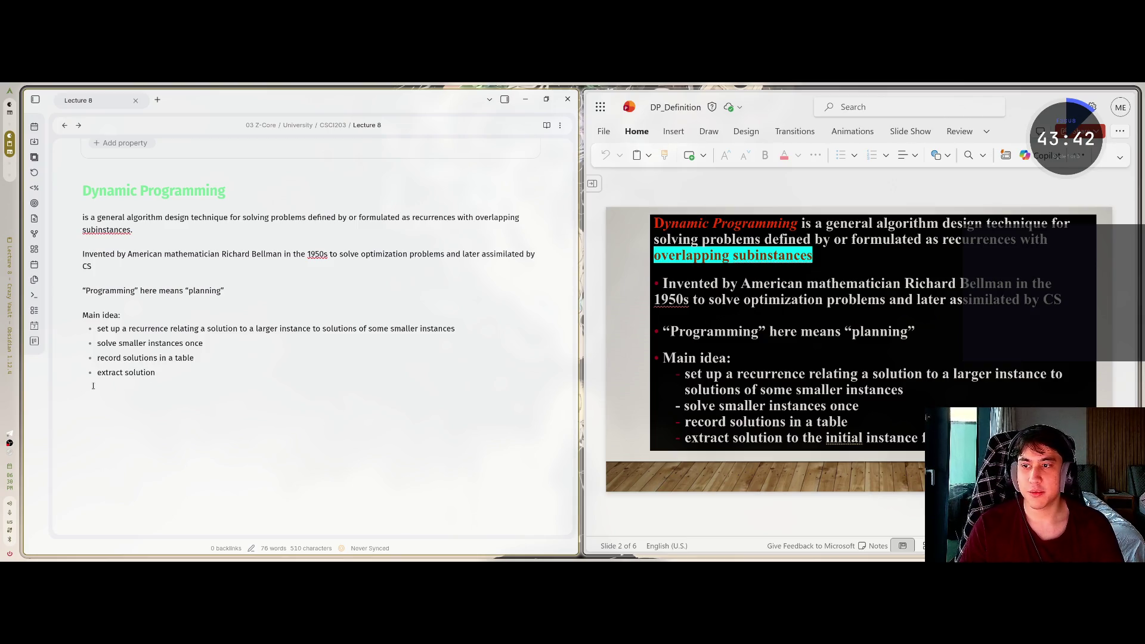
text( to the)
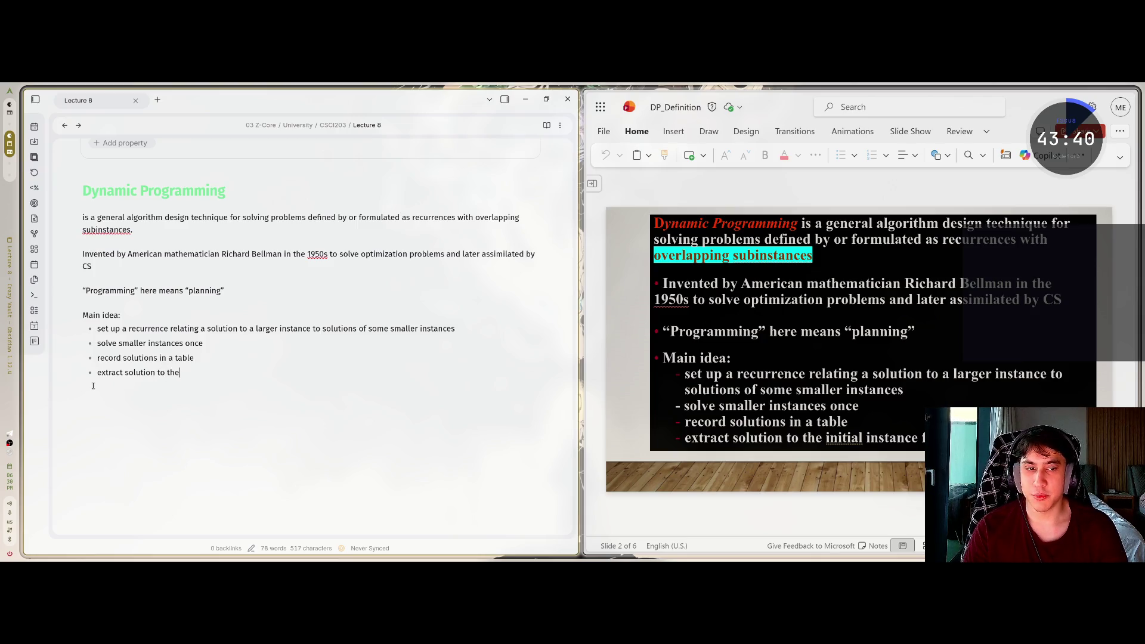
text( initial)
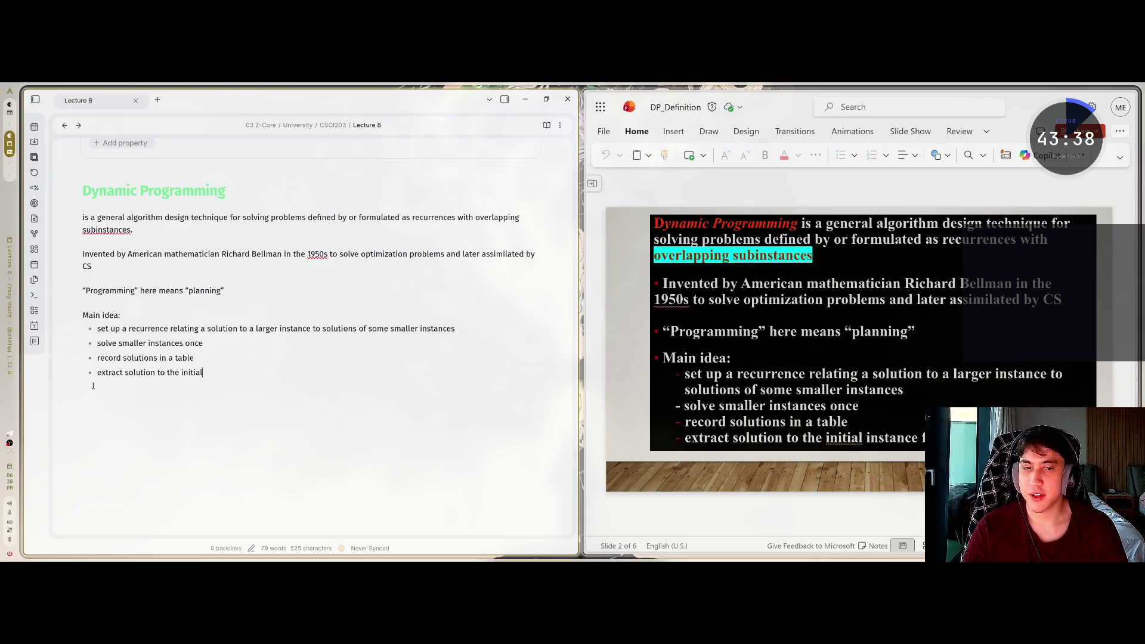
text( insta)
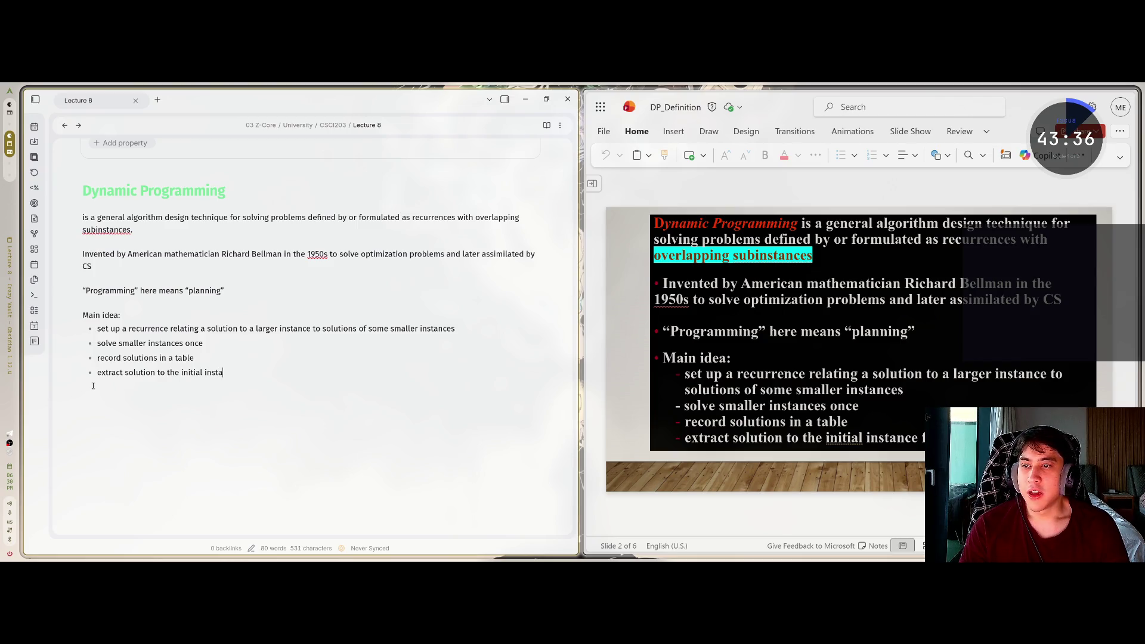
text(nce from that table)
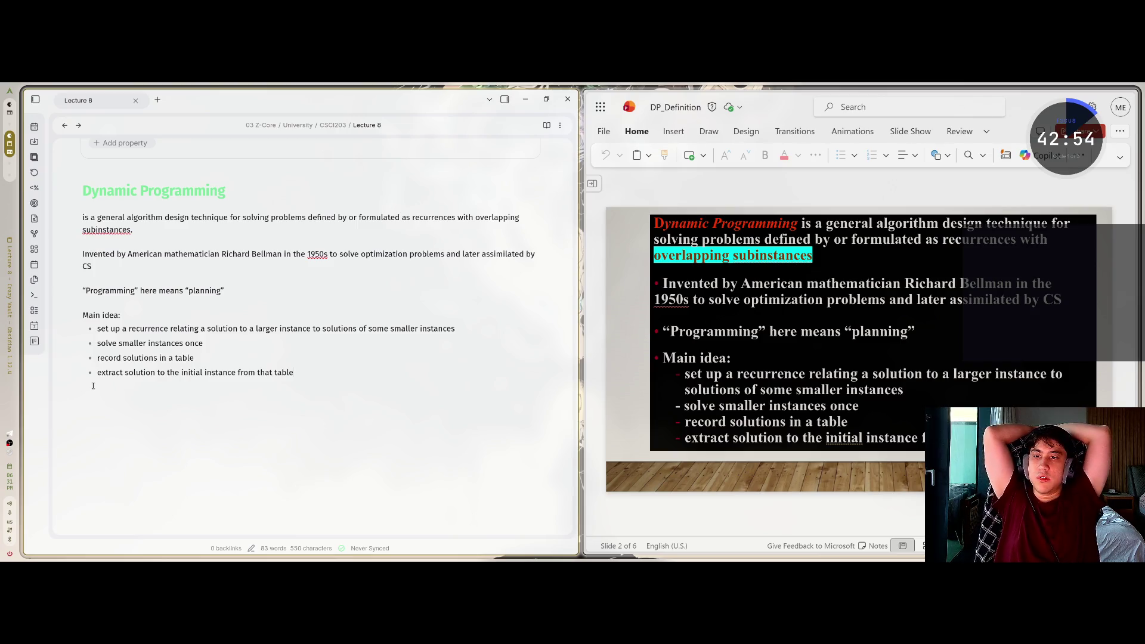
Reread the slide, return to the Lecture 8 note and reveal the vault's file tree
click(861, 325)
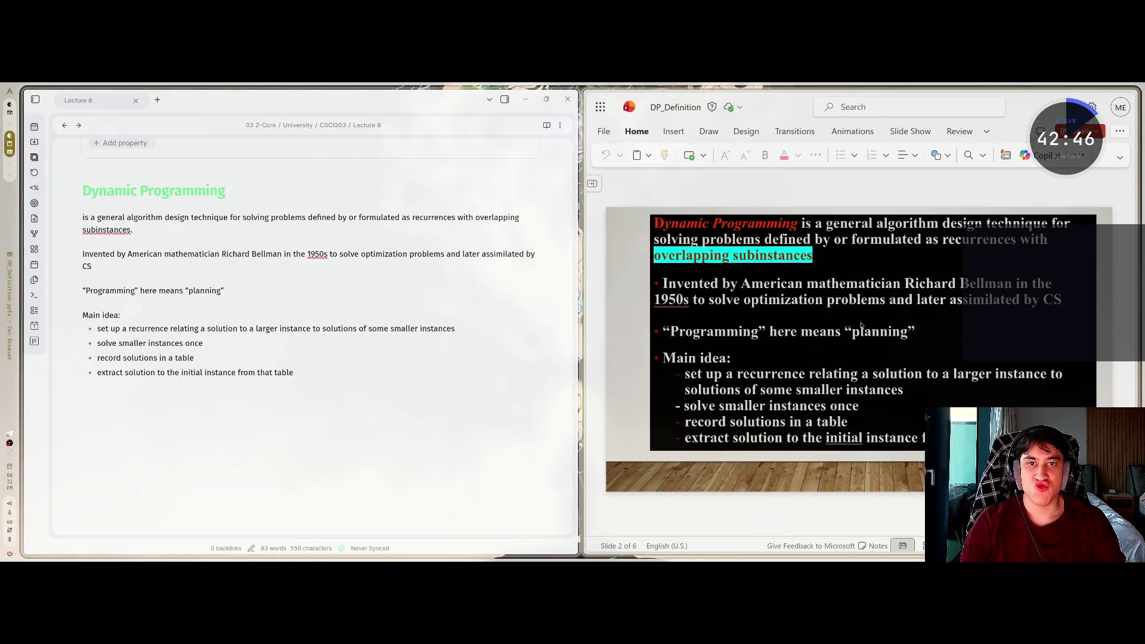
click(460, 328)
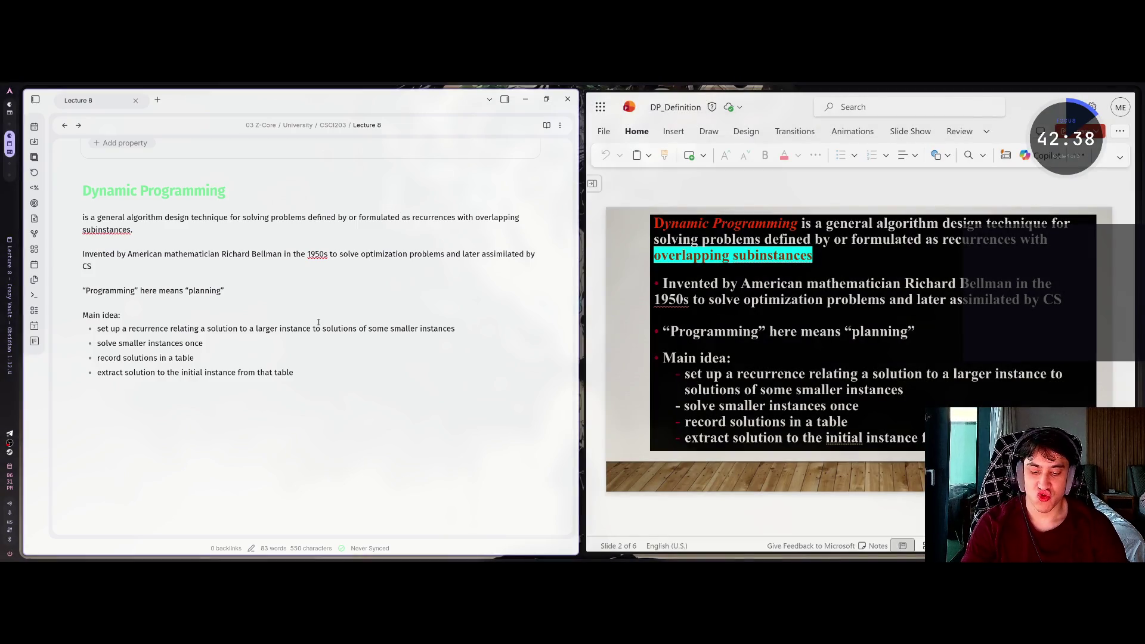
click(35, 100)
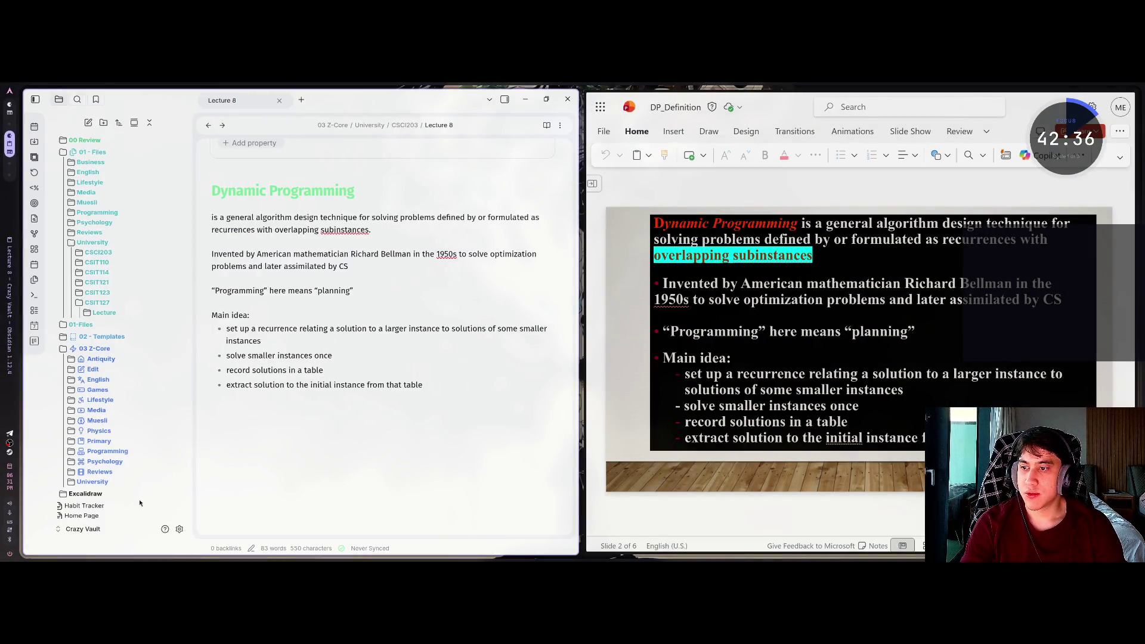
Set Appearance > Base color scheme to 'Adapt to system' and close Settings
click(178, 529)
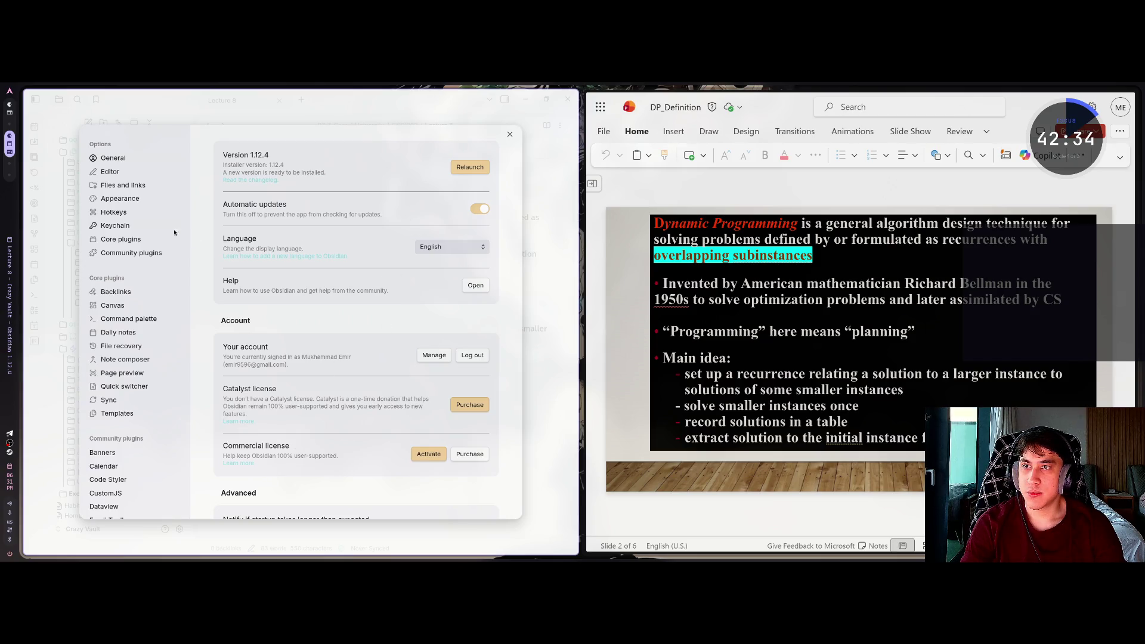
click(118, 199)
click(452, 162)
click(466, 194)
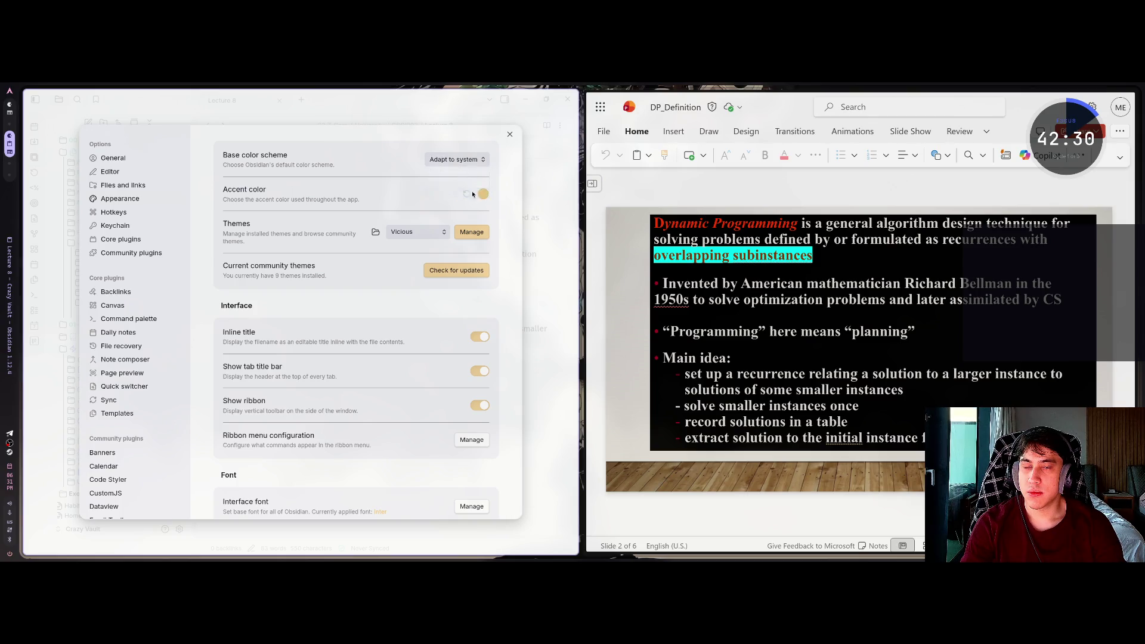
click(510, 135)
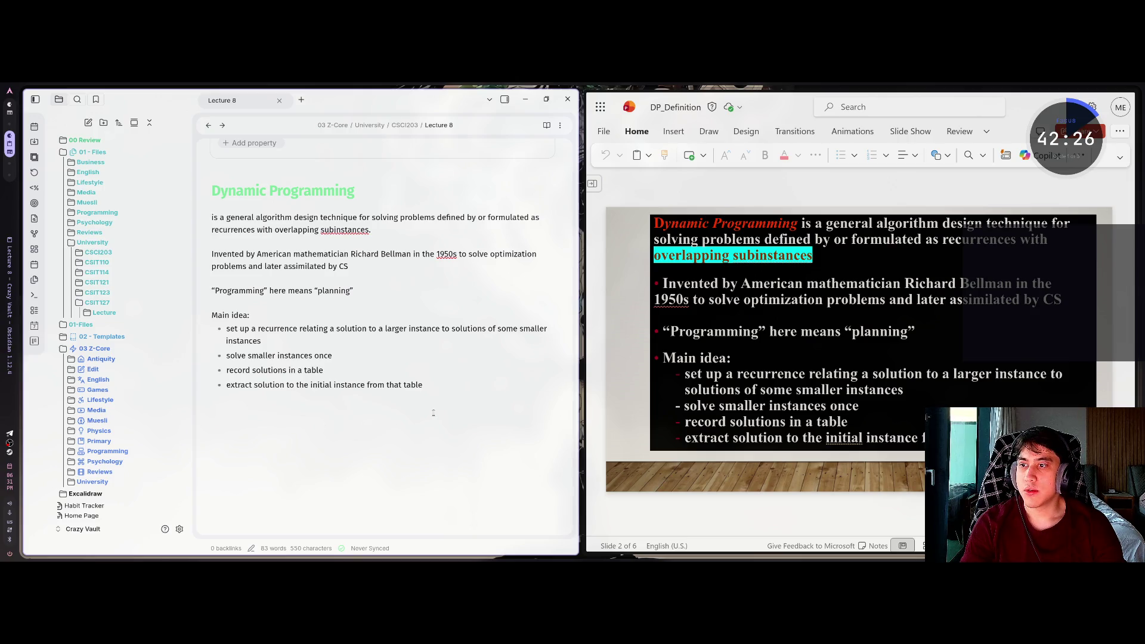
Refocus the Lecture 8 note and open a terminal window
key(alt+Tab)
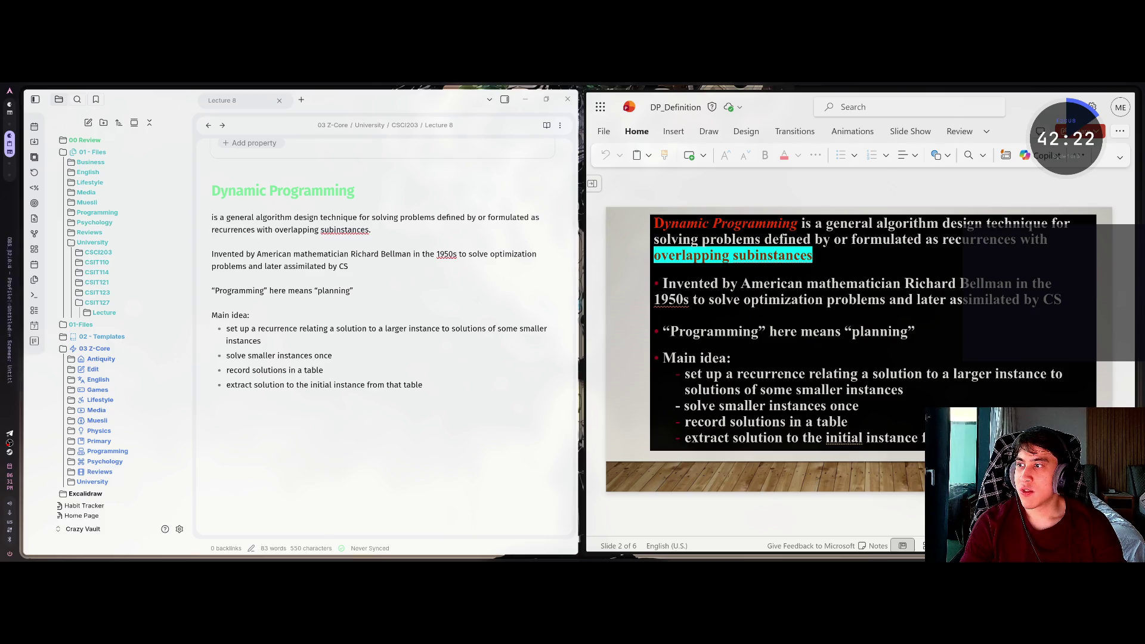
click(425, 393)
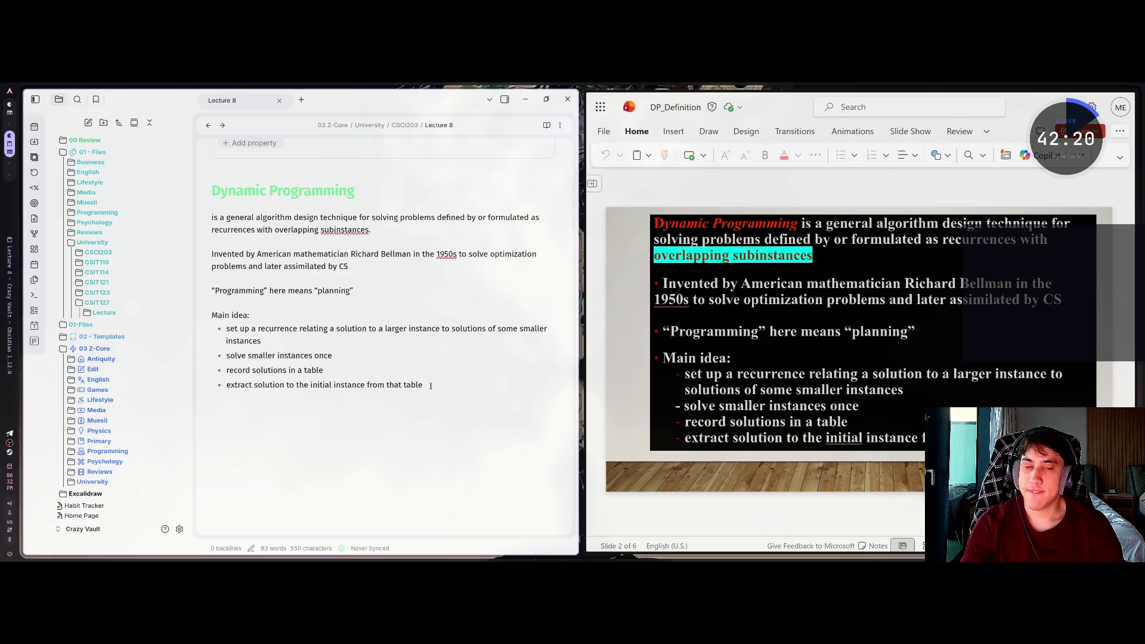
key(super+Return)
Run 'darkman status' (fails) and 'darkman get' (dark), then close the terminal
text(darkman status)
key(Return)
text(dar)
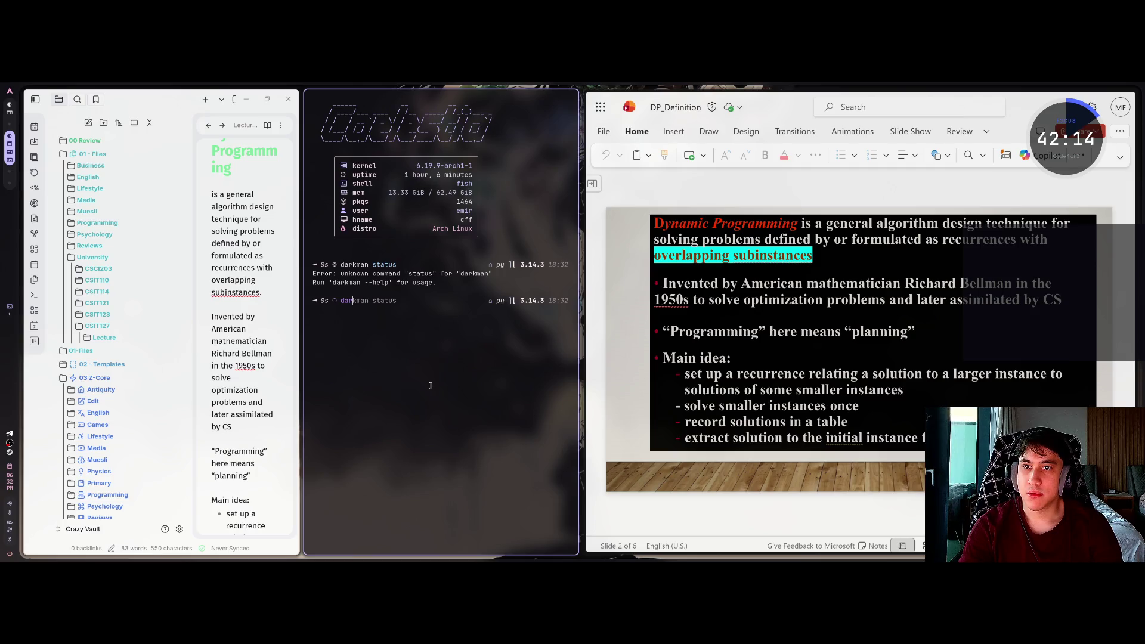
text(kman get)
key(Return)
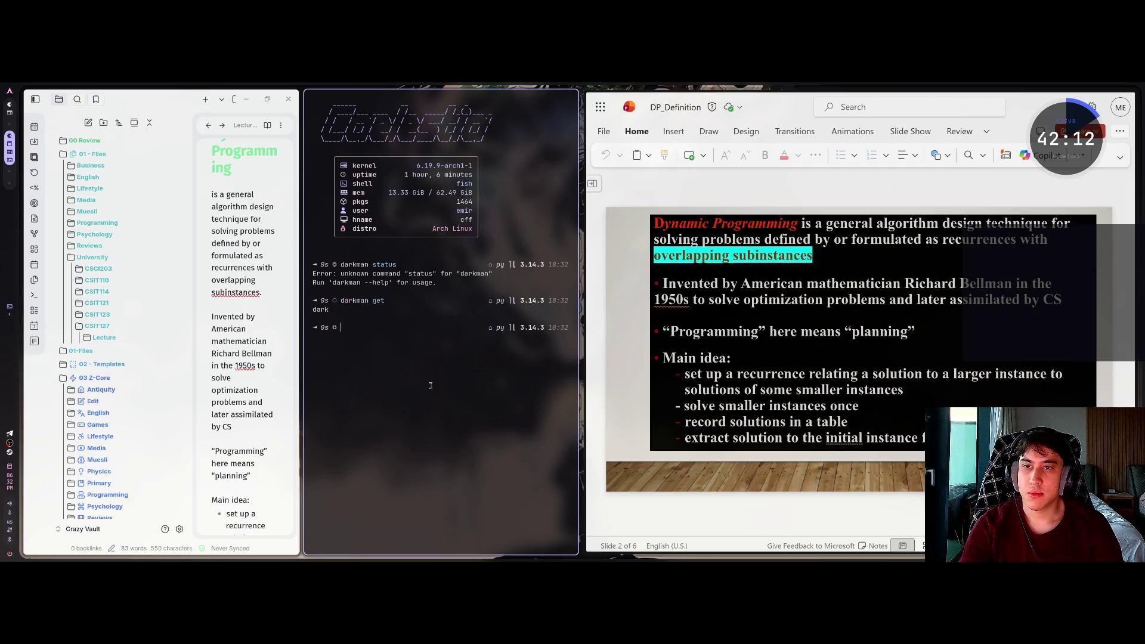
key(ctrl+d)
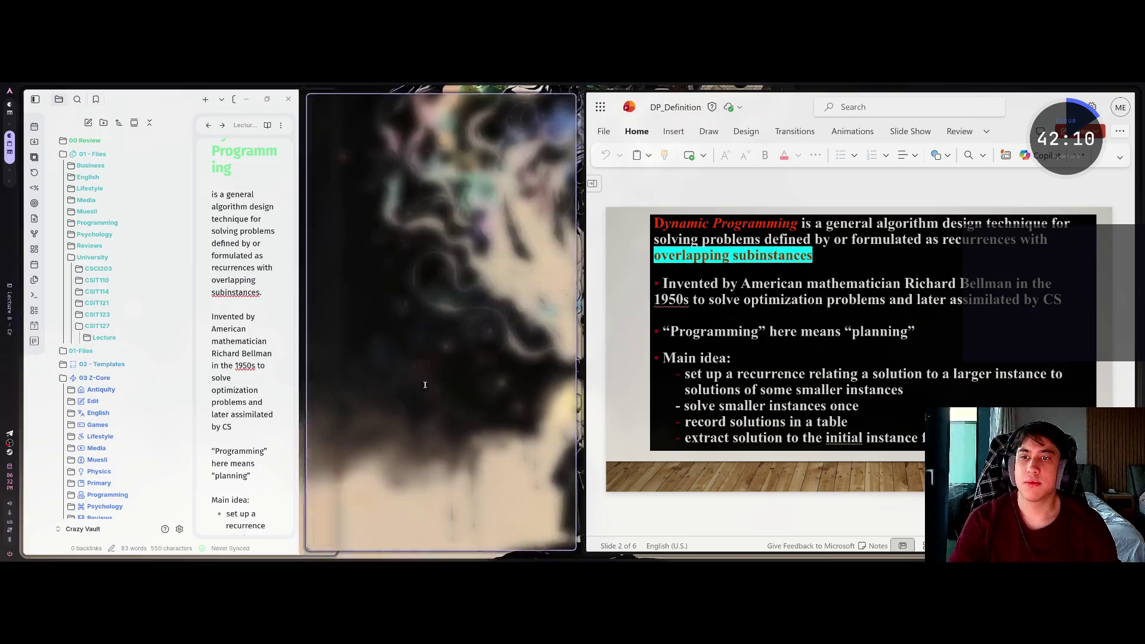
click(393, 319)
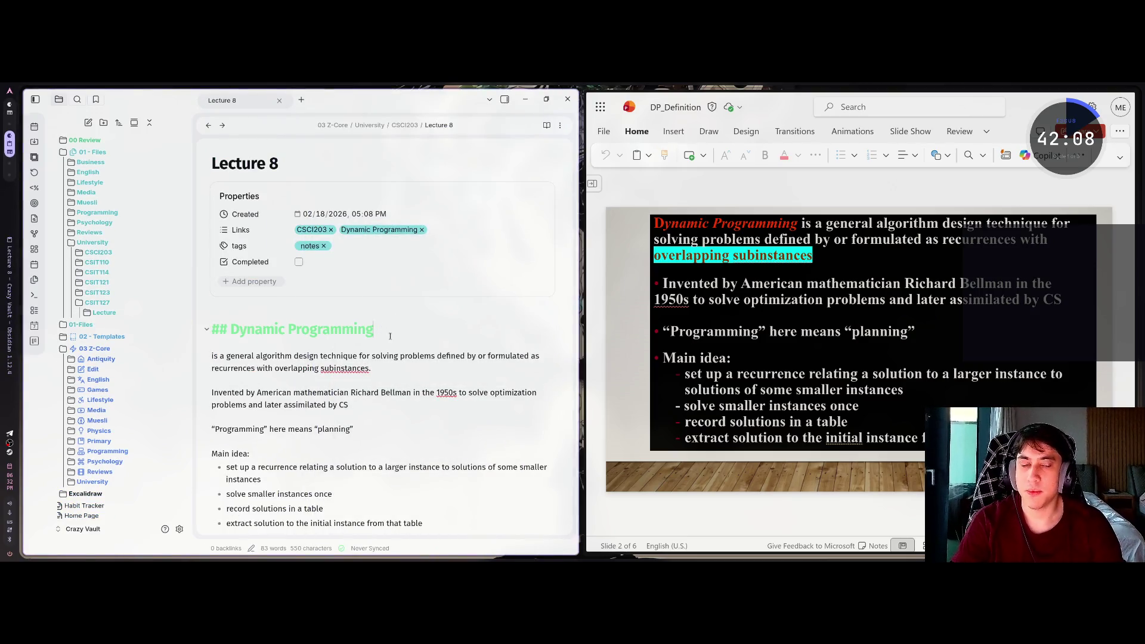
Review the Base color scheme choices in Appearance settings without changing them
key(Down)
key(Down)
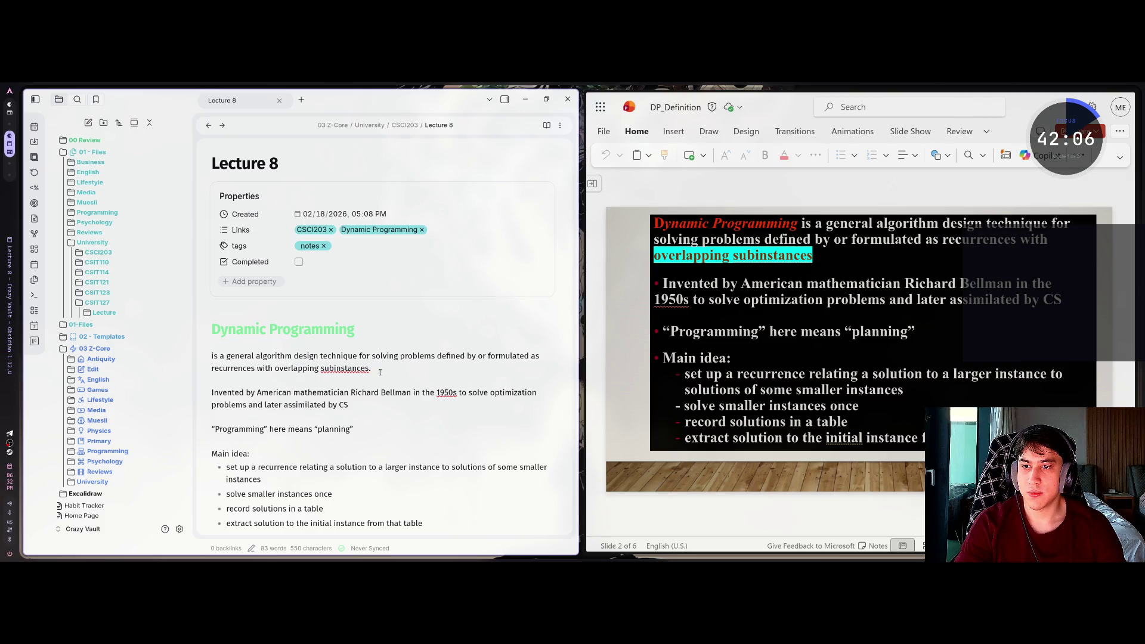
scroll(382, 382, down, 3)
scroll(405, 364, up, 1)
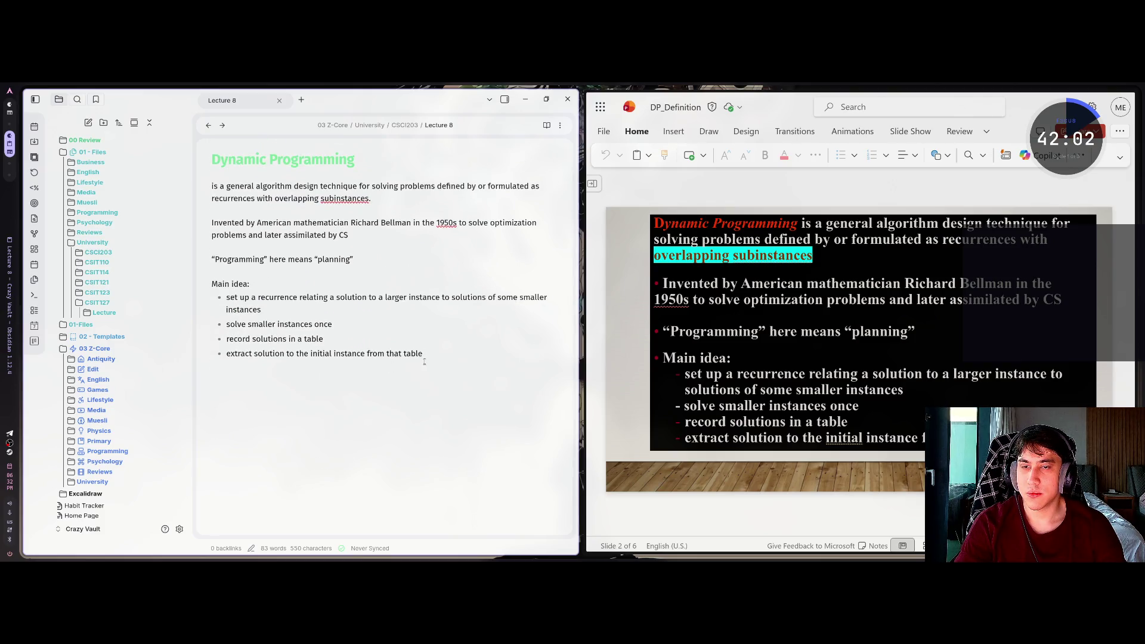
mouse_move(593, 256)
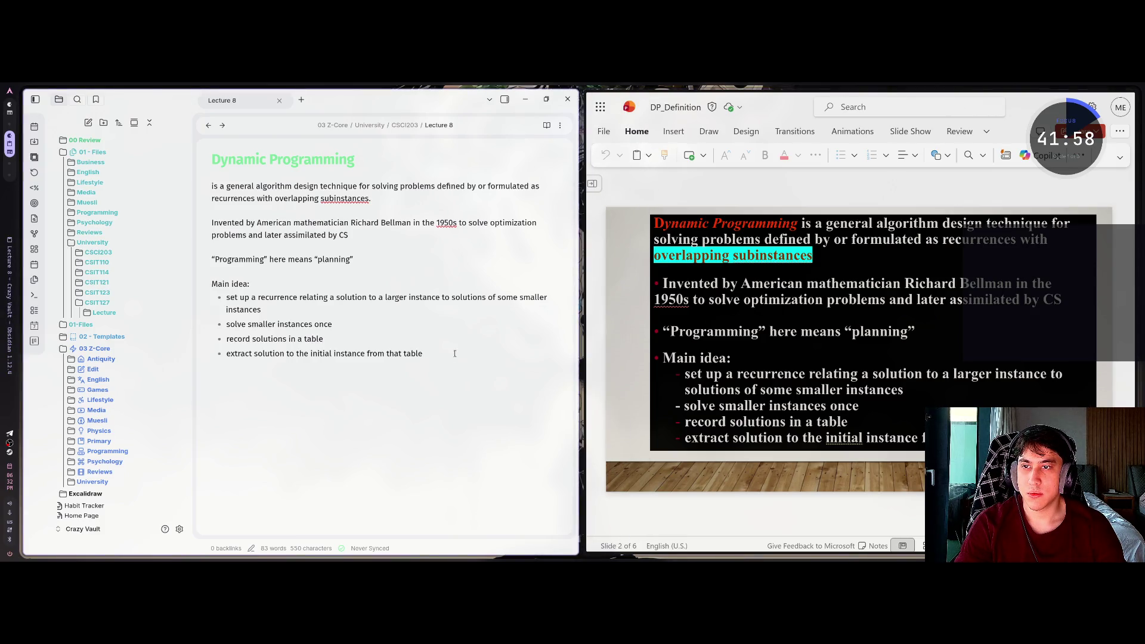
click(179, 529)
click(459, 156)
key(Escape)
click(511, 135)
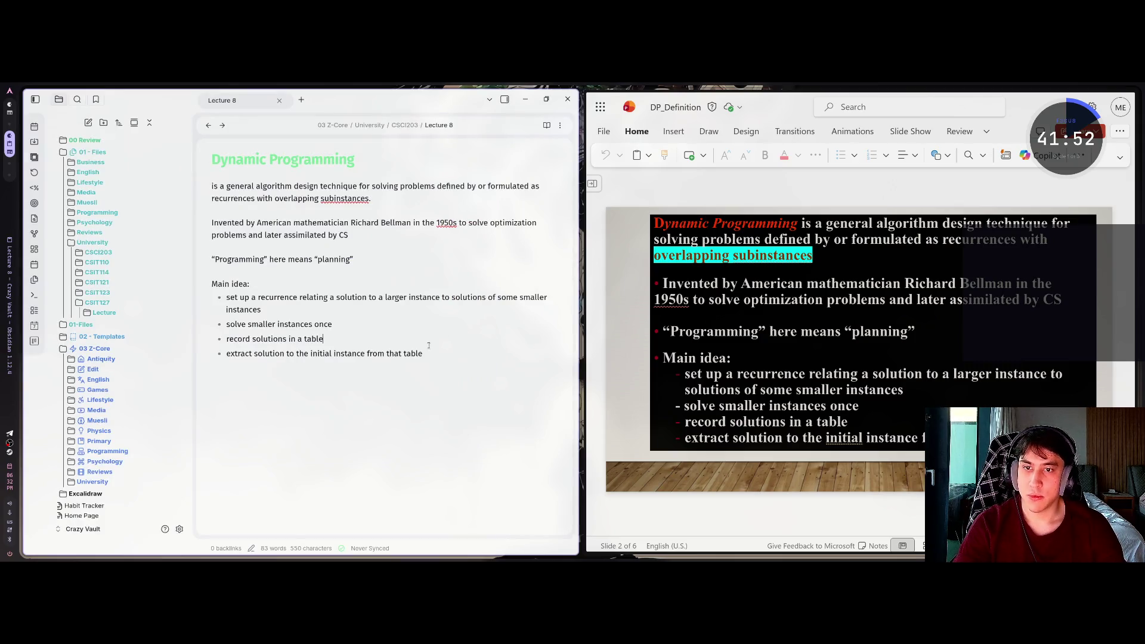
Cycle through open windows, then collapse the file explorer so the note widens
key(alt+Tab)
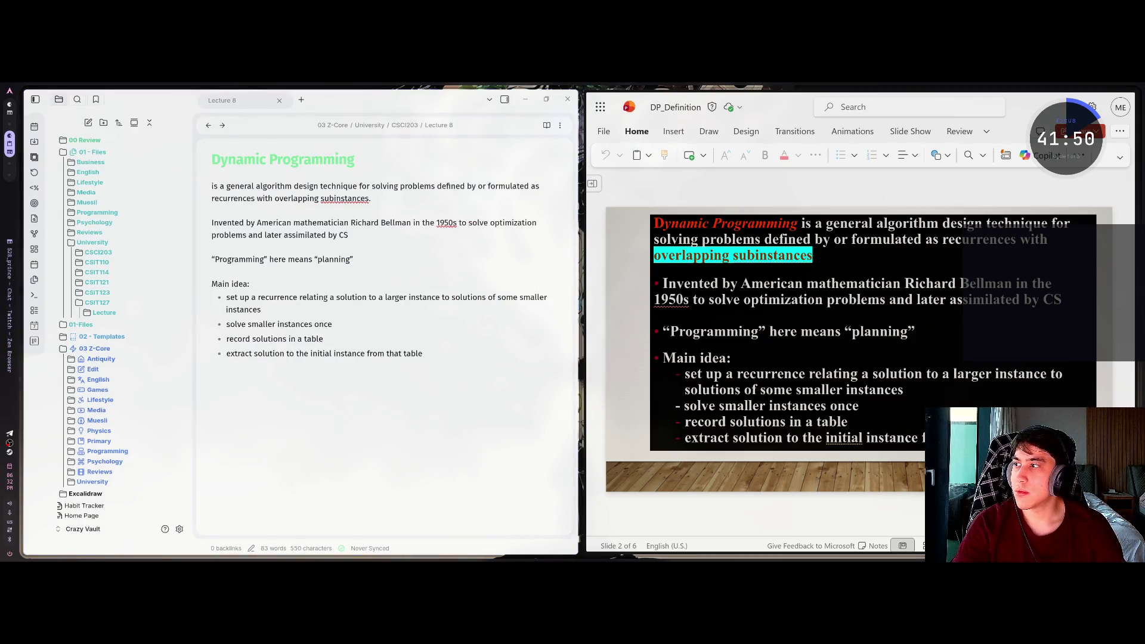
key(alt+Tab)
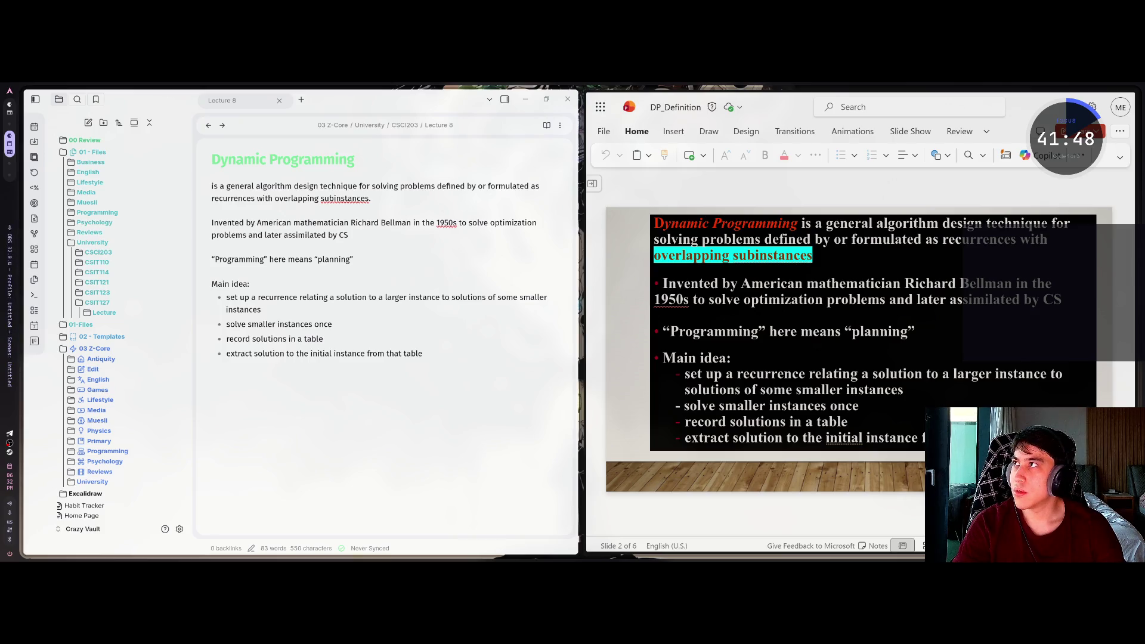
key(alt+Tab)
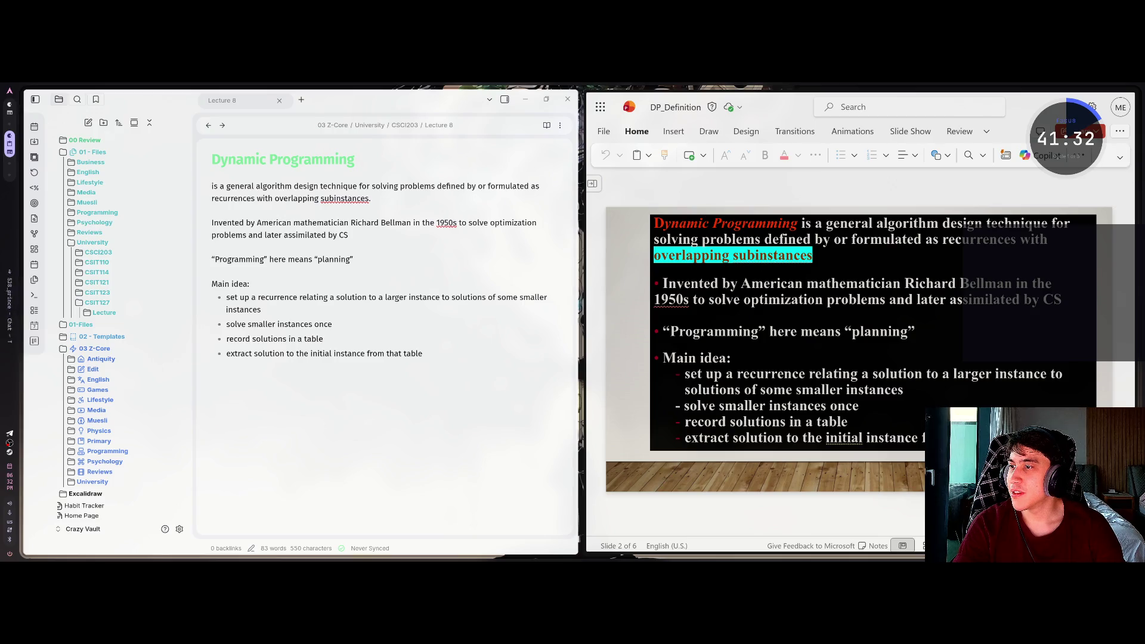
key(alt+Tab)
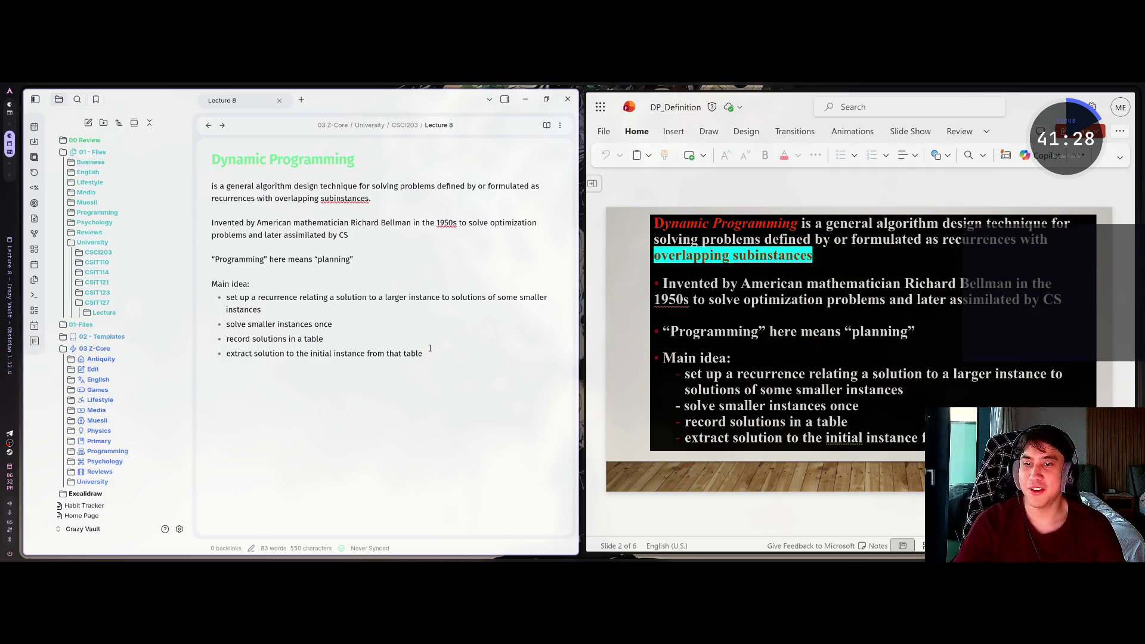
click(35, 101)
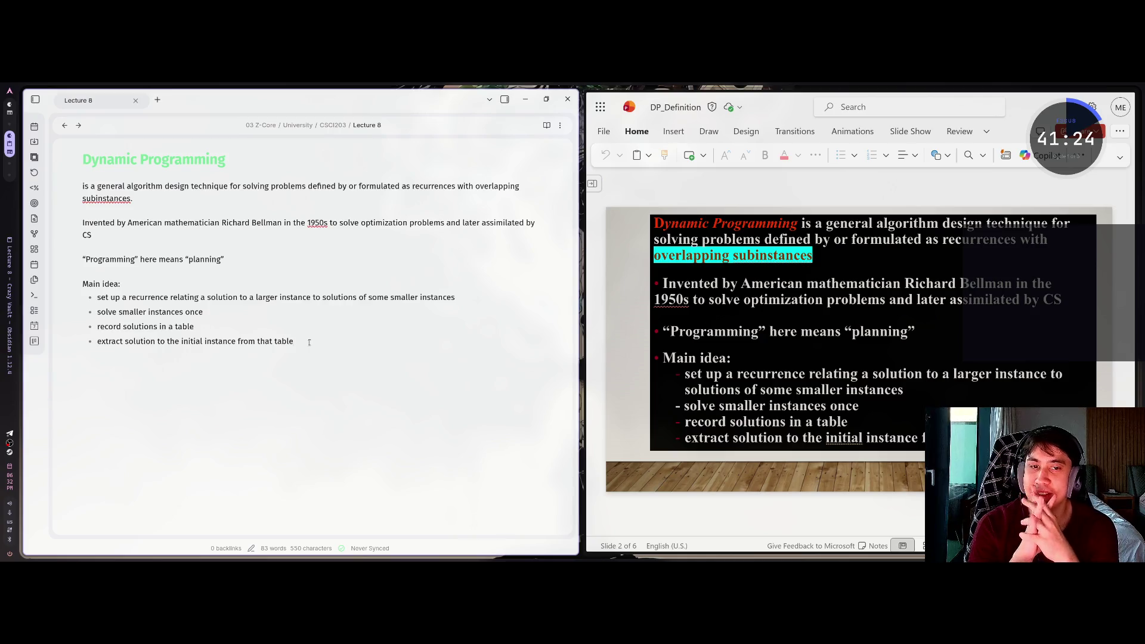
Advance PowerPoint from slide 2 to slide 3, the Fibonacci definition slide
click(861, 326)
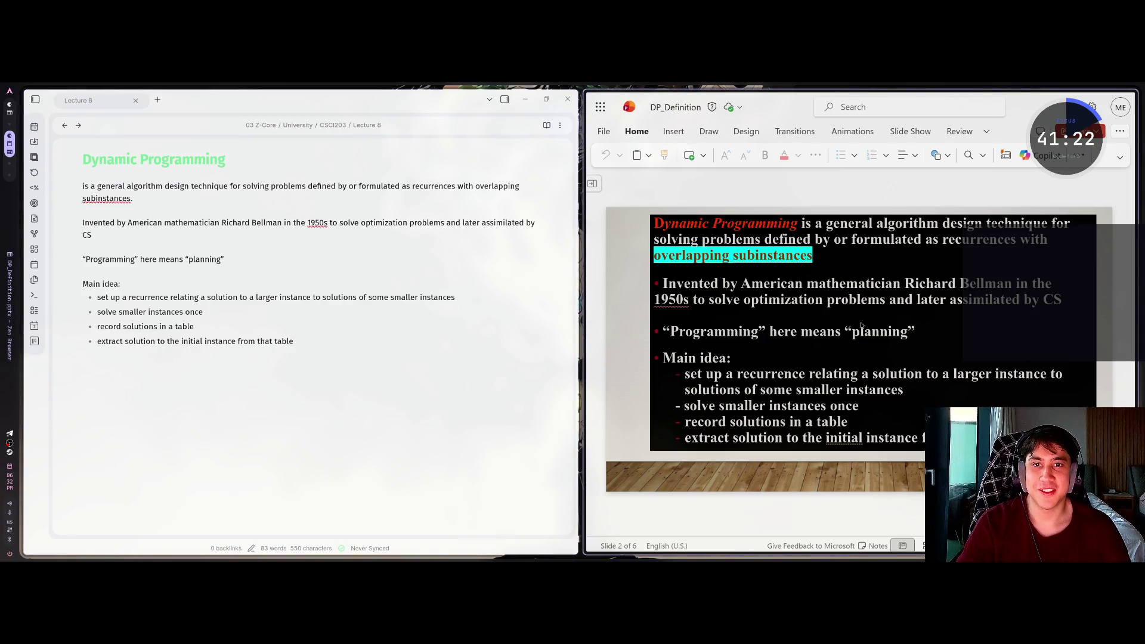
click(918, 384)
click(835, 488)
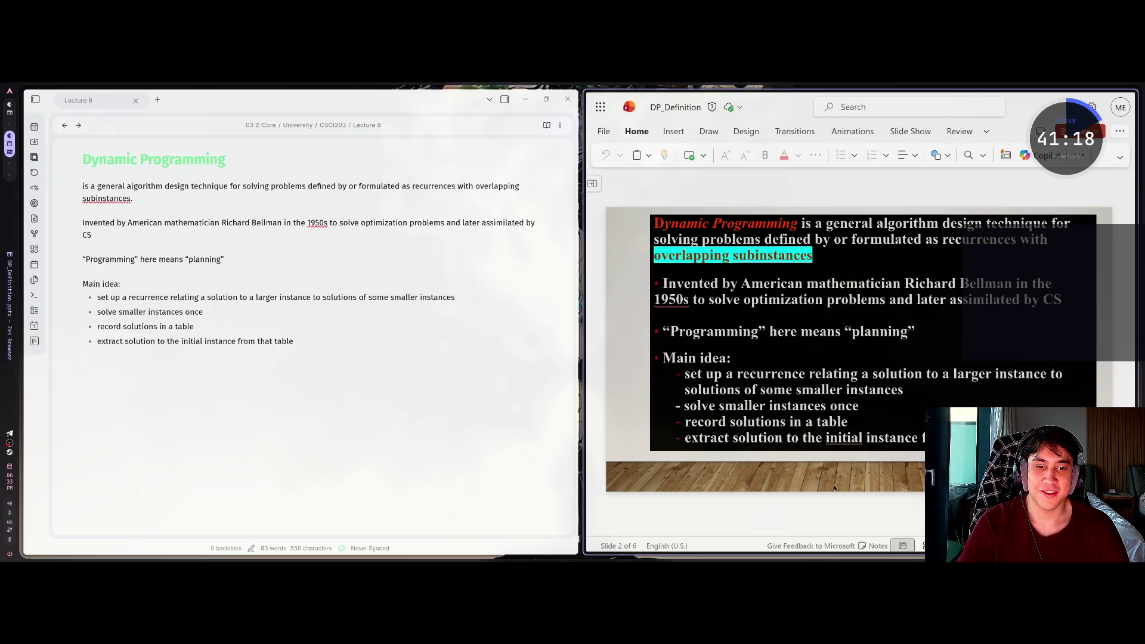
scroll(828, 487, down, 1)
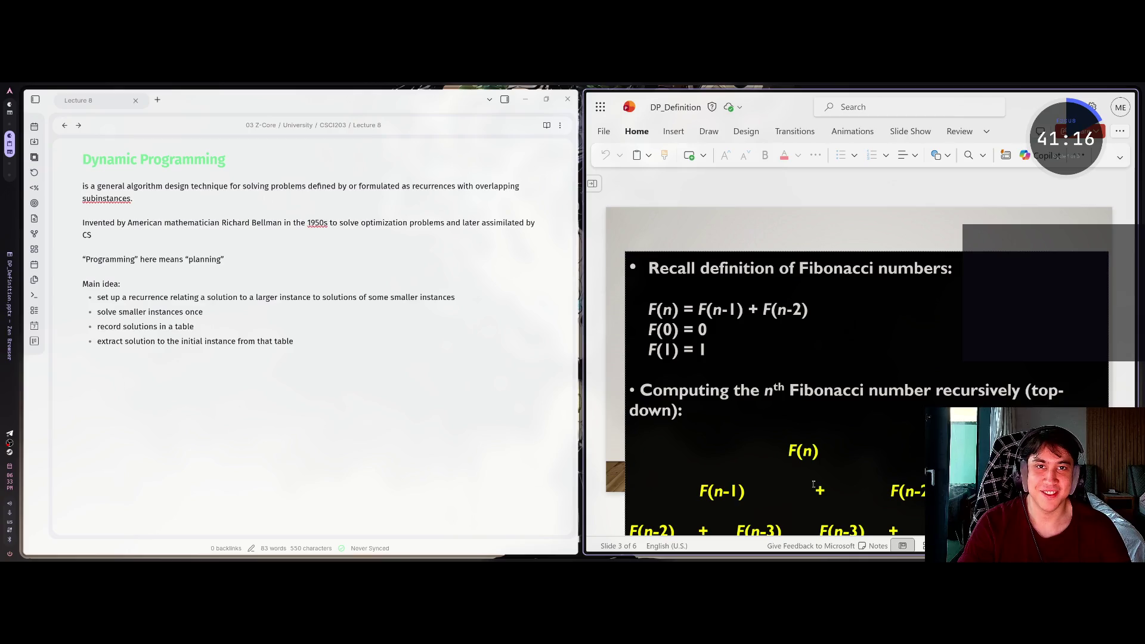
scroll(814, 488, down, 1)
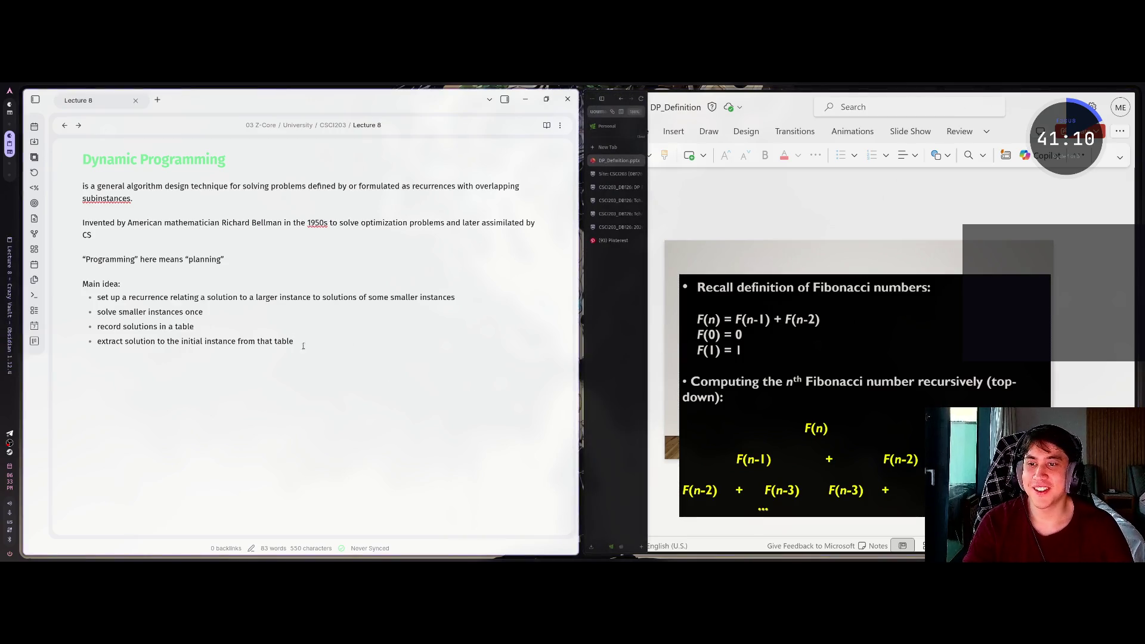
mouse_move(587, 343)
scroll(626, 370, up, 1)
scroll(626, 369, down, 1)
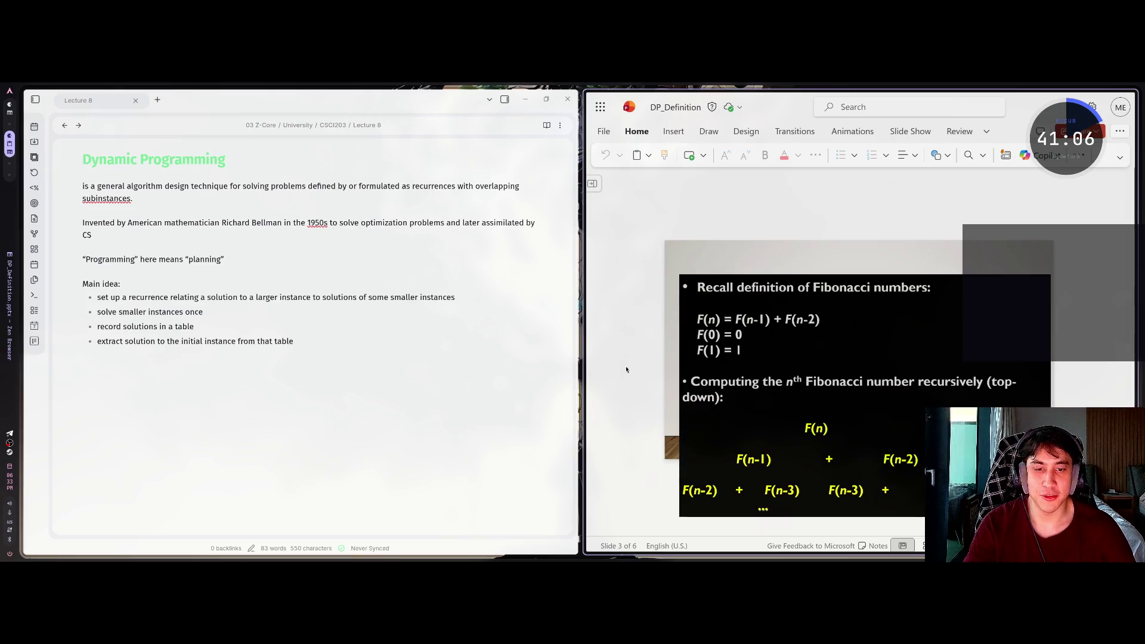
click(197, 376)
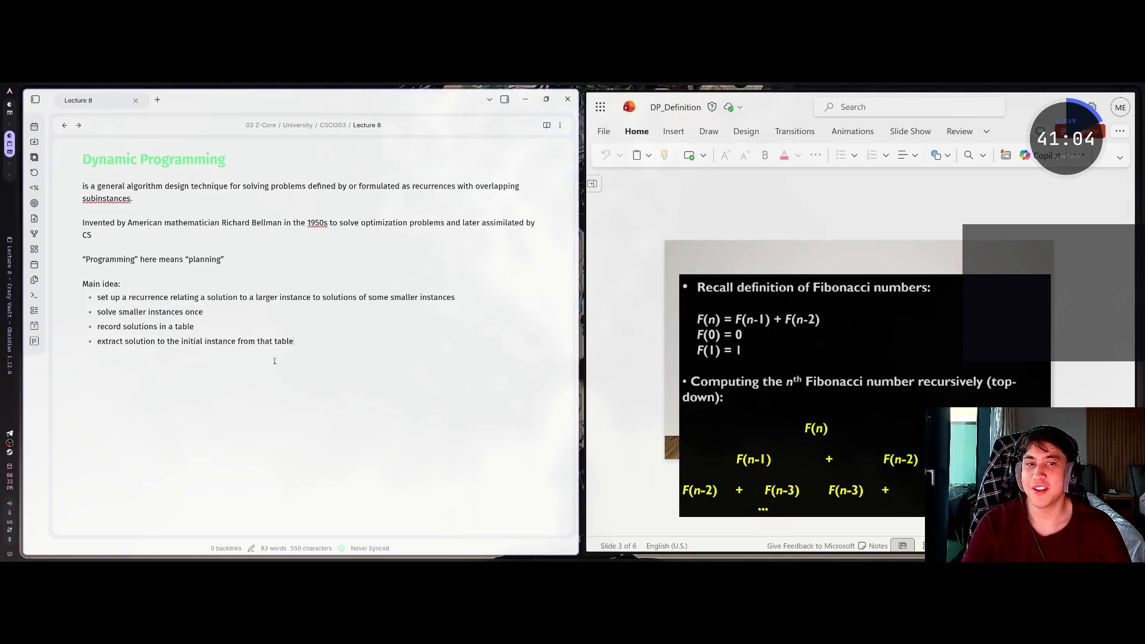
Type 'Recall definition of Fibonacci numbers:' below the bullets, correcting typos
text(Recalld)
key(BackSpace)
text(definition)
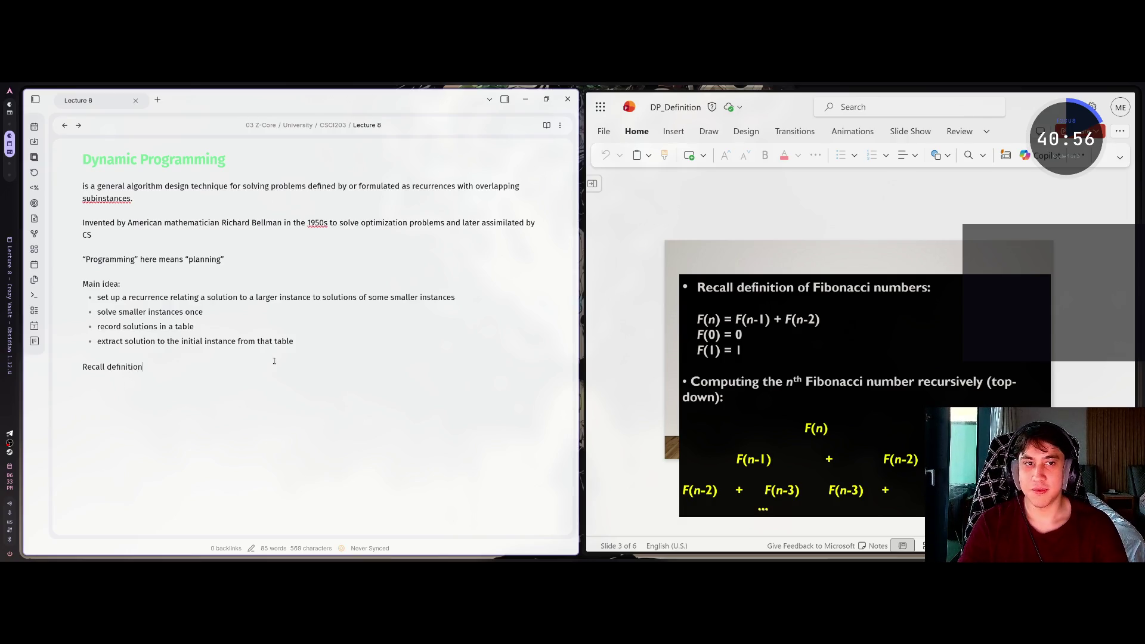
text(f Dib)
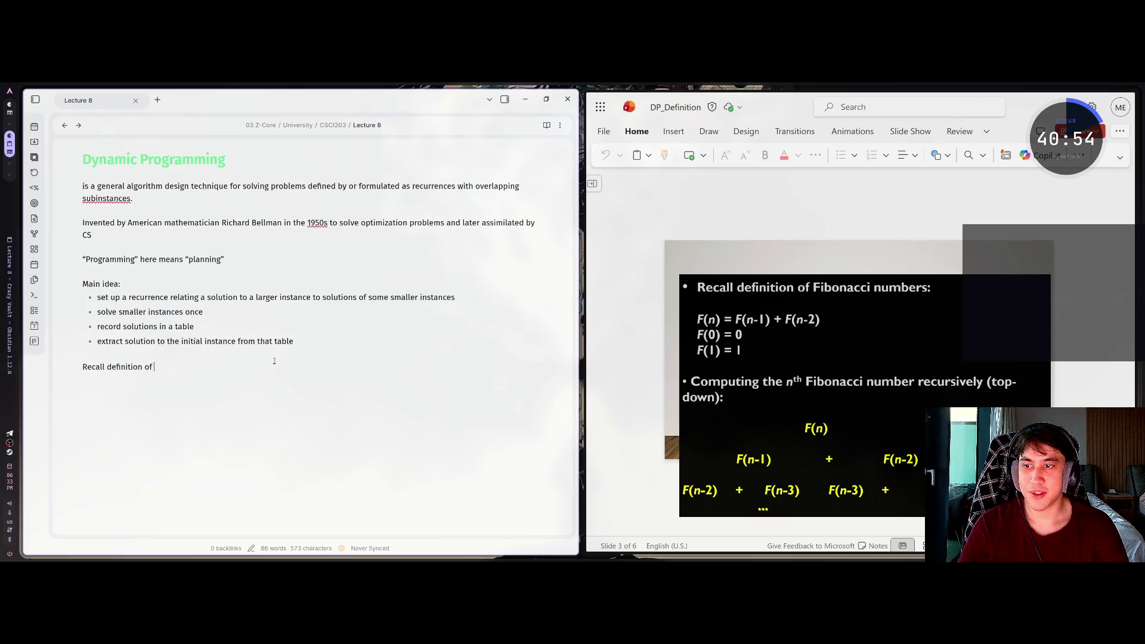
key(BackSpace)
key(BackSpace)
key(BackSpace)
text(Fibonacci )
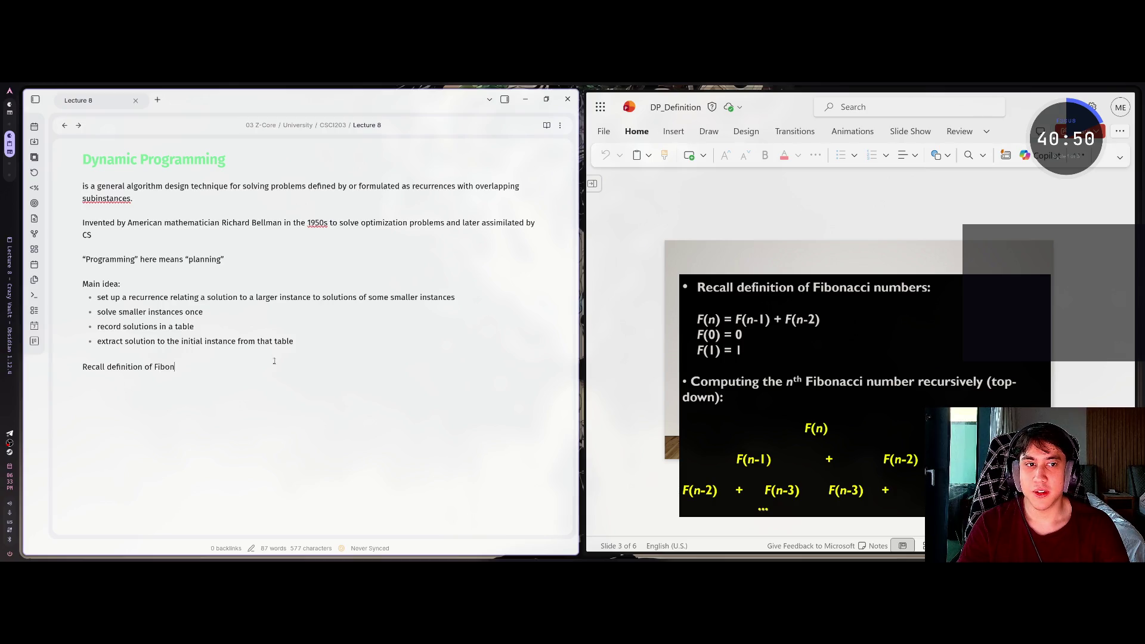
text(numbers: )
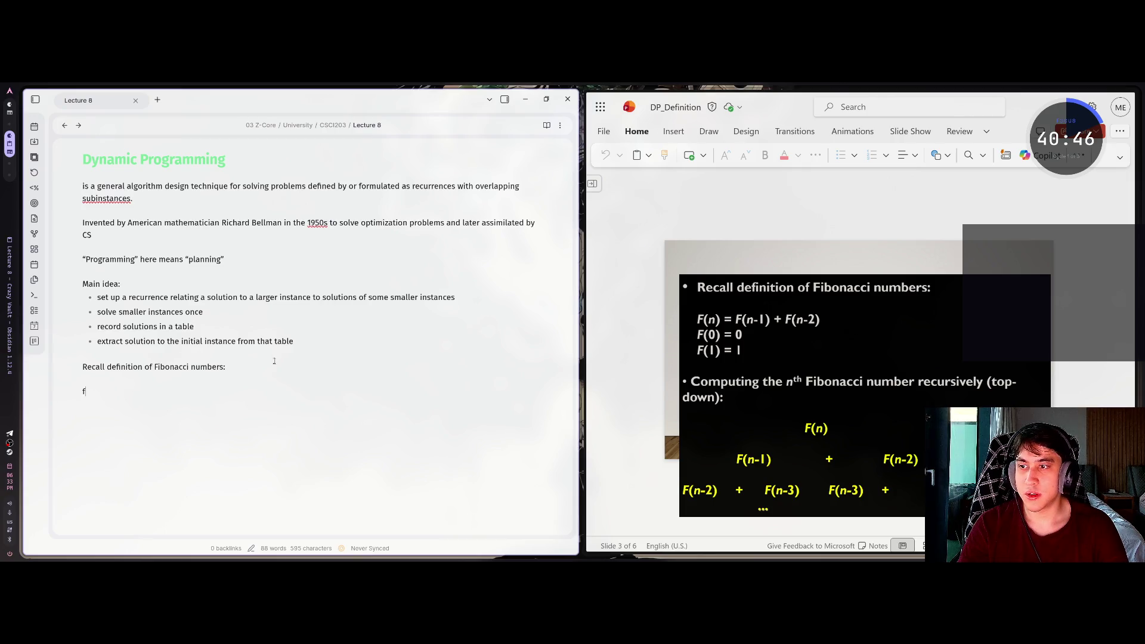
text(F)
key(BackSpace)
key(BackSpace)
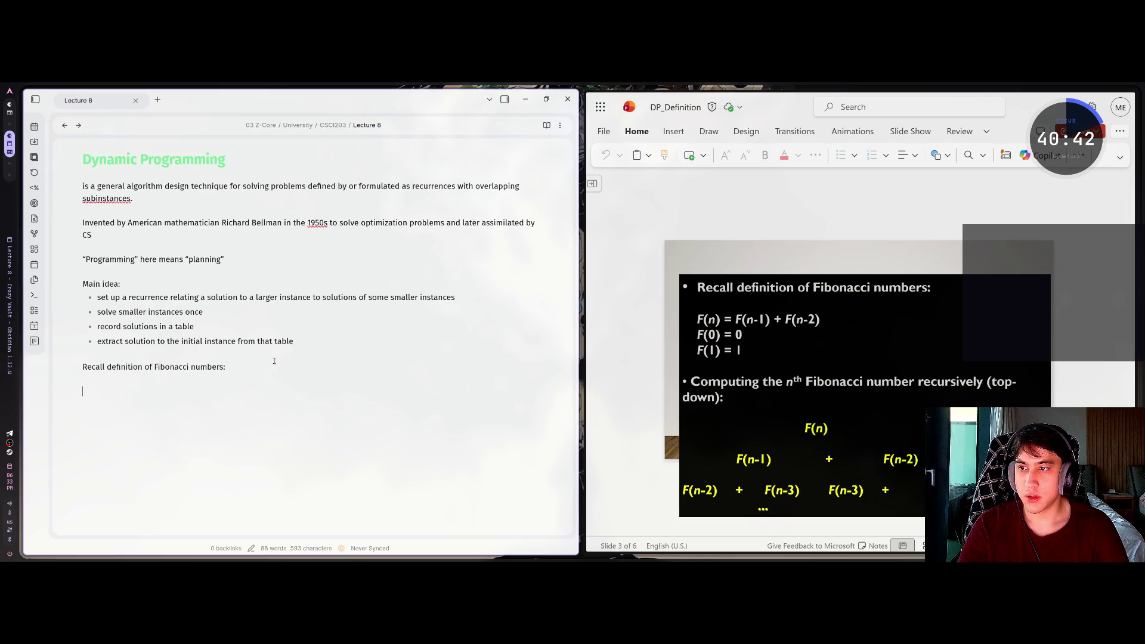
Write the recurrence F(n) = F(n-1) + F(n-2), trying to append F(0) = 0 via a LaTeX line break
key(Return)
key(Return)
text($$$$)
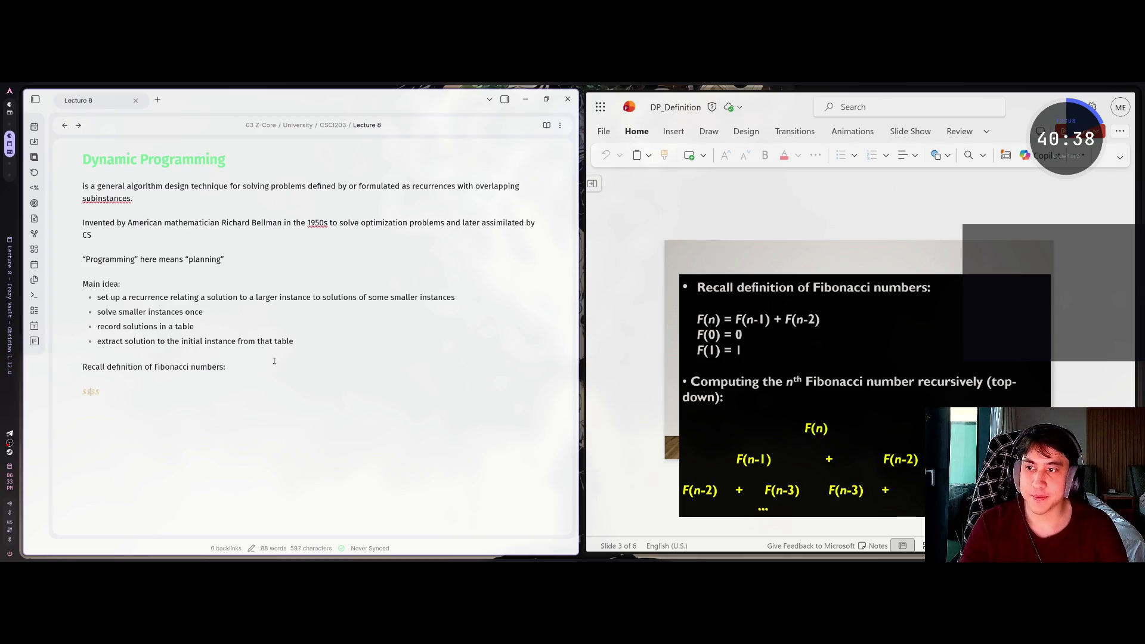
text(F(n)
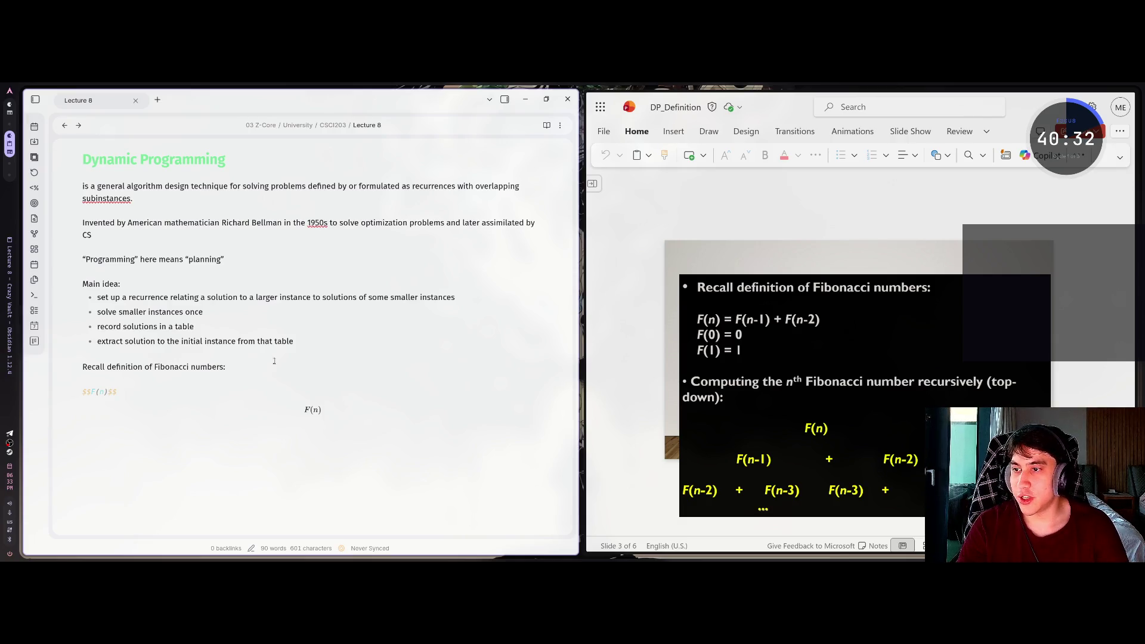
text(=)
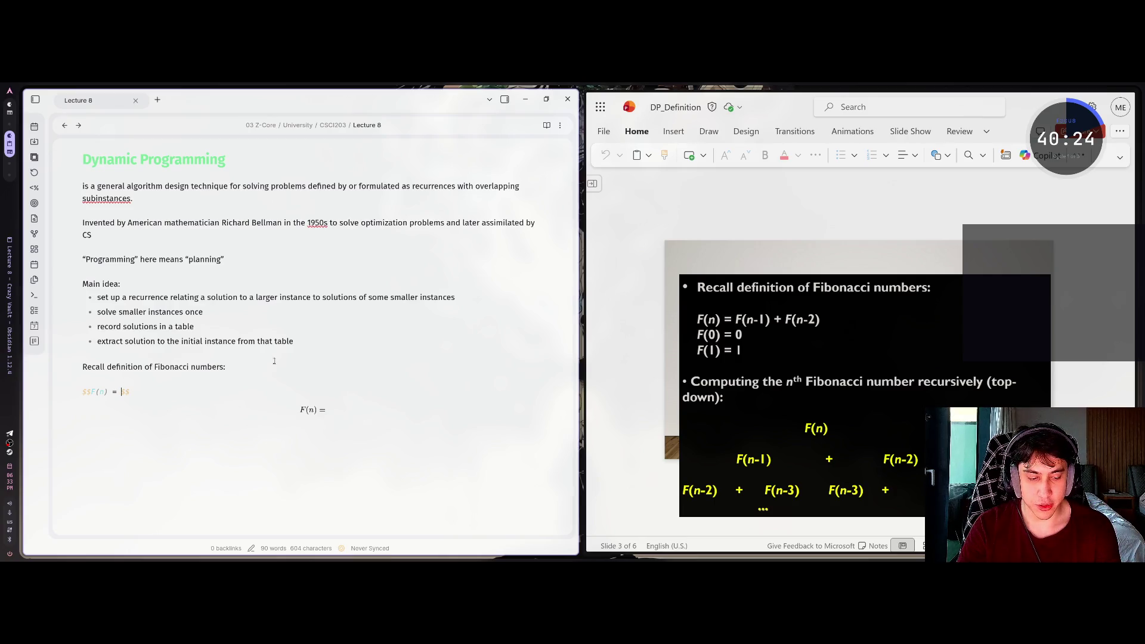
text(F(n-1))
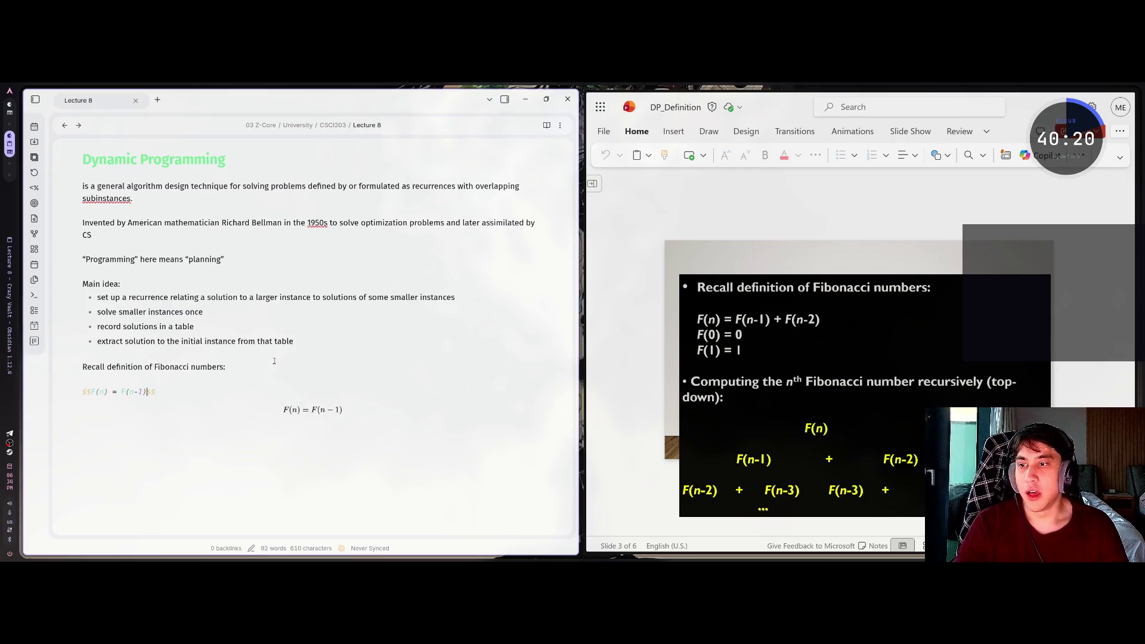
text( + F()
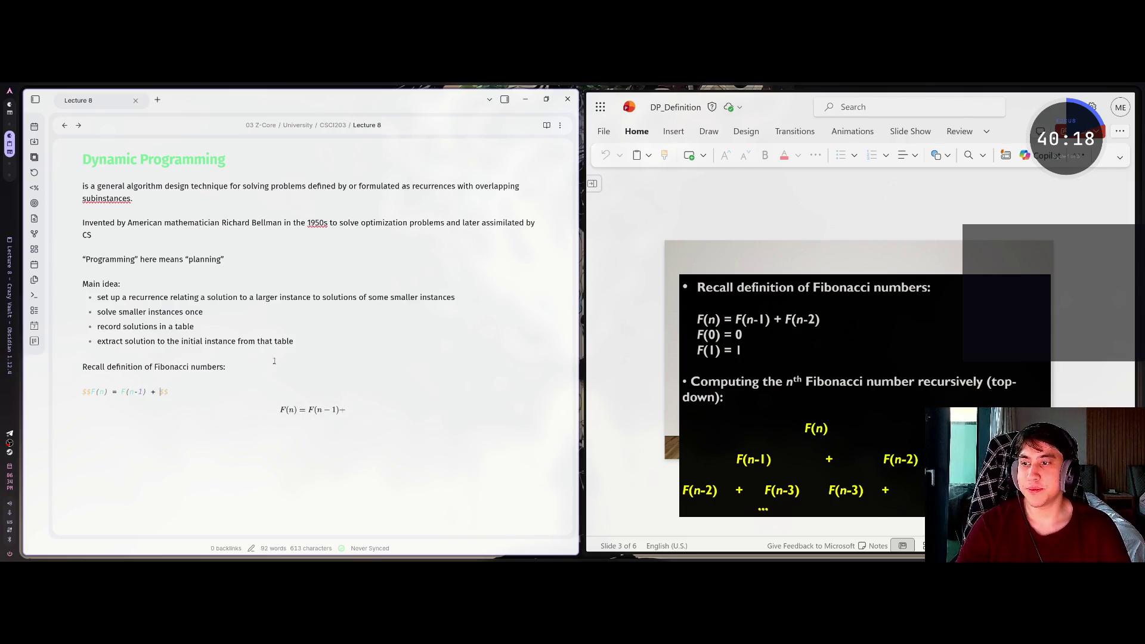
text(n-2))
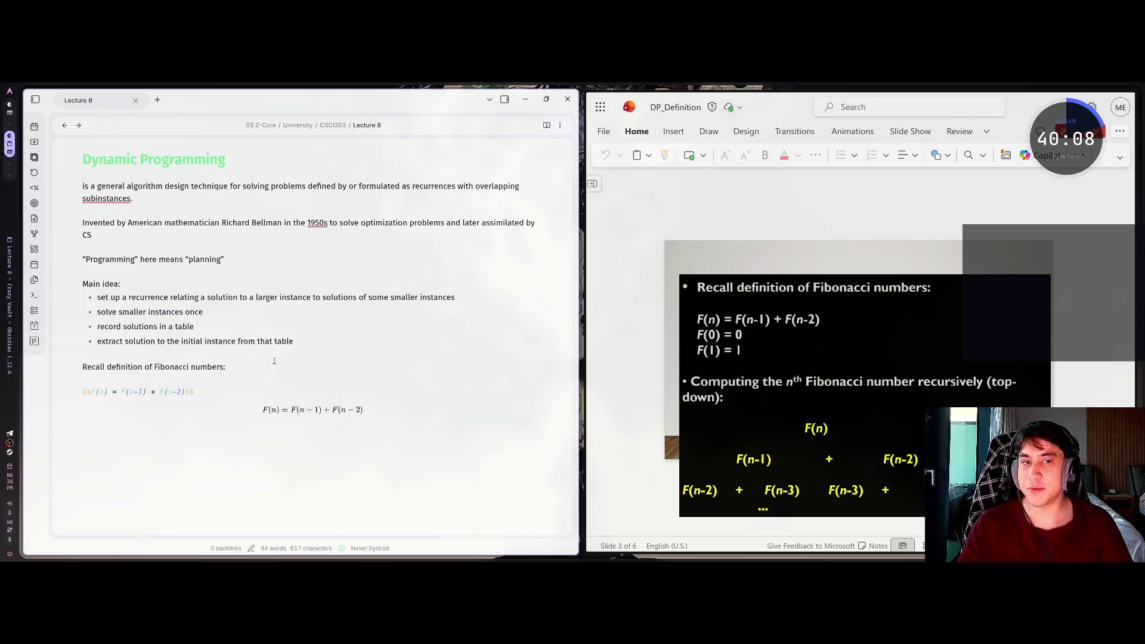
key(Return)
text(F(0))
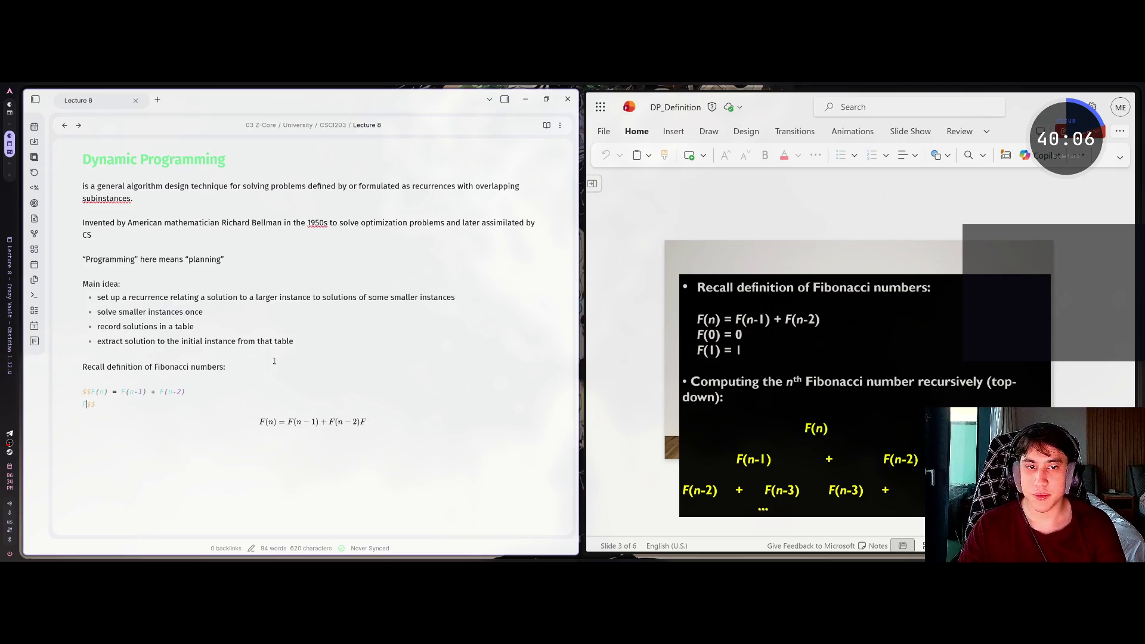
key(BackSpace)
key(BackSpace)
key(BackSpace)
text(\ F()
key(Left)
key(Left)
key(Left)
text(\)
key(Right)
key(Right)
key(Right)
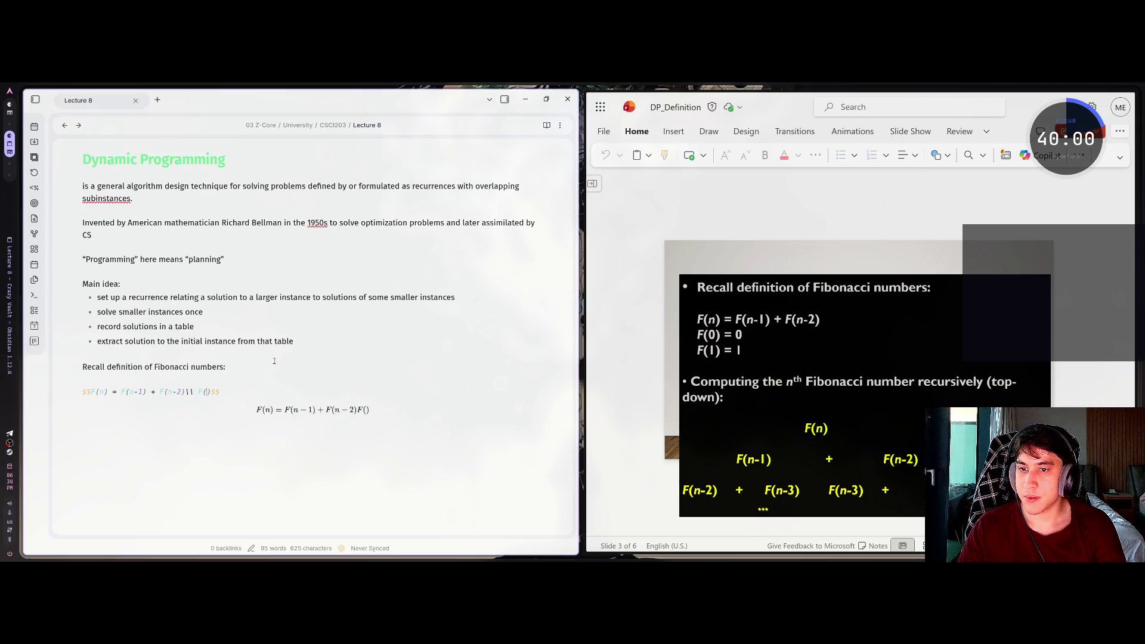
text(0))
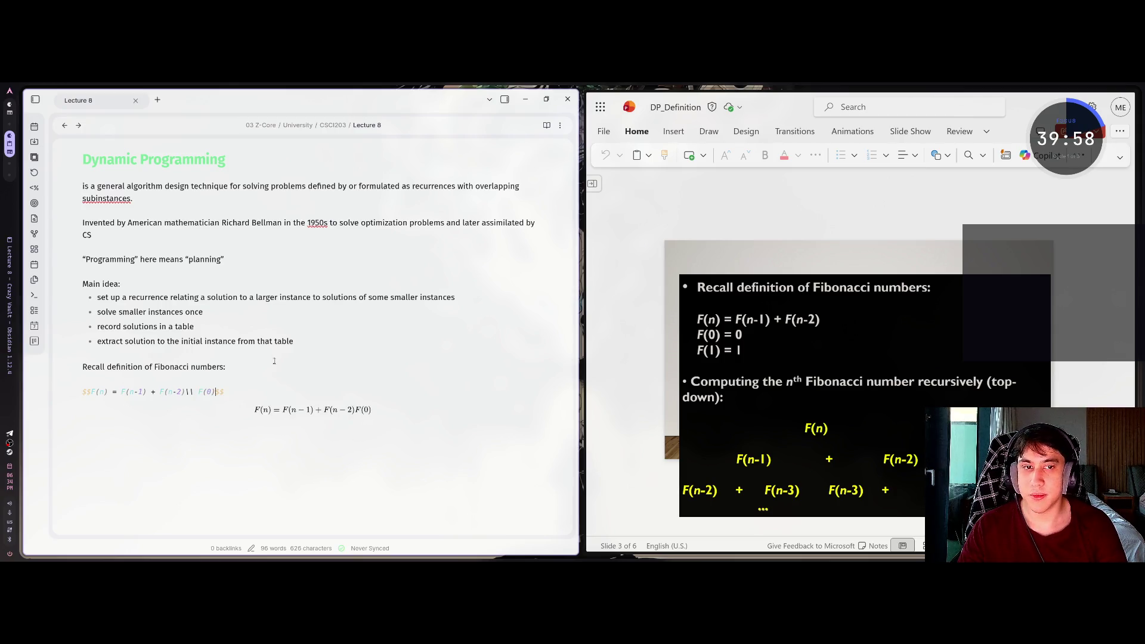
text( = 0)
key(Left)
key(Left)
key(Left)
key(Left)
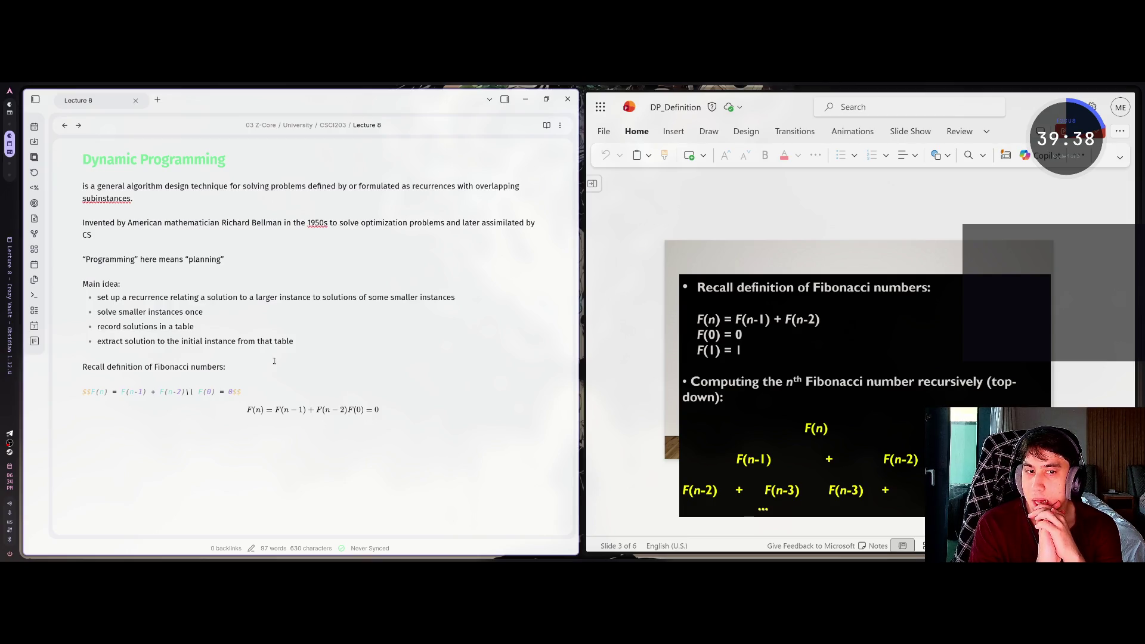
Remove the extra dollar signs so the recurrence renders as math
double_click(94, 392)
key(BackSpace)
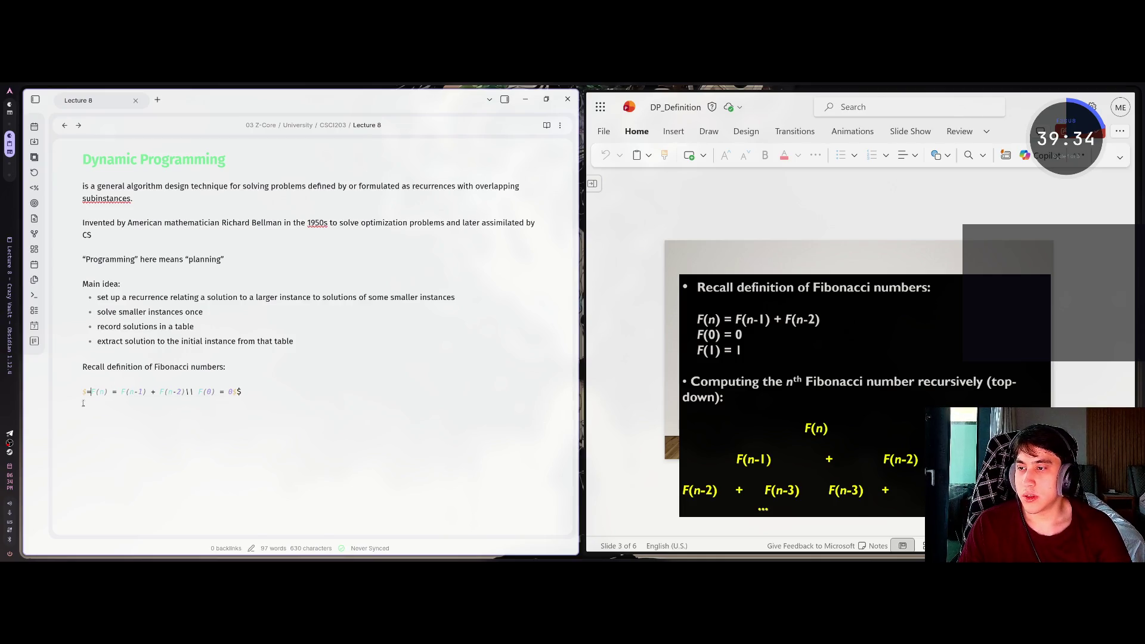
click(245, 392)
key(BackSpace)
key(Return)
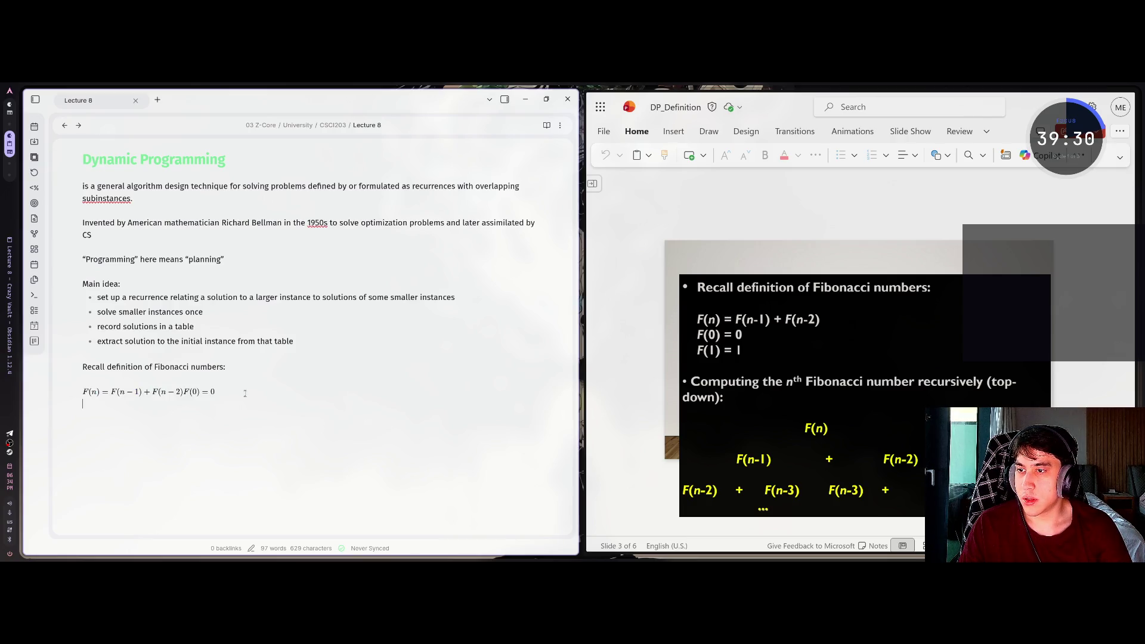
text(^$$)
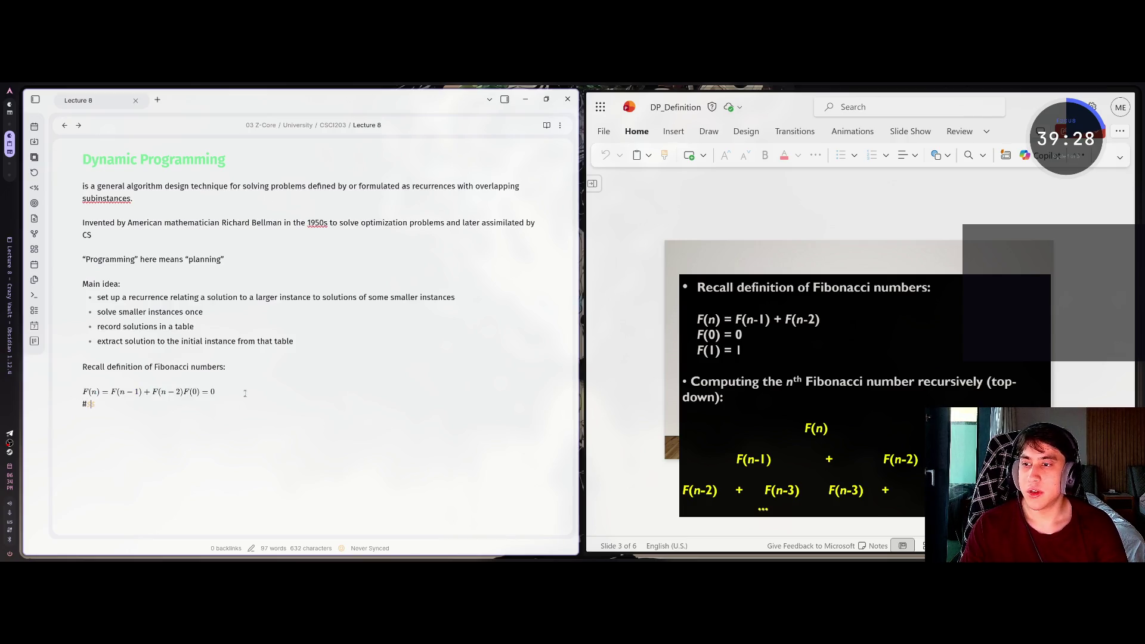
key(BackSpace)
key(BackSpace)
Add $F(0) = 0$ and $F(1) = 1$ lines, then begin 'Computing the n^th'
text($$)
text(F(0) = 0)
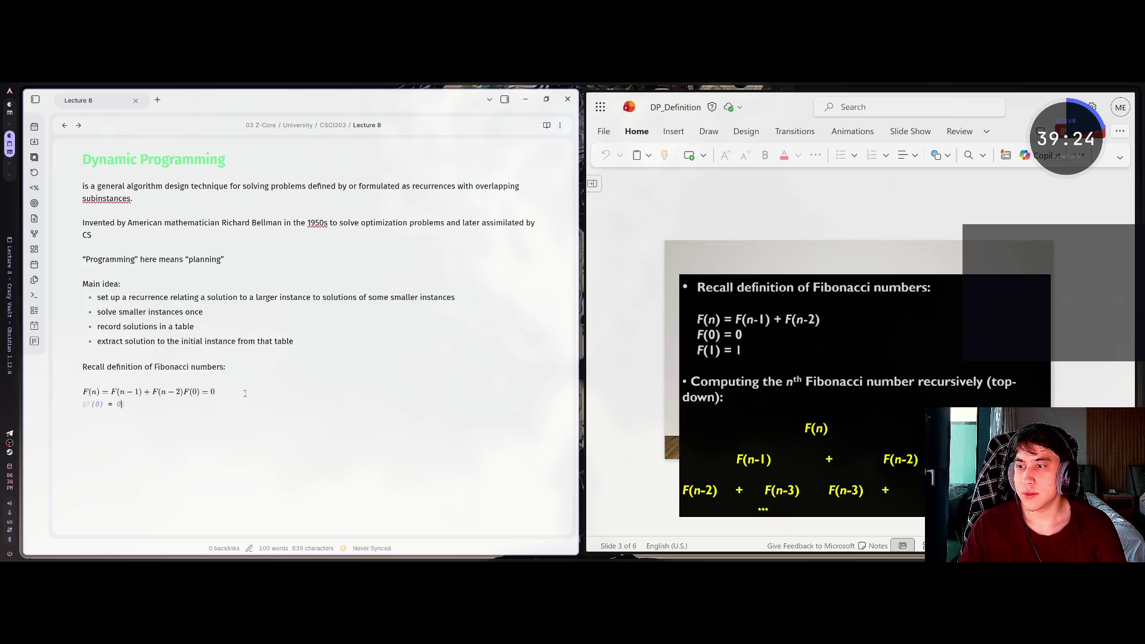
key(Return)
text($$)
text(F(1) = 1$)
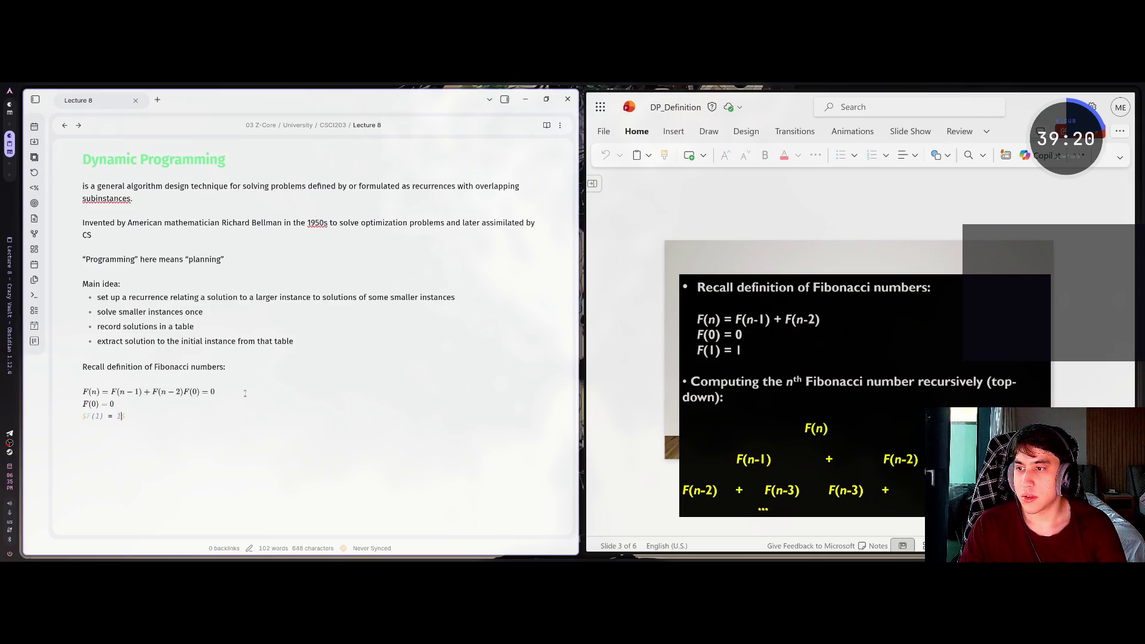
key(Right)
key(Return)
text(Comp)
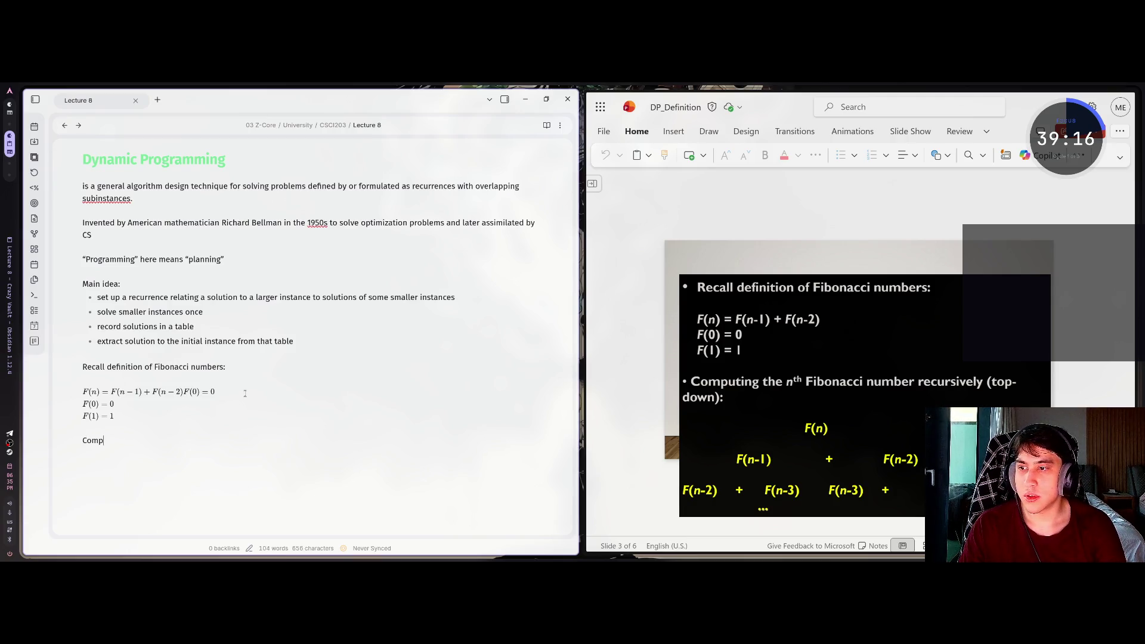
text(u)
text(ting the n)
text($)
text(^th)
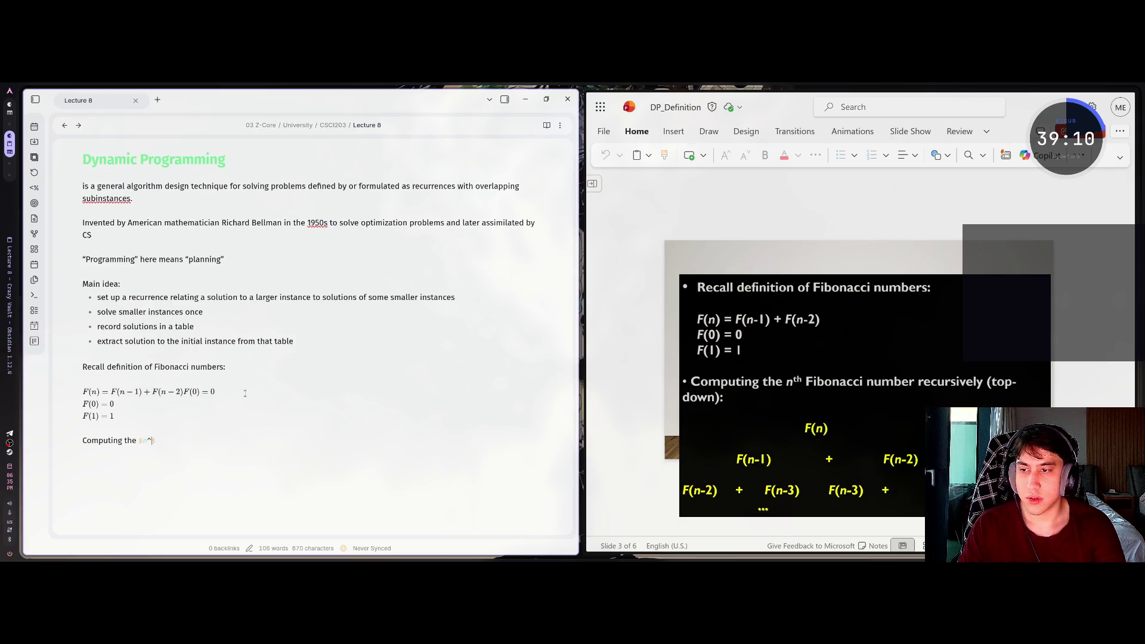
Wrap the th superscript in braces and retype the n inside the inline math
key(shift+Left)
key(shift+Left)
text({)
key(Right)
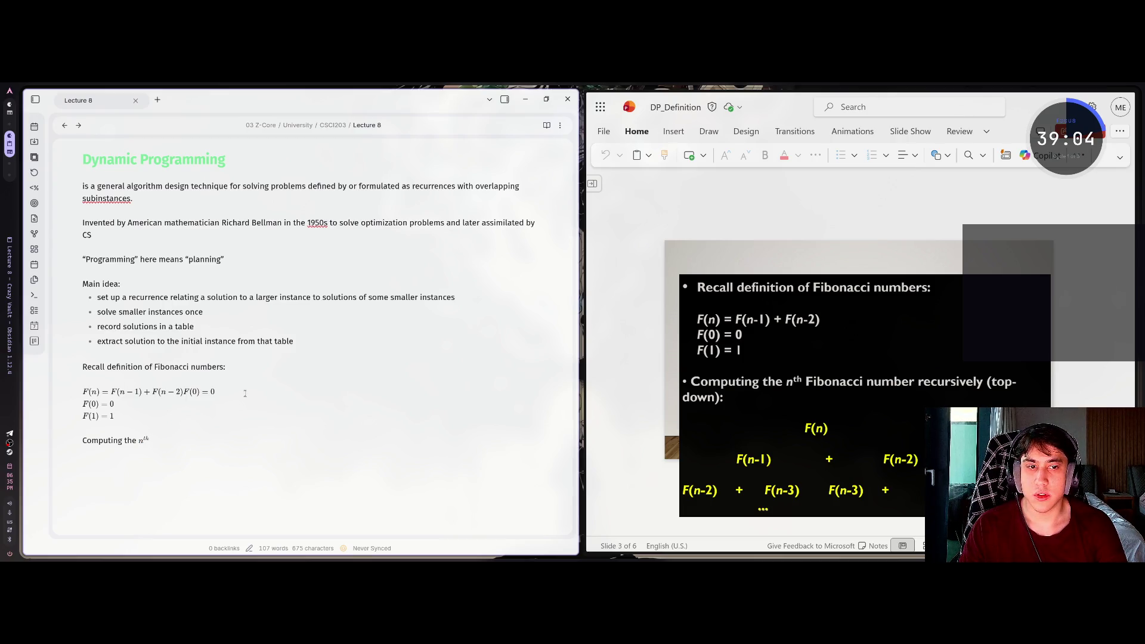
key(Left)
key(Left)
key(Left)
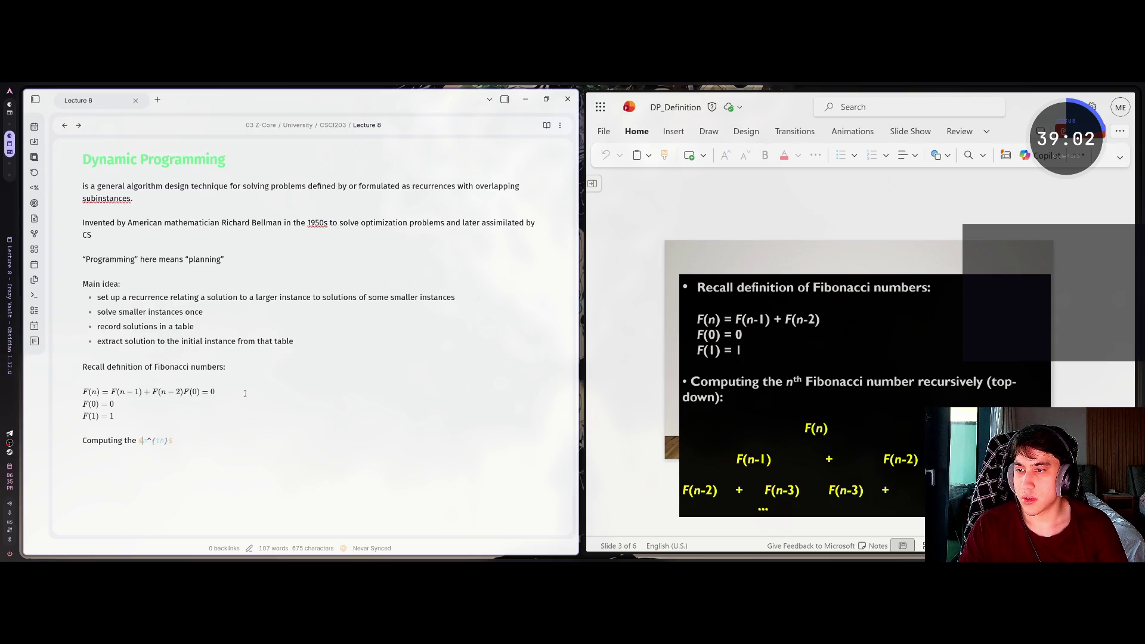
key(BackSpace)
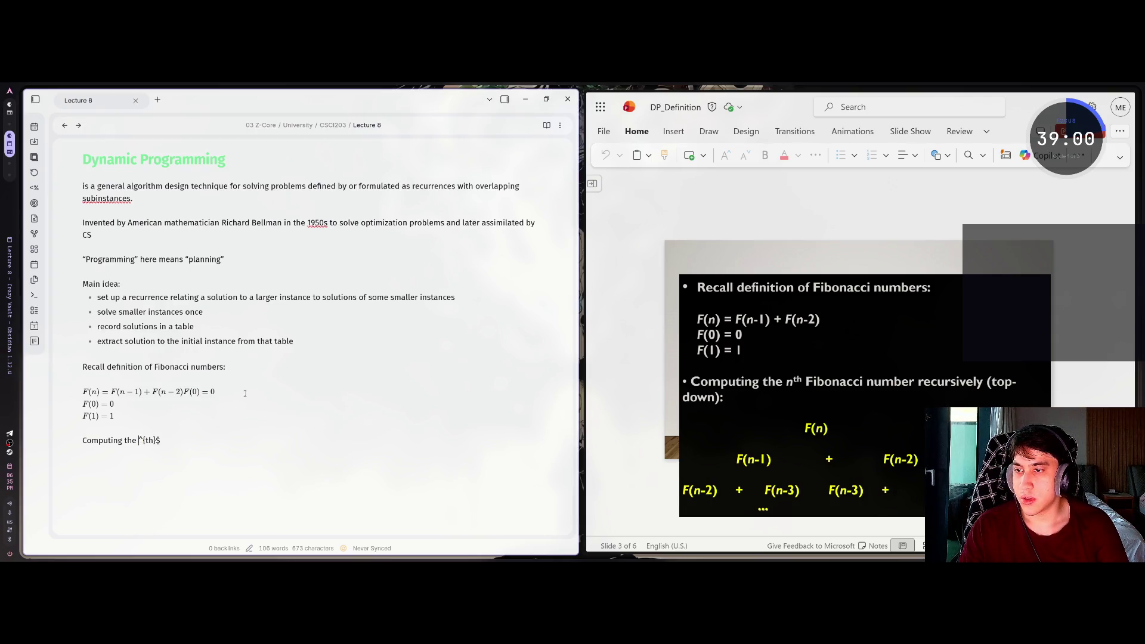
text(n)
key(End)
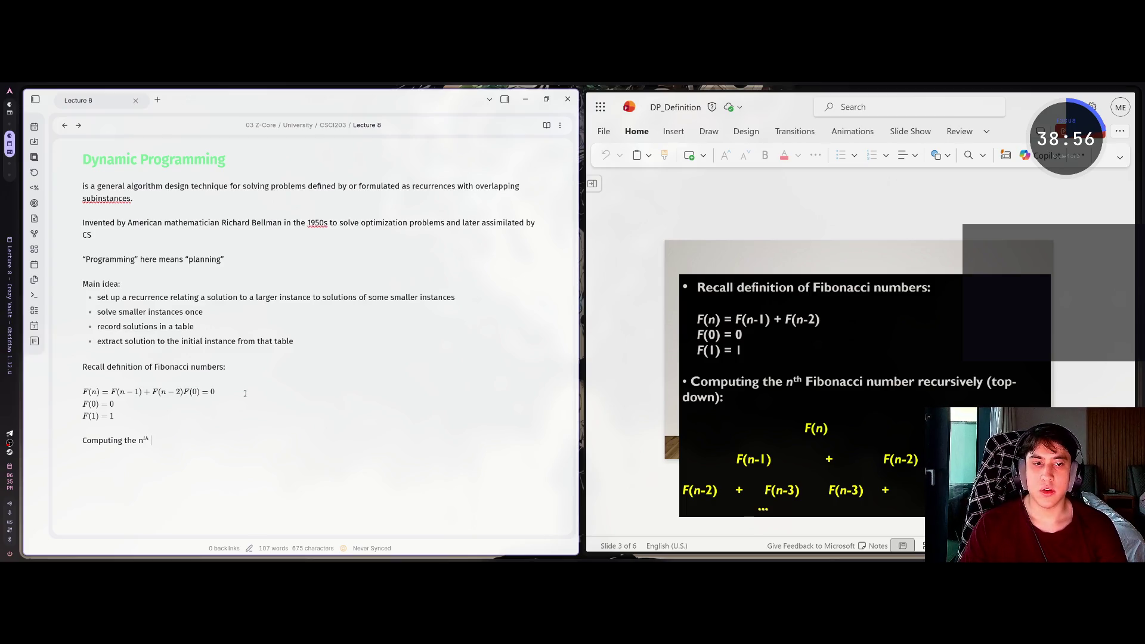
key(Left)
key(Left)
key(Left)
key(Left)
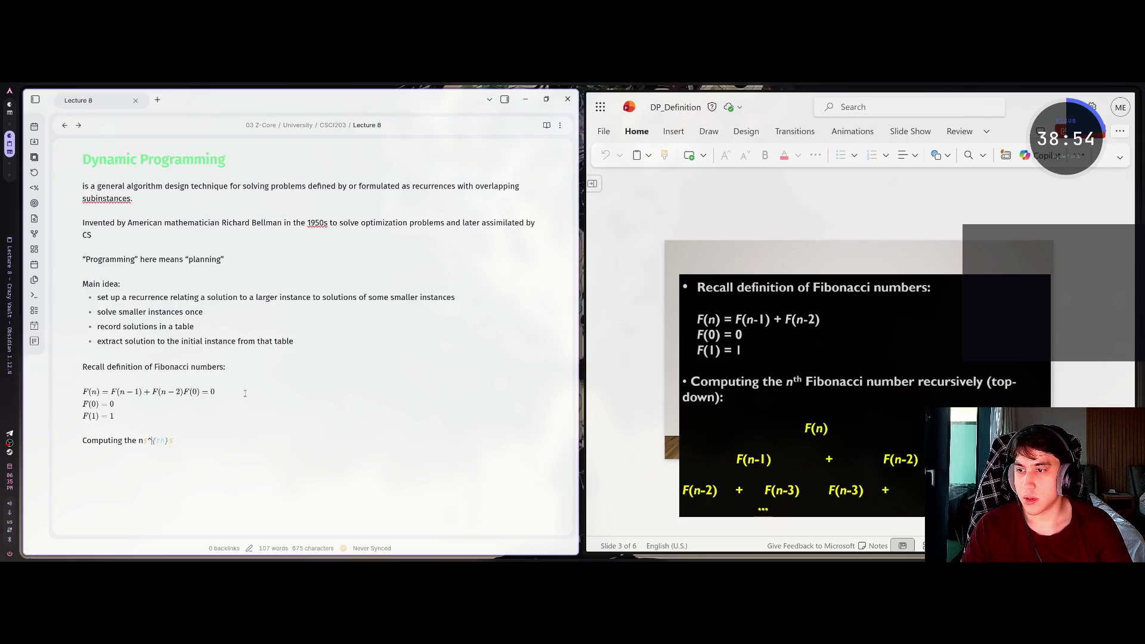
Remove a stray backslash added before the note's top heading
key(ctrl+Home)
text(\)
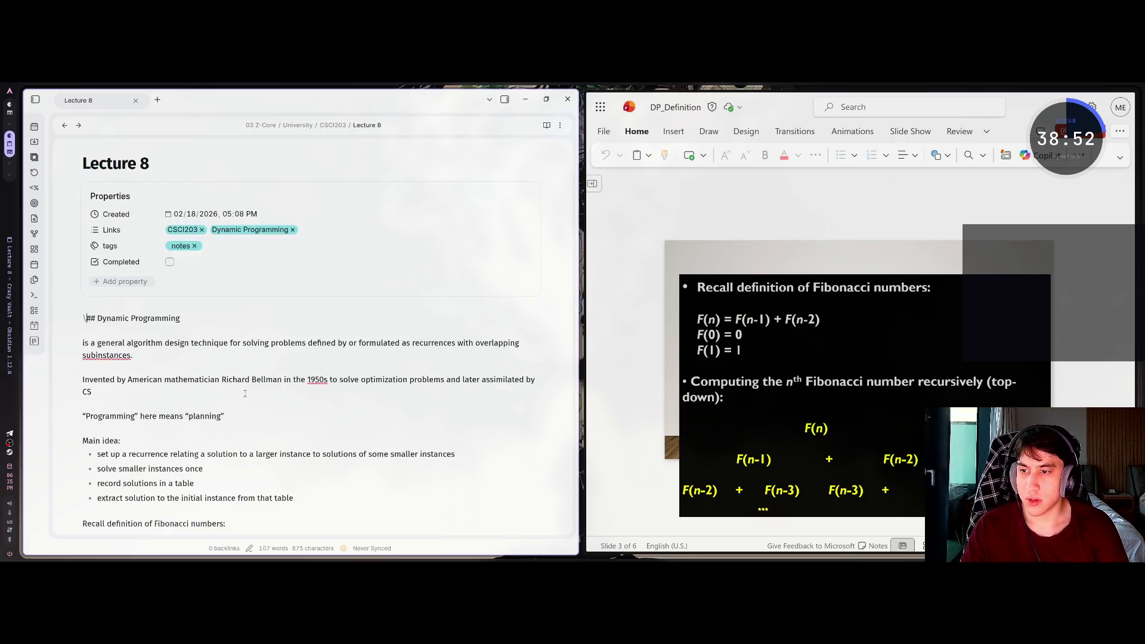
key(BackSpace)
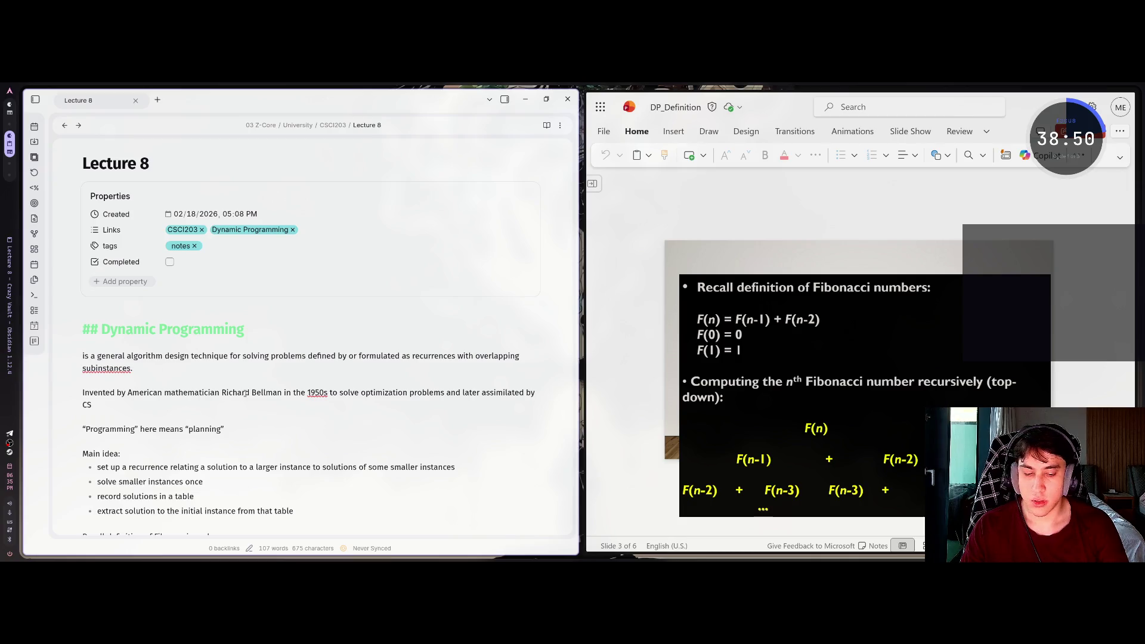
key(ctrl+End)
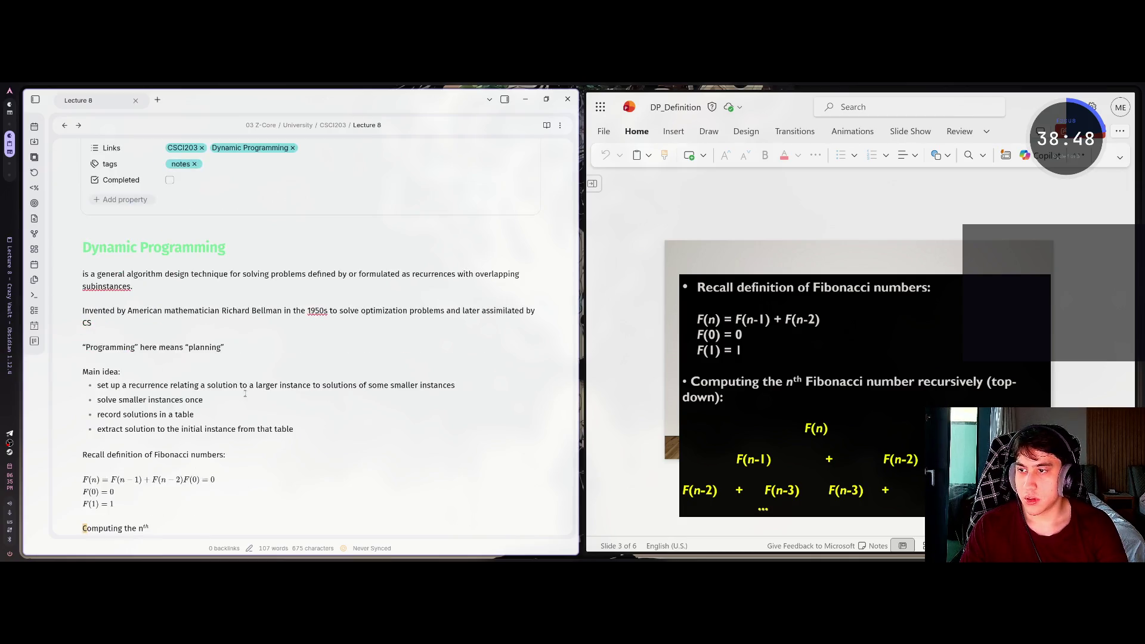
Change the superscript to \plaintext{th}, which renders as a red error
key(Left)
key(Left)
key(Left)
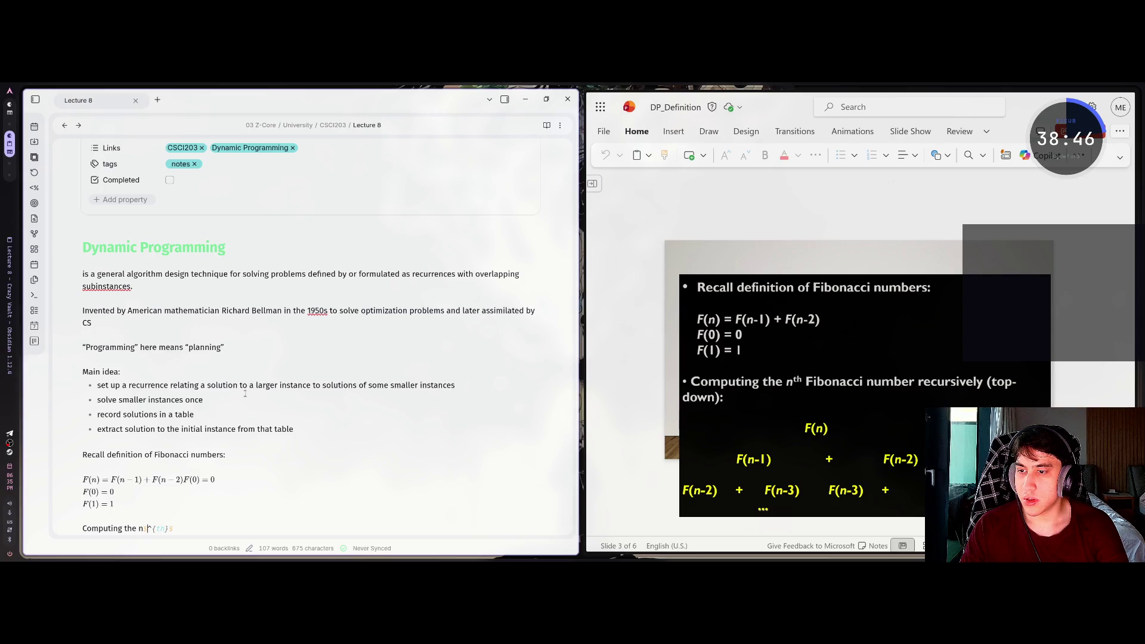
text(ext{)
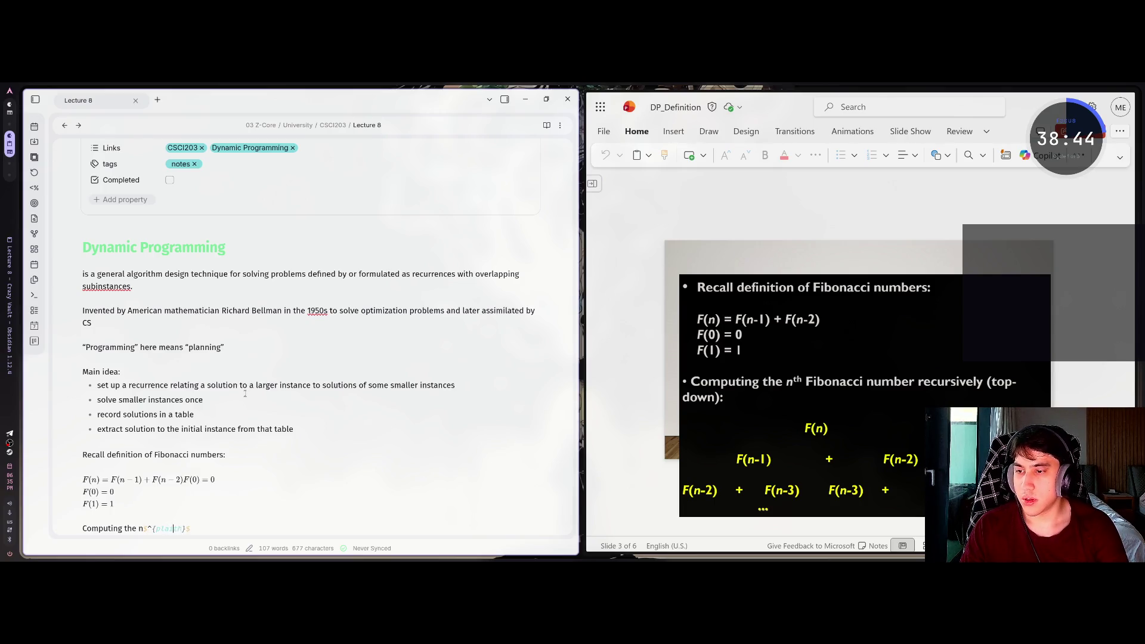
text(t{th)
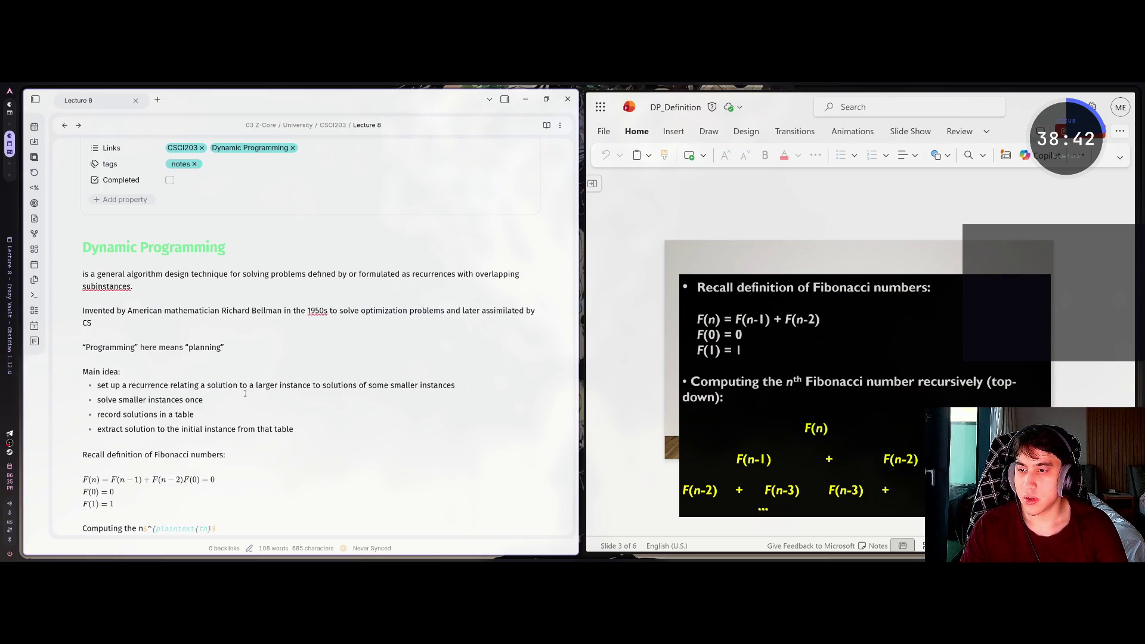
text(})
key(Left)
key(Left)
key(Left)
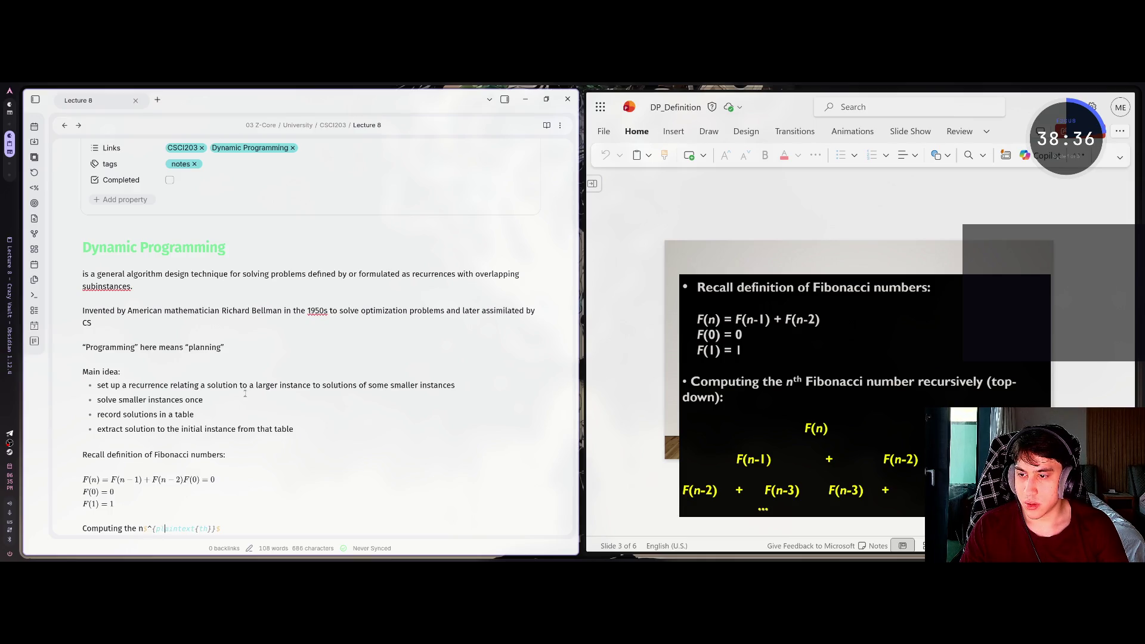
text(\)
key(End)
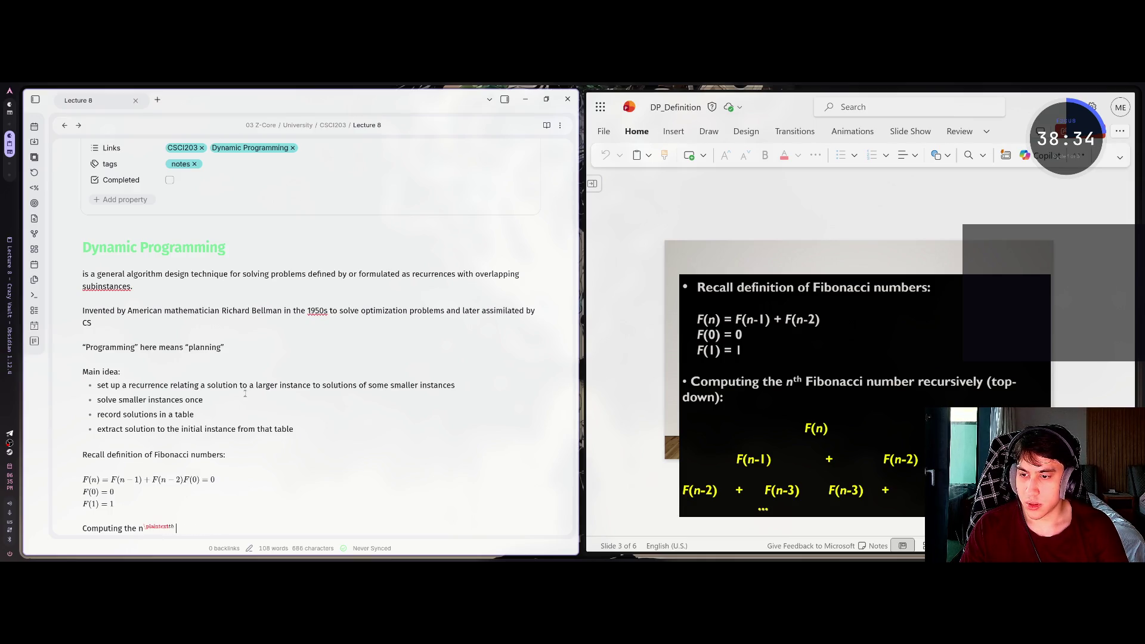
key(End)
key(Left)
key(Left)
key(End)
key(ctrl+z)
text(\)
key(Right)
key(Right)
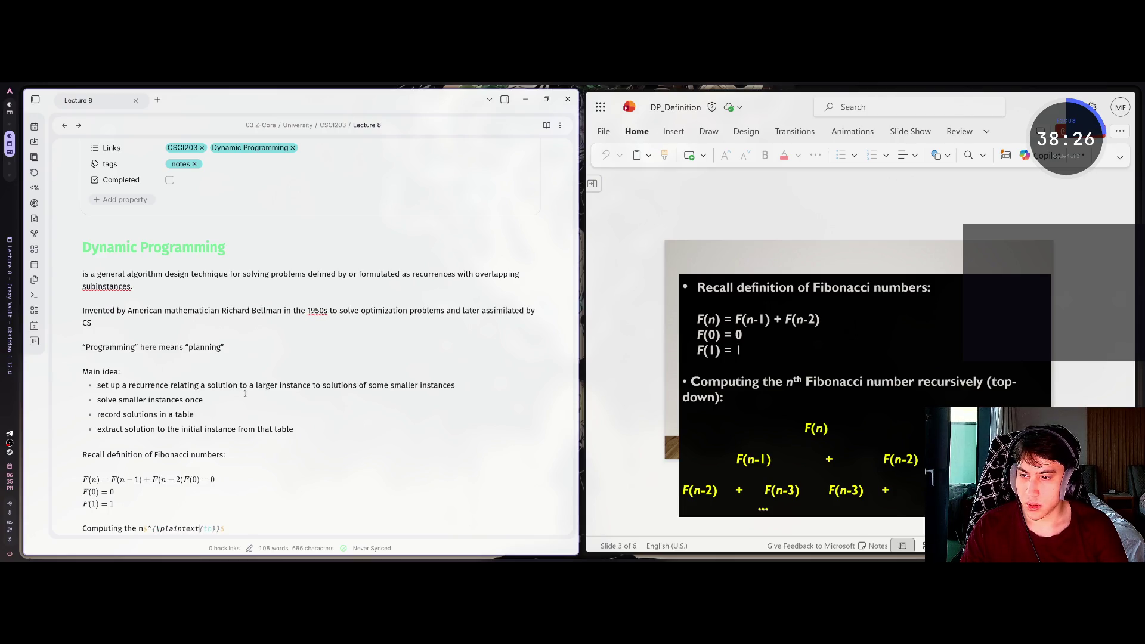
Select and copy the whole 'Computing the n' line
scroll(270, 376, down, 1)
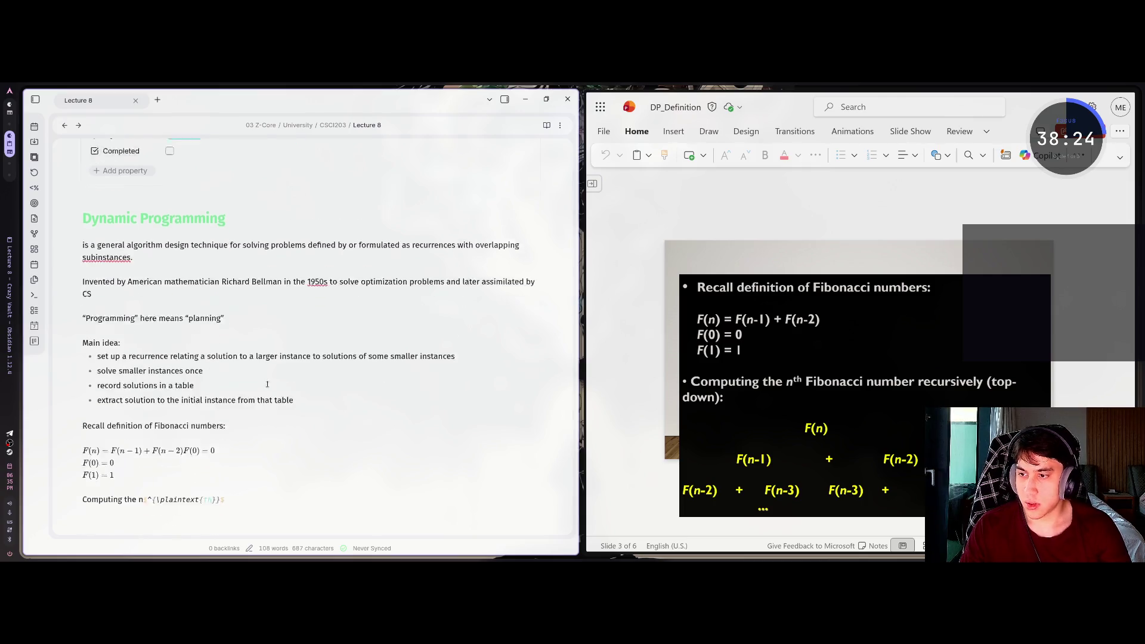
scroll(242, 402, down, 4)
key(shift+Home)
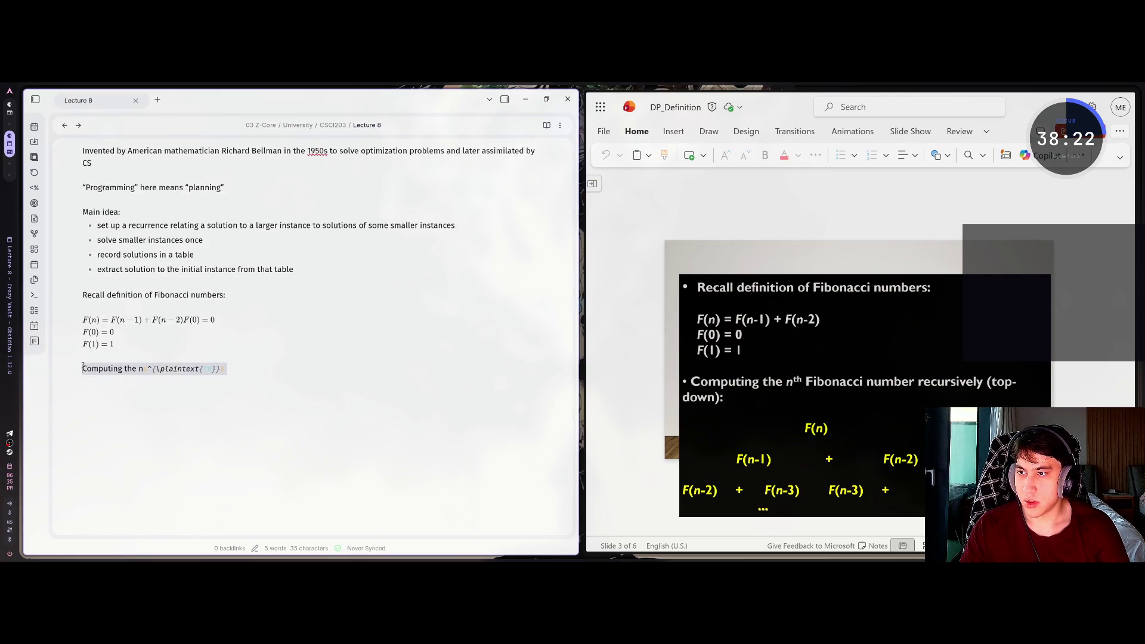
key(Left)
mouse_move(620, 277)
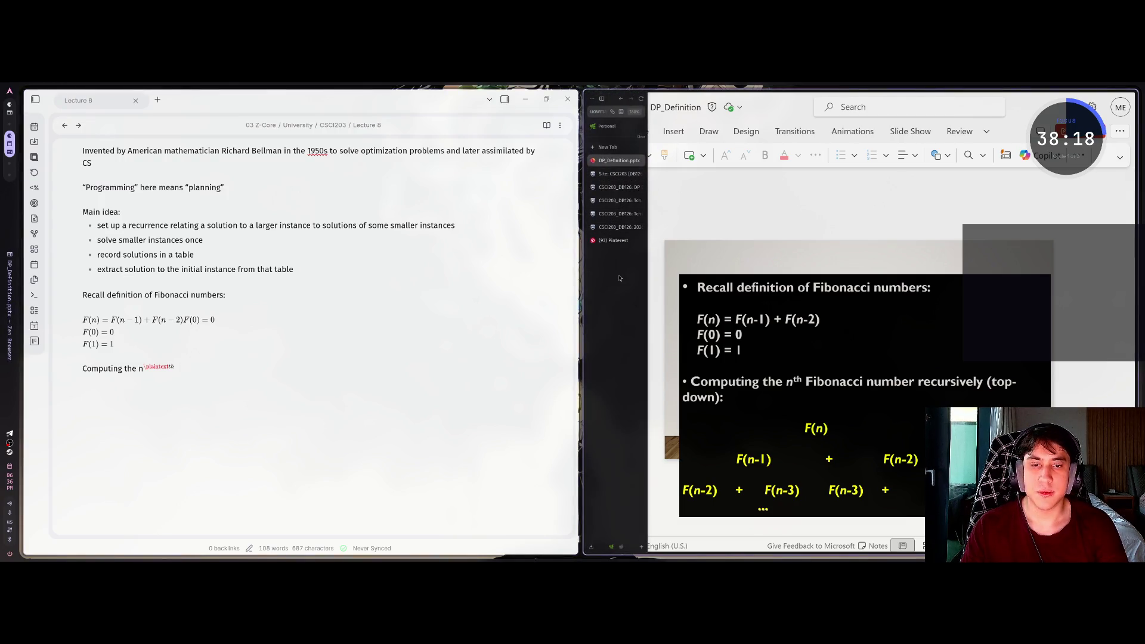
key(ctrl+t)
Ask Claude 'как правильно это сделать?' with the pasted LaTeX line, answering 'something else'
text(claude)
key(Return)
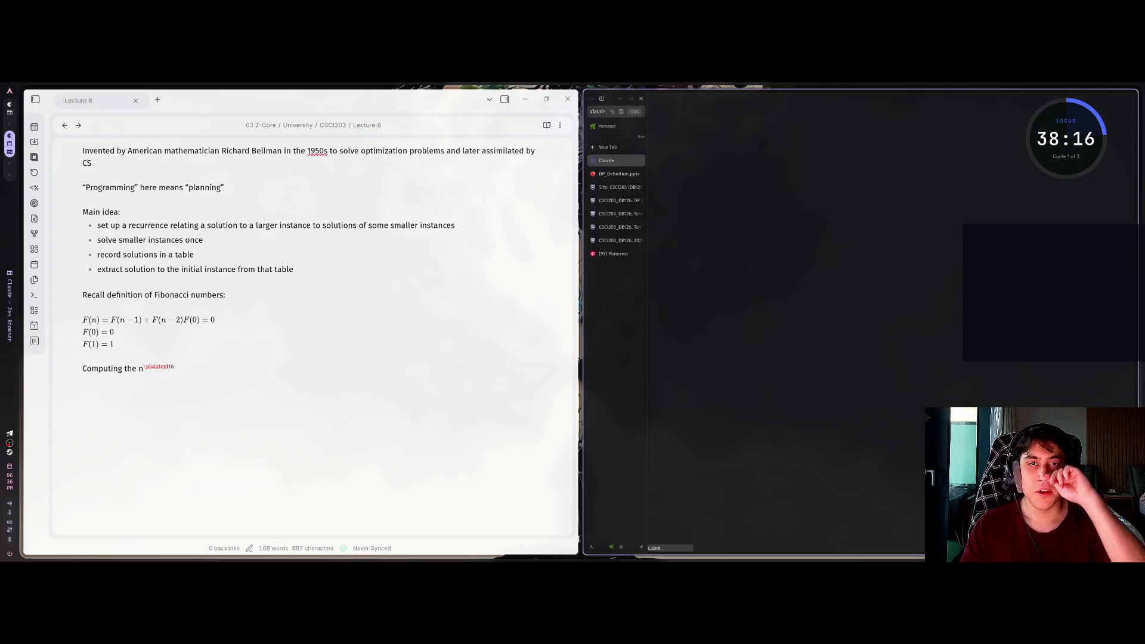
text(Computing the n^{\plaintext{th}})
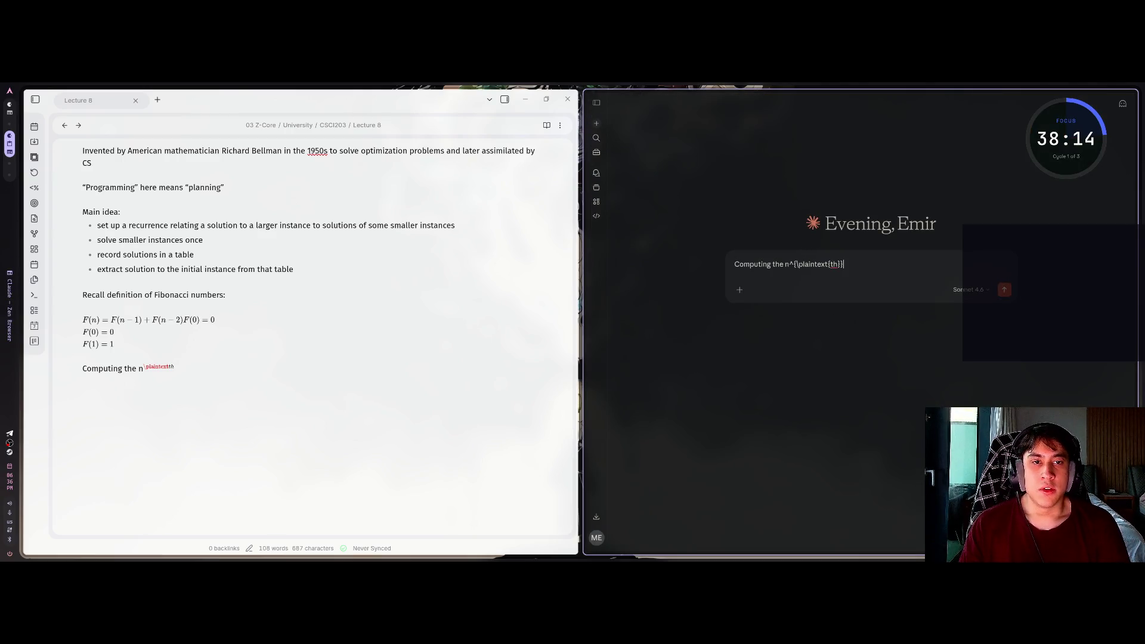
key(shift+Return)
text(как правильно это сделать?)
key(Return)
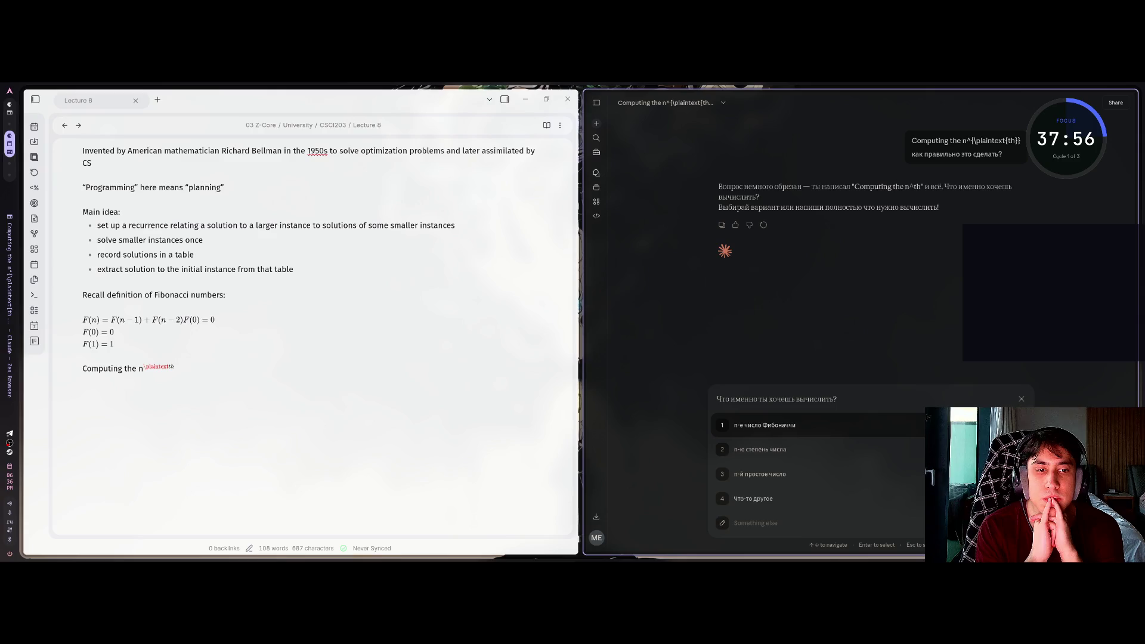
click(754, 510)
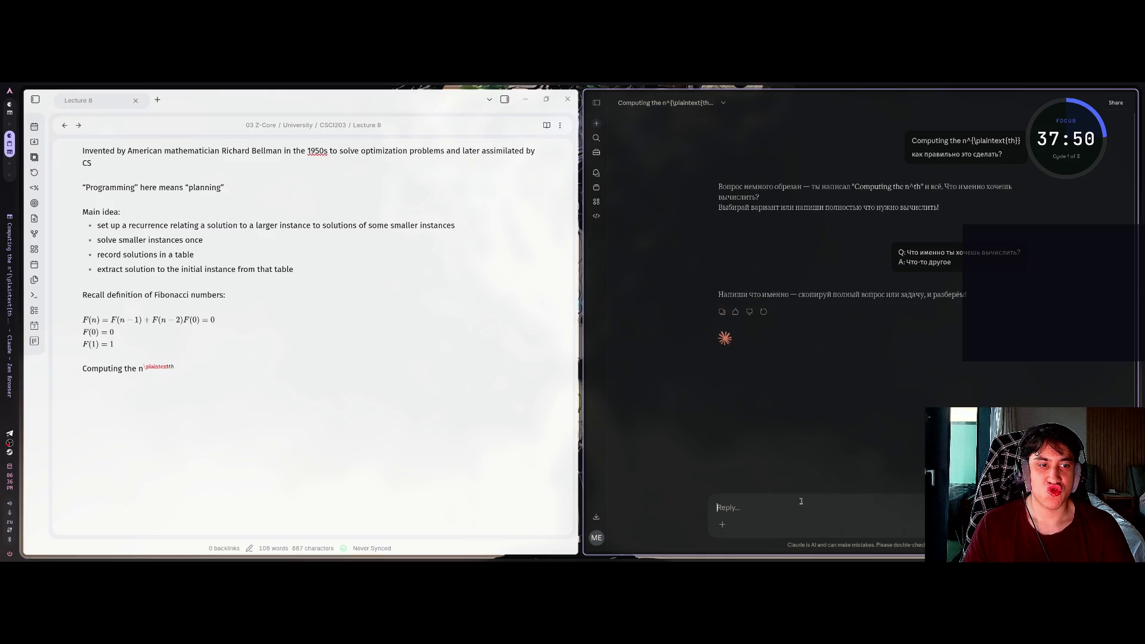
Send 'я хочу сделать латекс' to Claude, then switch desktop workspaces
text(я хочу сделать)
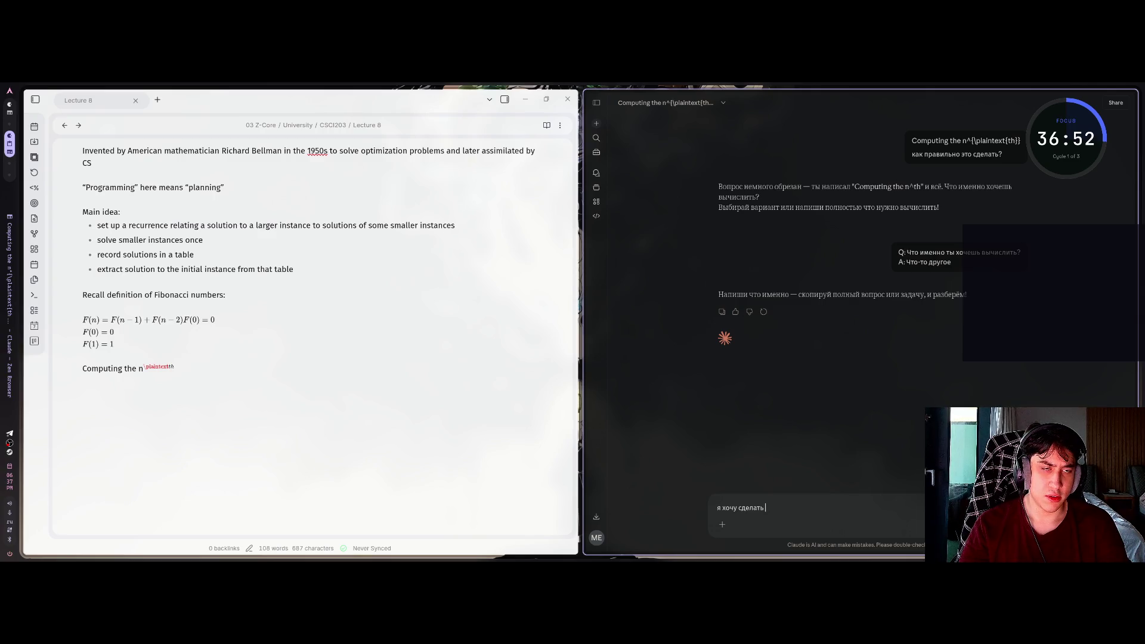
text(латекс)
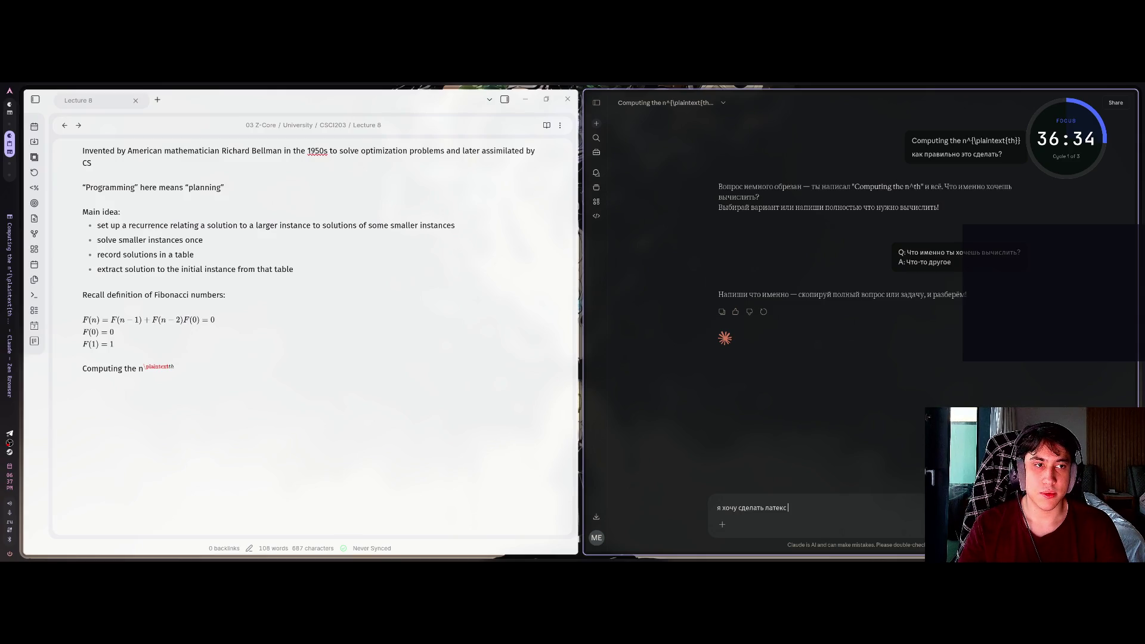
key(Return)
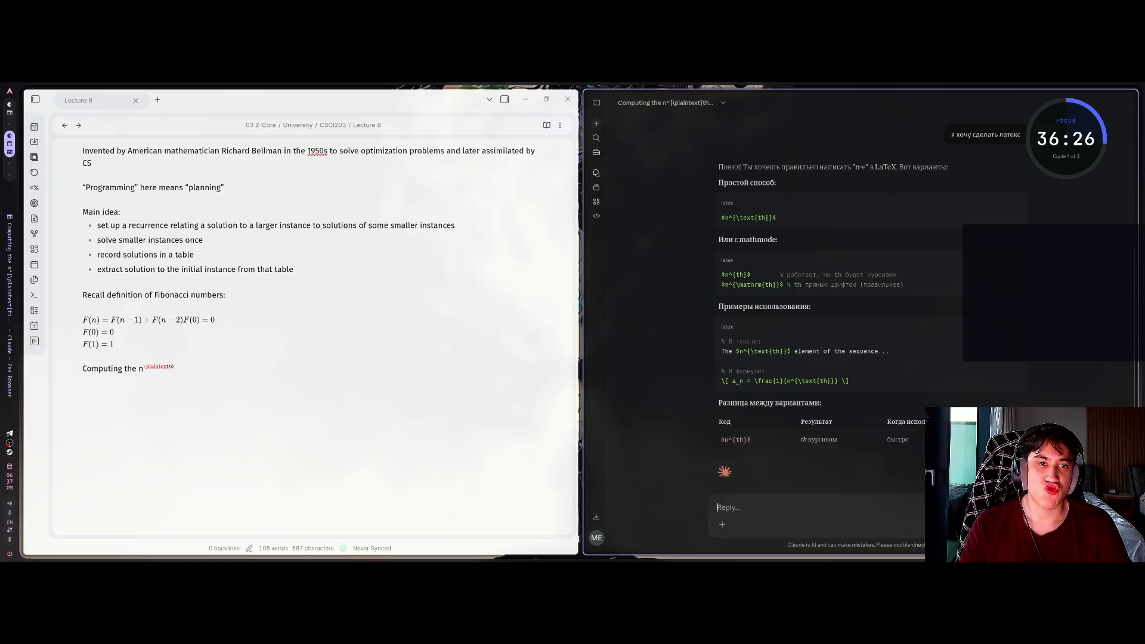
key(alt+2)
key(alt+3)
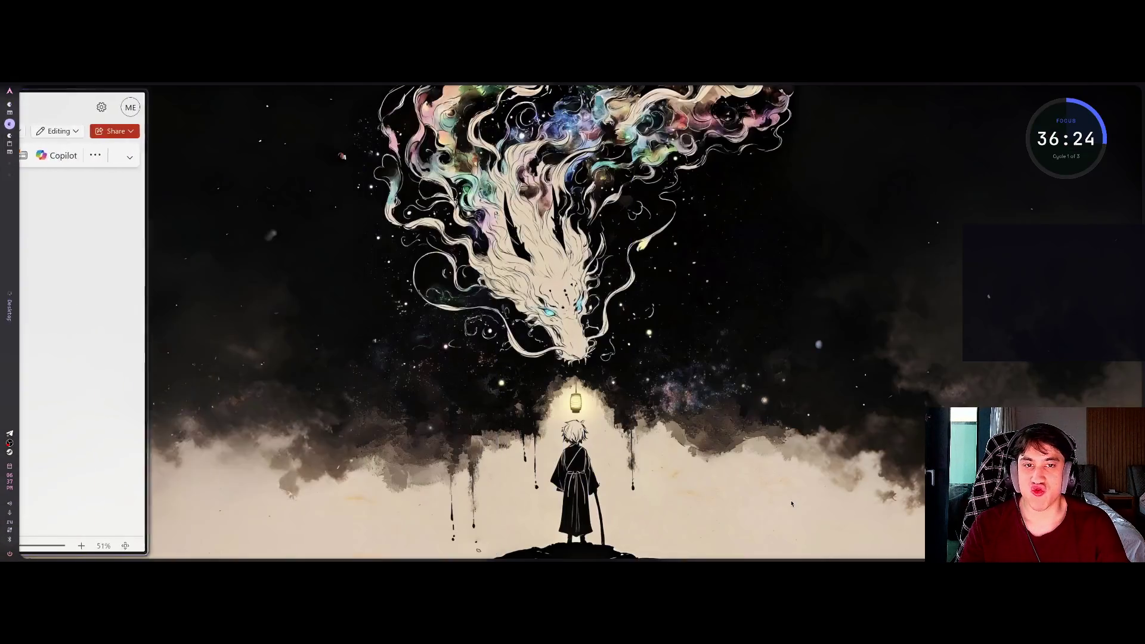
Change \plaintext to \text in the math after 'Computing the n' so 'th' renders as superscript
key(alt+1)
double_click(151, 371)
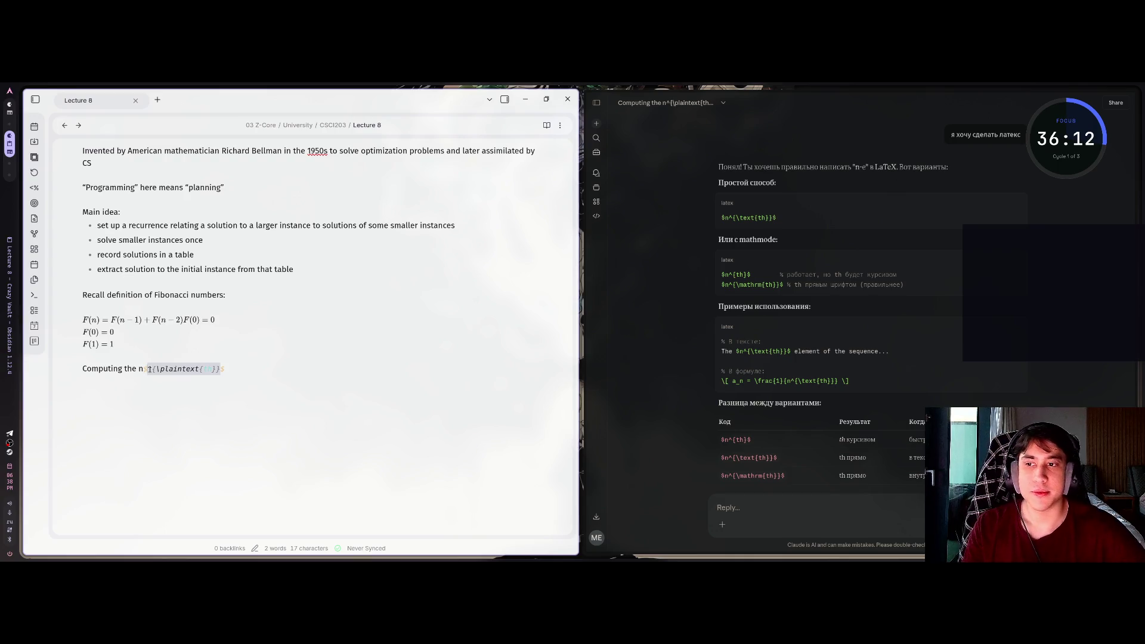
click(181, 368)
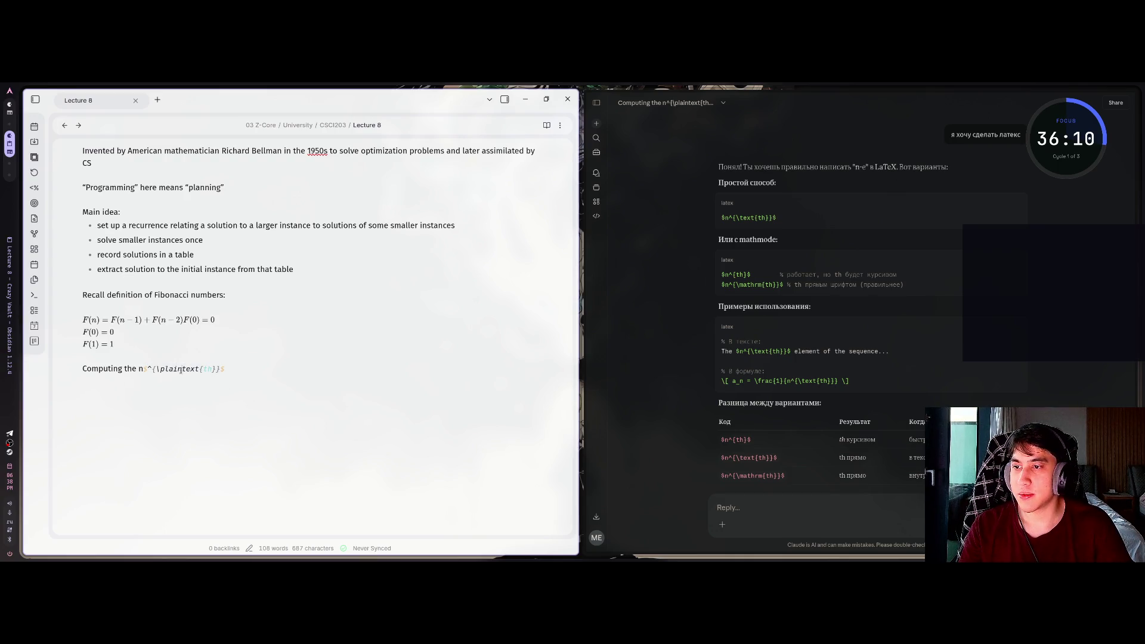
key(BackSpace)
key(BackSpace)
key(BackSpace)
key(BackSpace)
key(BackSpace)
key(Home)
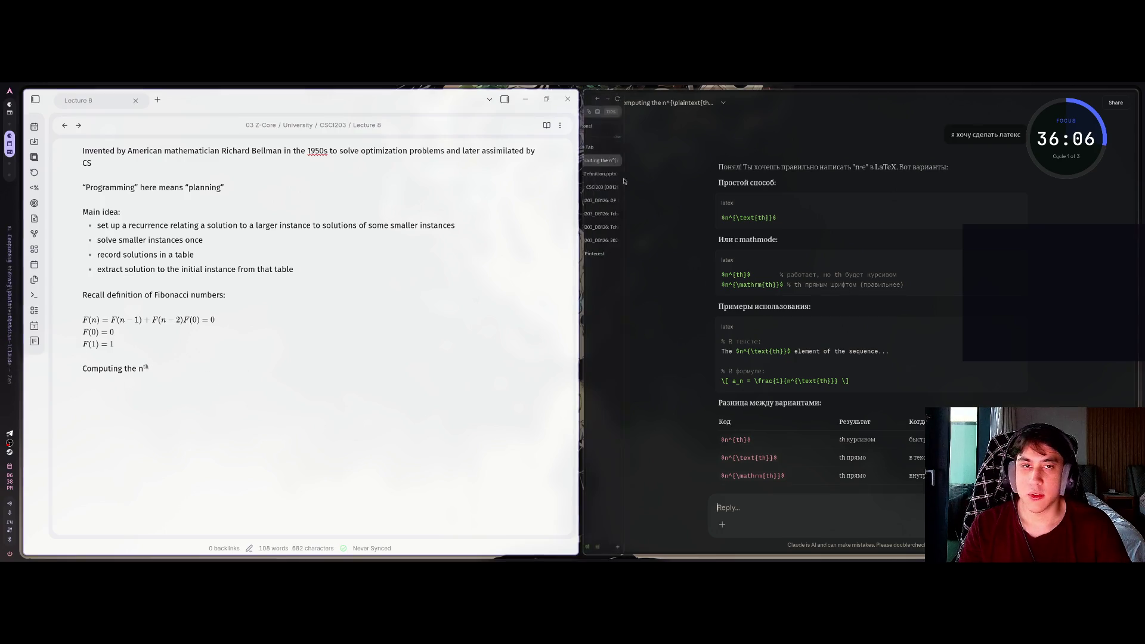
click(620, 175)
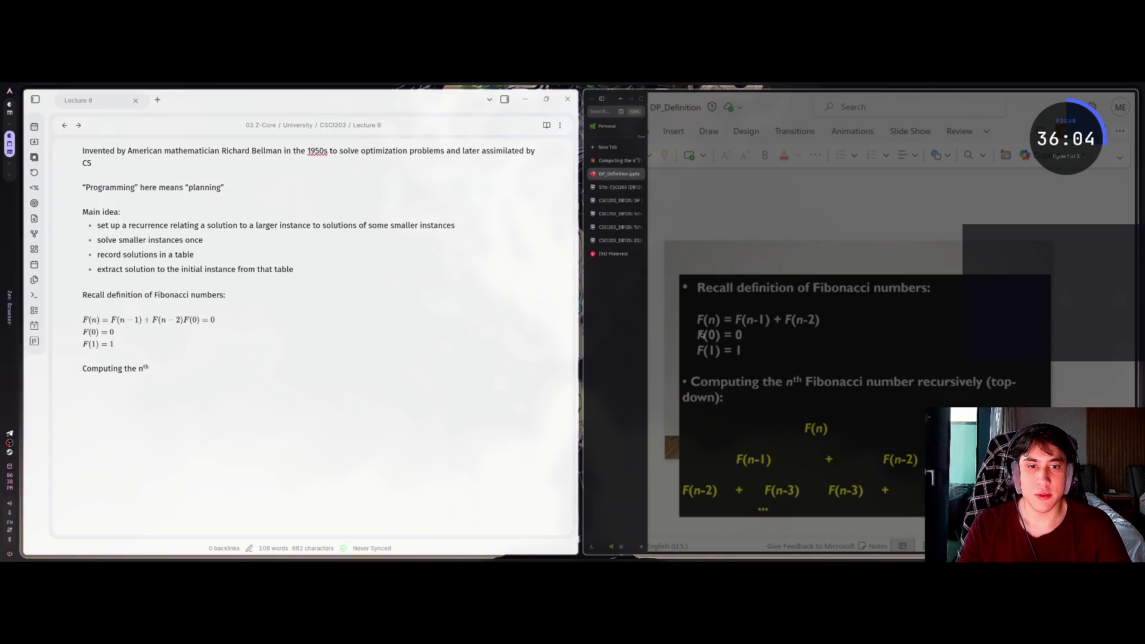
Maximize the lecture slides, then restore the side-by-side note and slides layout
mouse_move(589, 185)
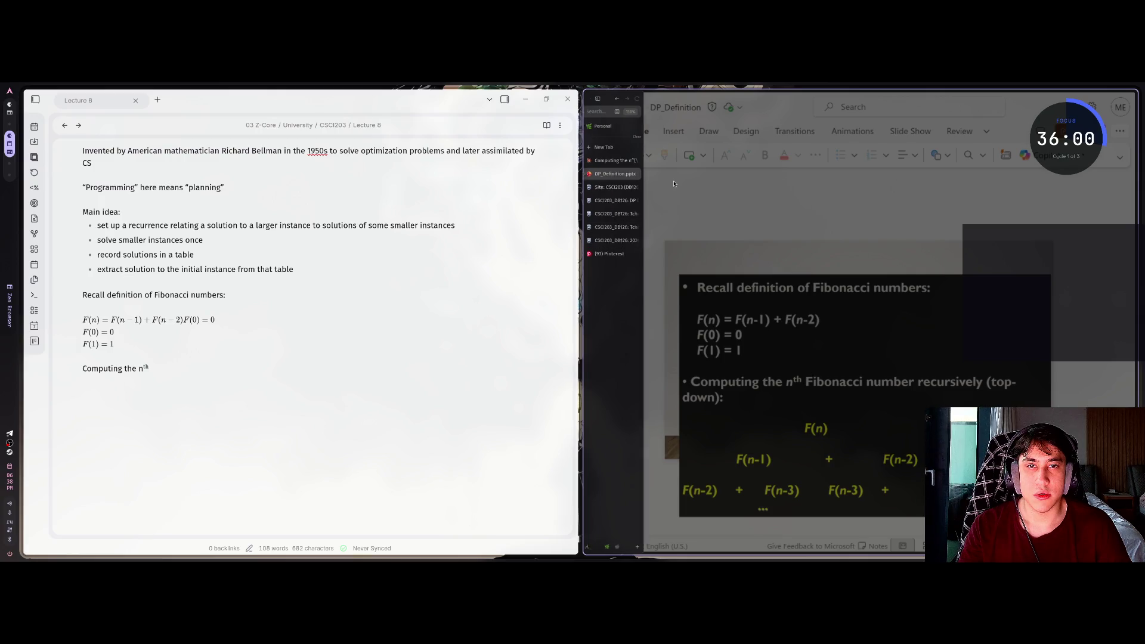
key(super+Up)
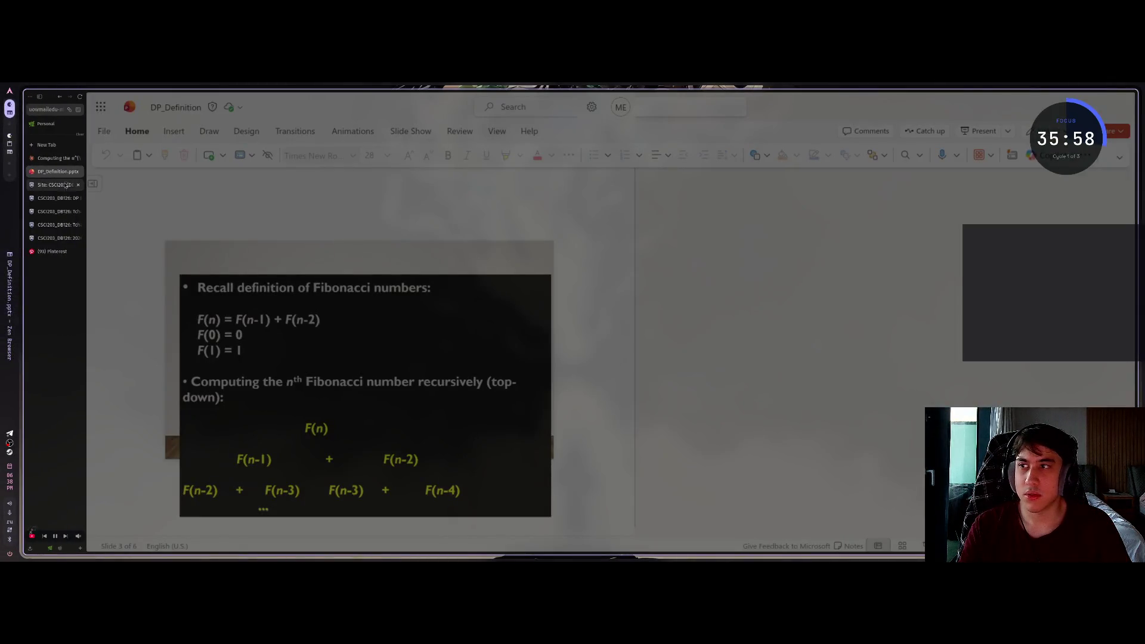
key(super+Down)
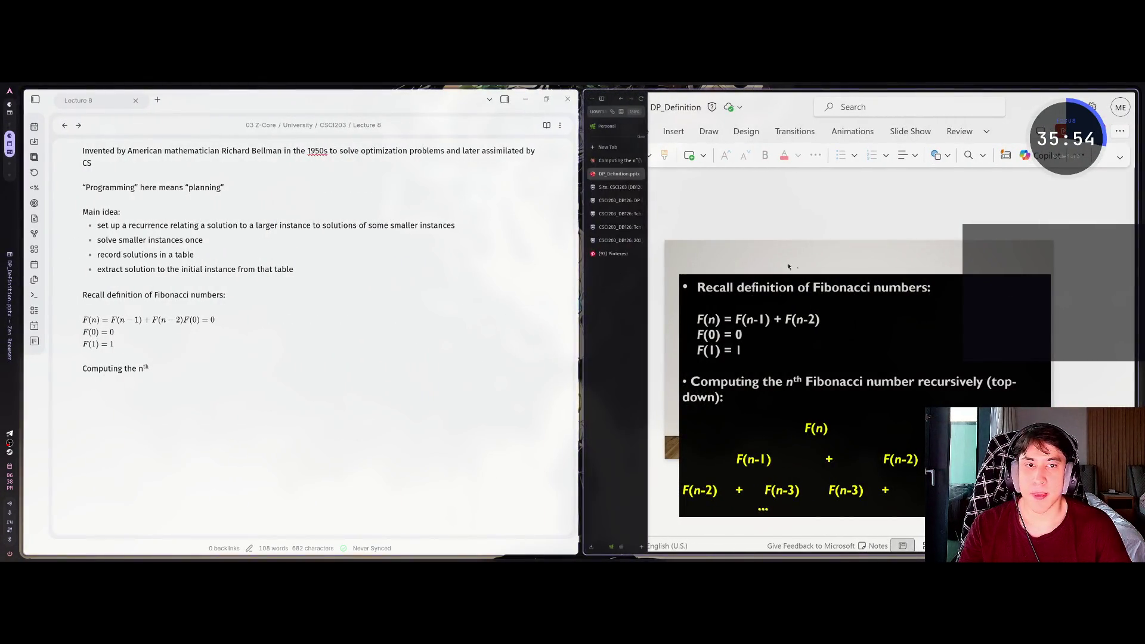
Append 'Fibonacci number recuisively (top-down)' after 'Computing the nth', dropping the trailing colon
click(175, 363)
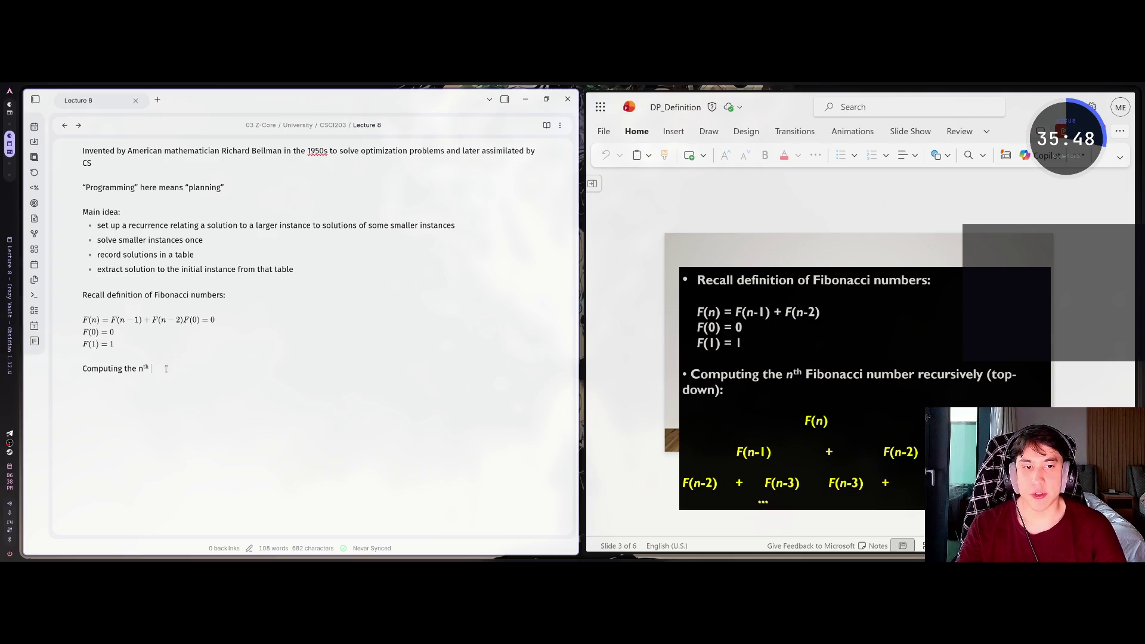
text(Fibon)
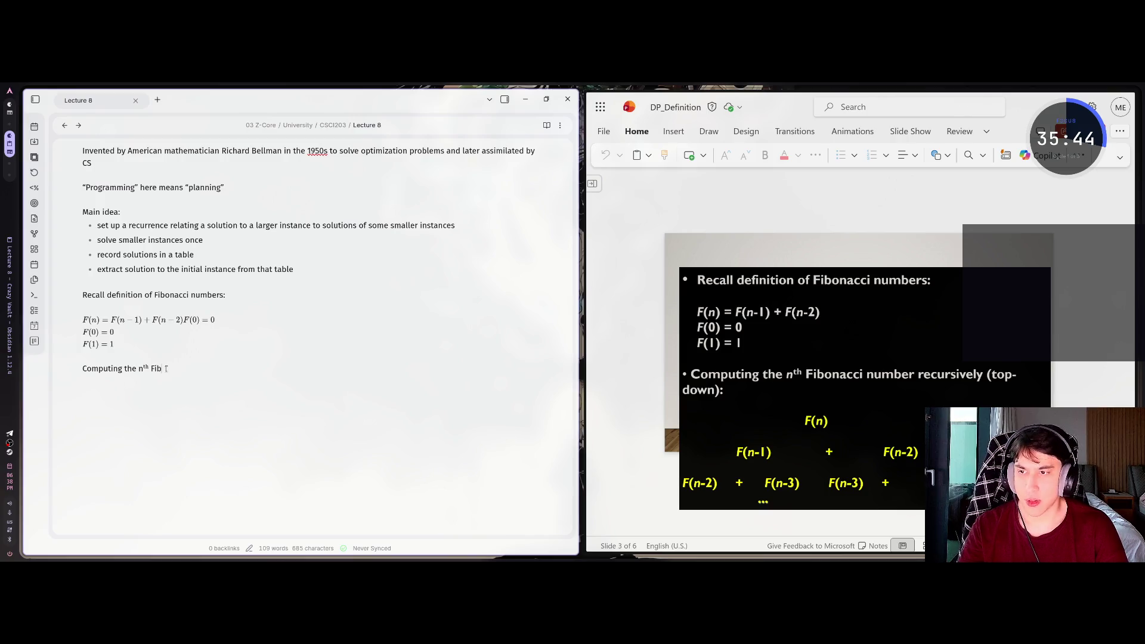
text(acci)
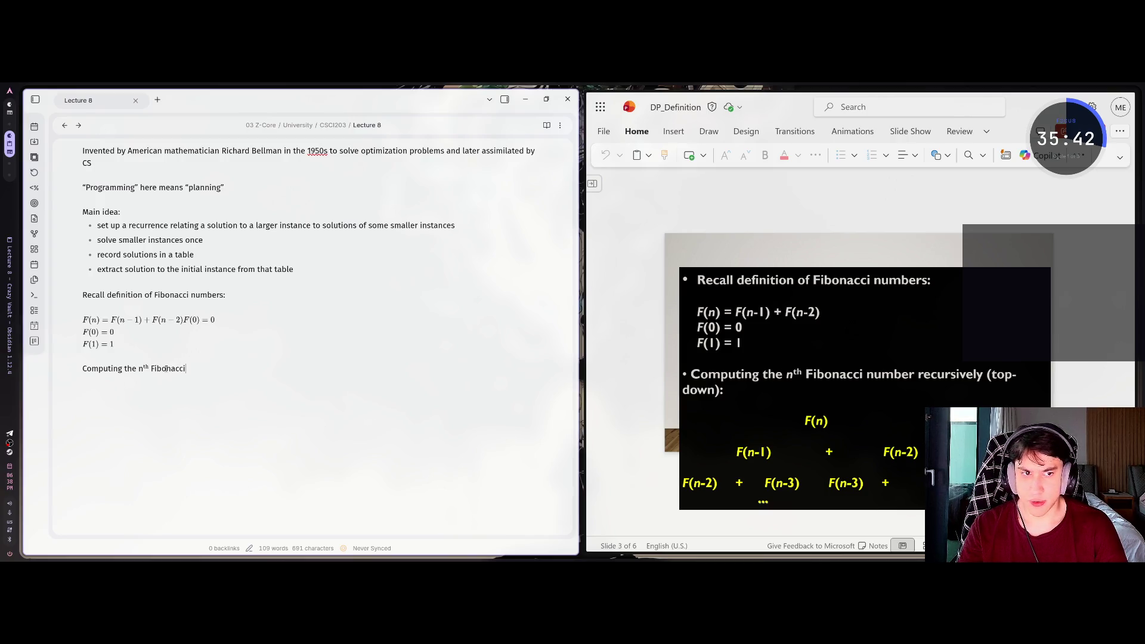
text( number recuisively (top-down):)
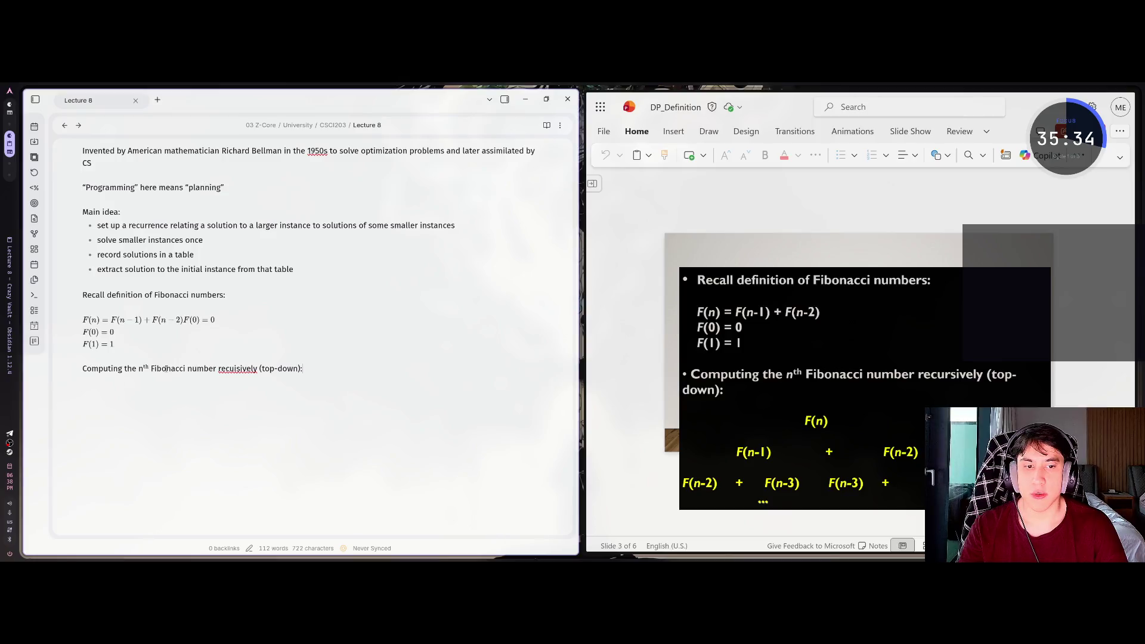
key(BackSpace)
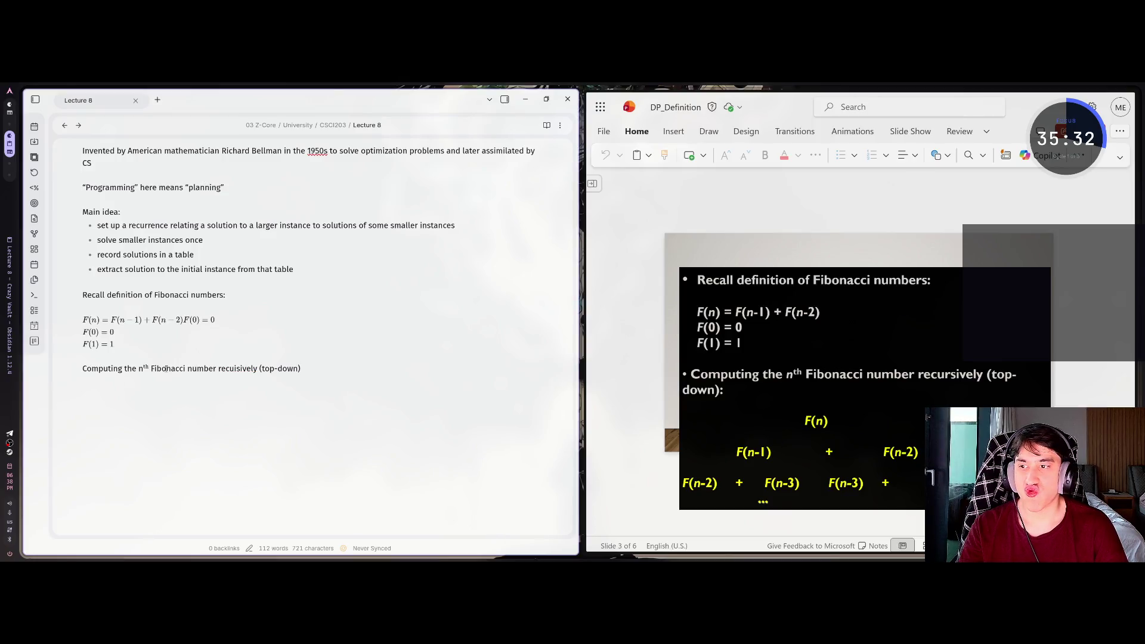
drag(304, 366, 57, 369)
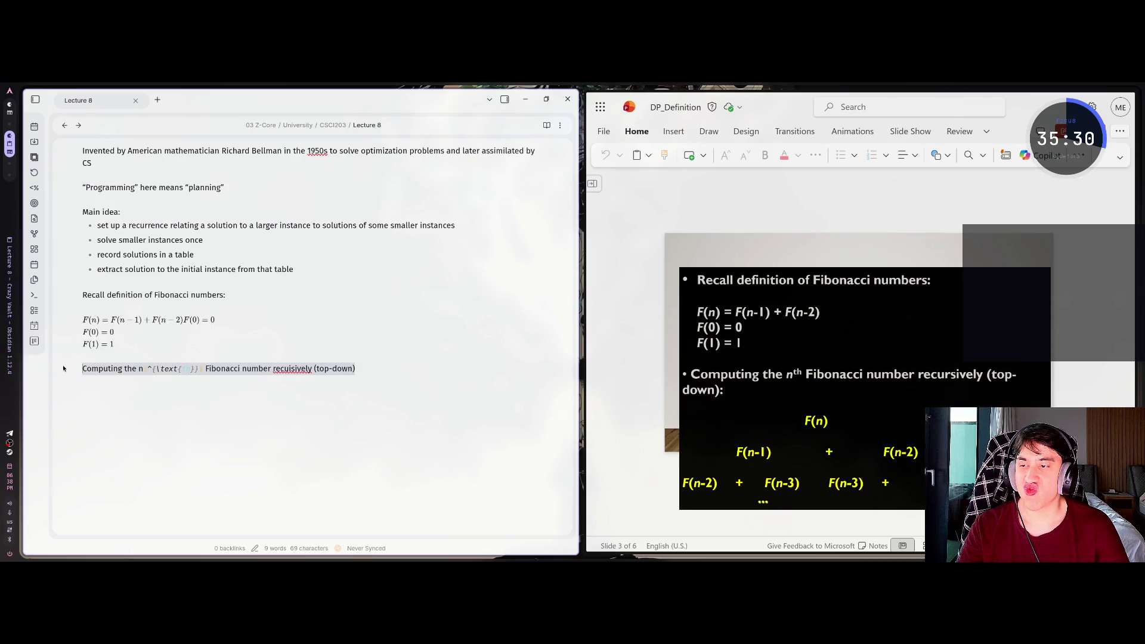
Delete the 'Computing the nth' line and advance the slides to the bottom-up Fibonacci slide
key(BackSpace)
click(733, 199)
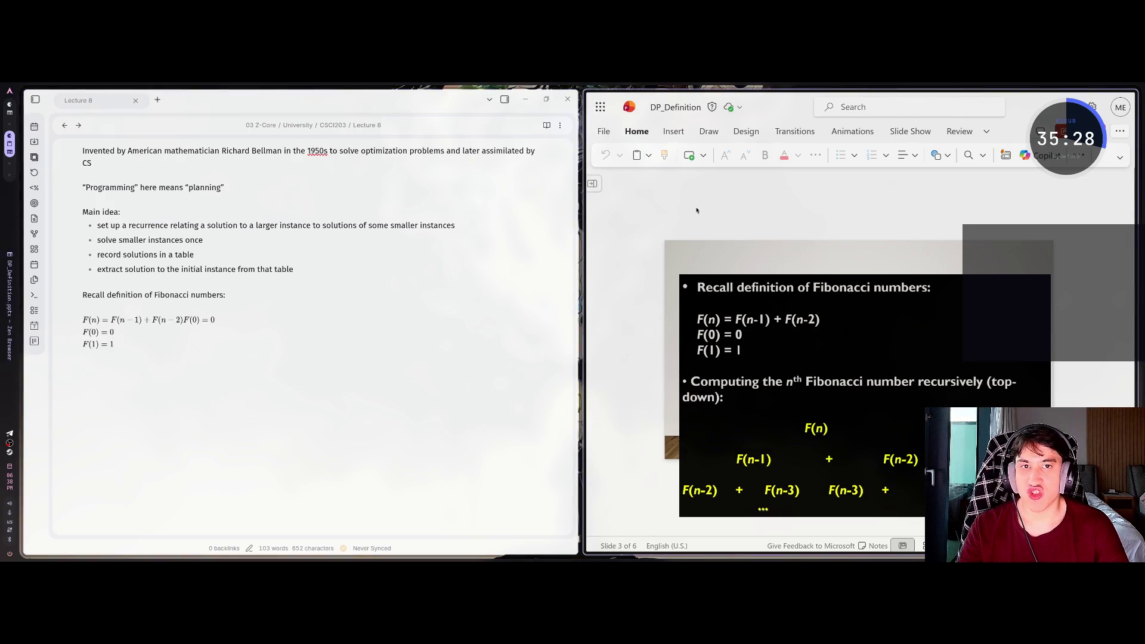
scroll(696, 211, down, 1)
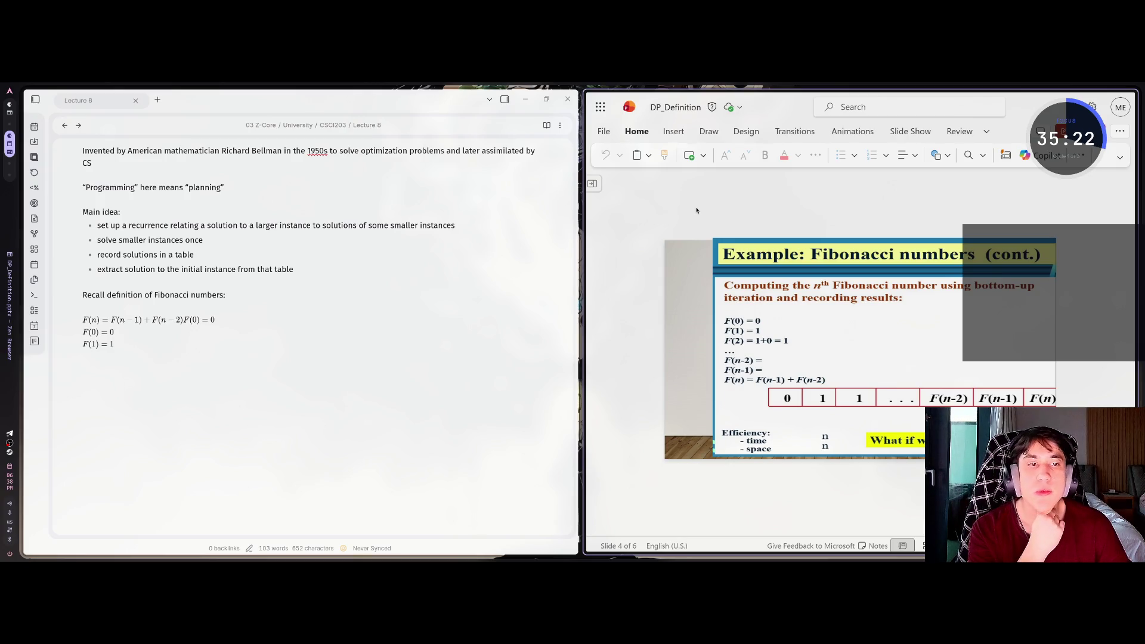
Start a '## Fibonacci numbers (const.)' heading on the empty line below F(1) = 1
click(102, 371)
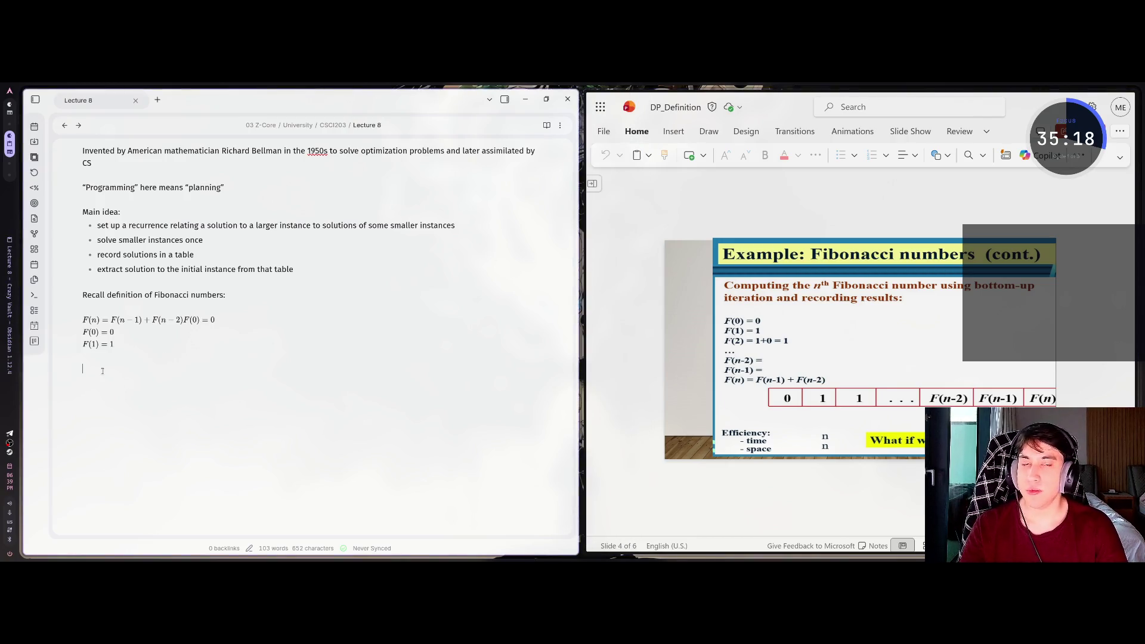
text(## Example: Fibonacci nubmers (c)
key(BackSpace)
key(BackSpace)
key(BackSpace)
key(BackSpace)
key(BackSpace)
key(BackSpace)
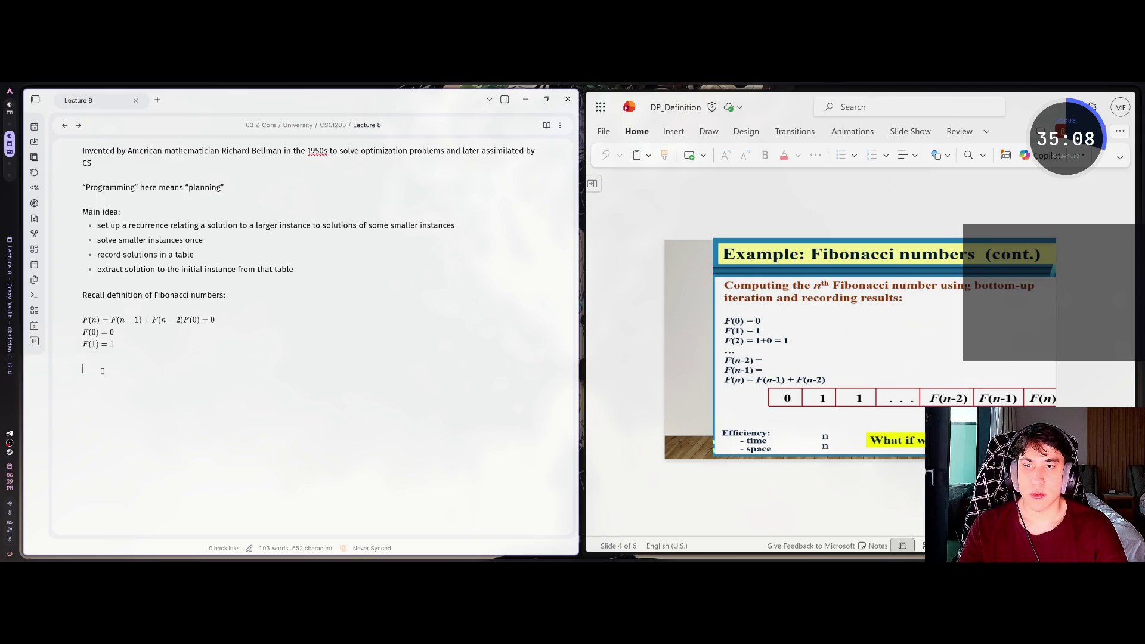
text(## Fibo)
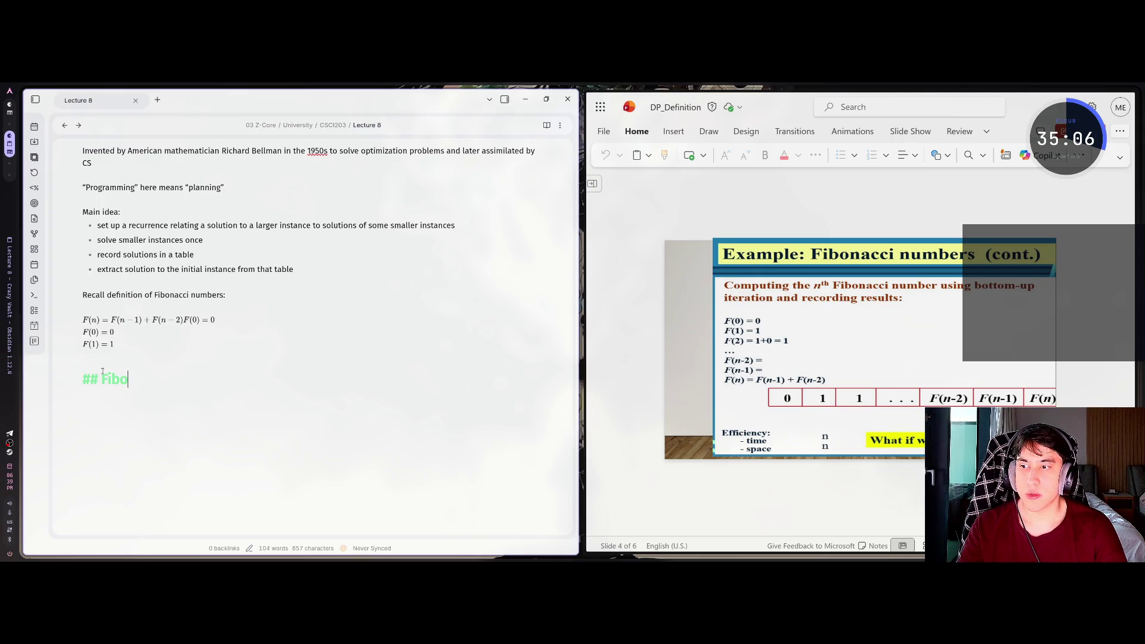
text(nacci numb)
text(ers)
text( (const.)
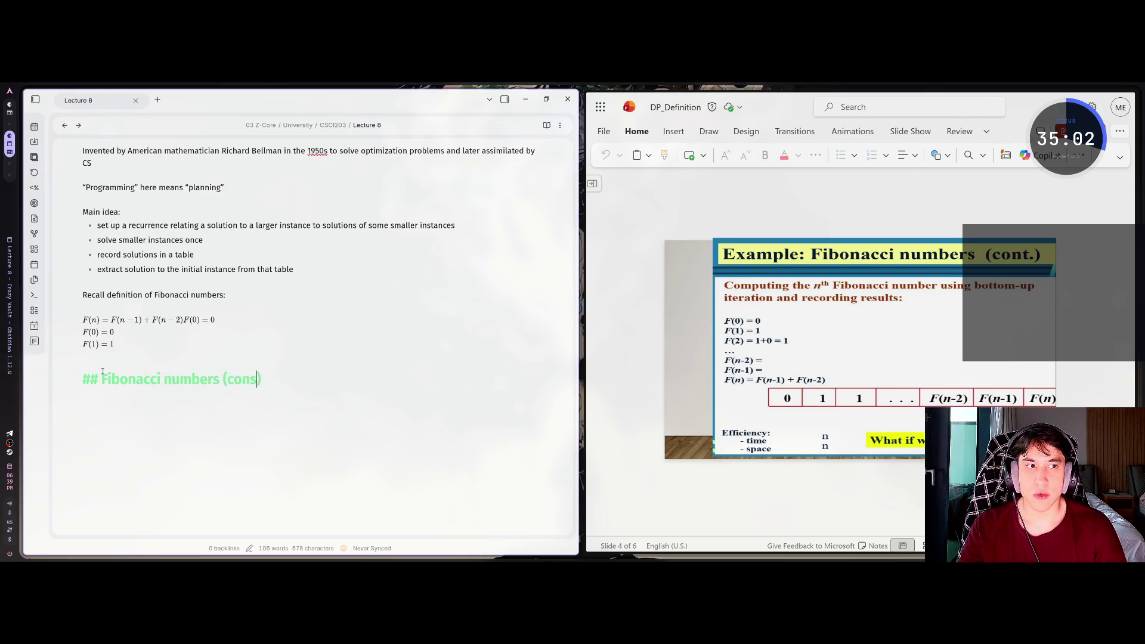
Begin a paragraph 'Computing the nth' with 'th' written as a LaTeX \text superscript
key(Return)
key(Return)
text(Compu)
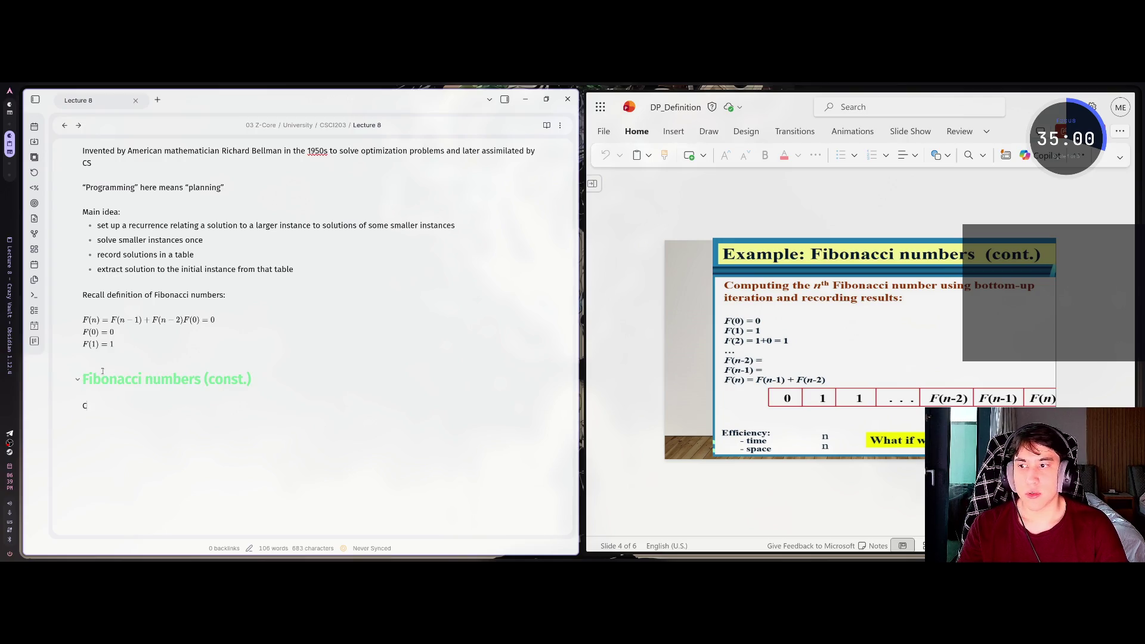
scroll(103, 371, down, 3)
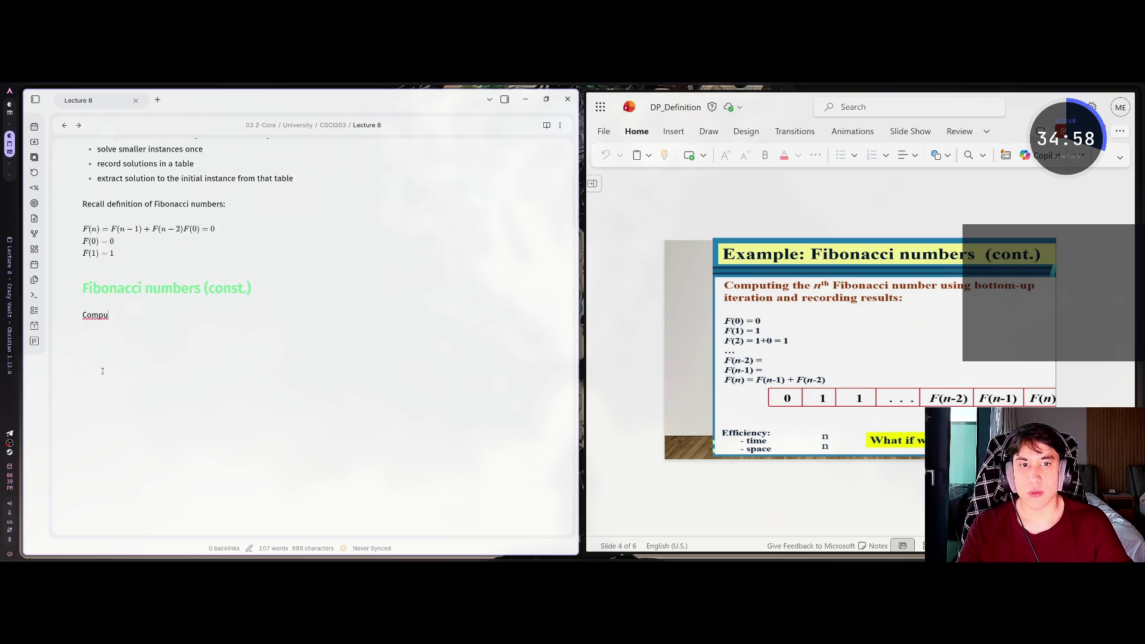
text(ting the n)
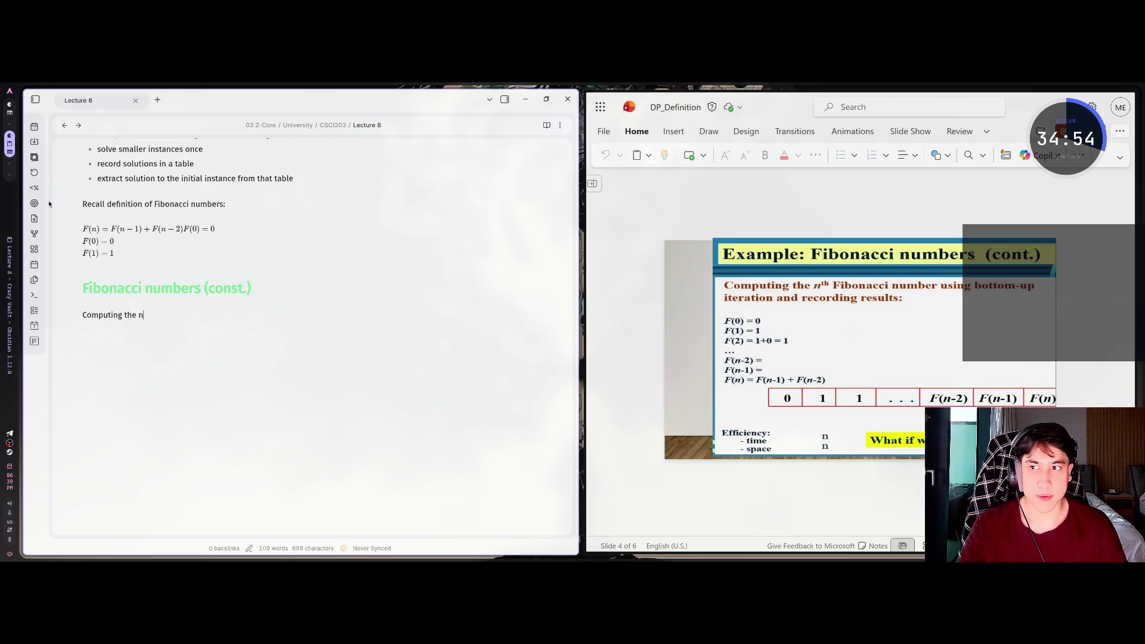
scroll(182, 242, up, 1)
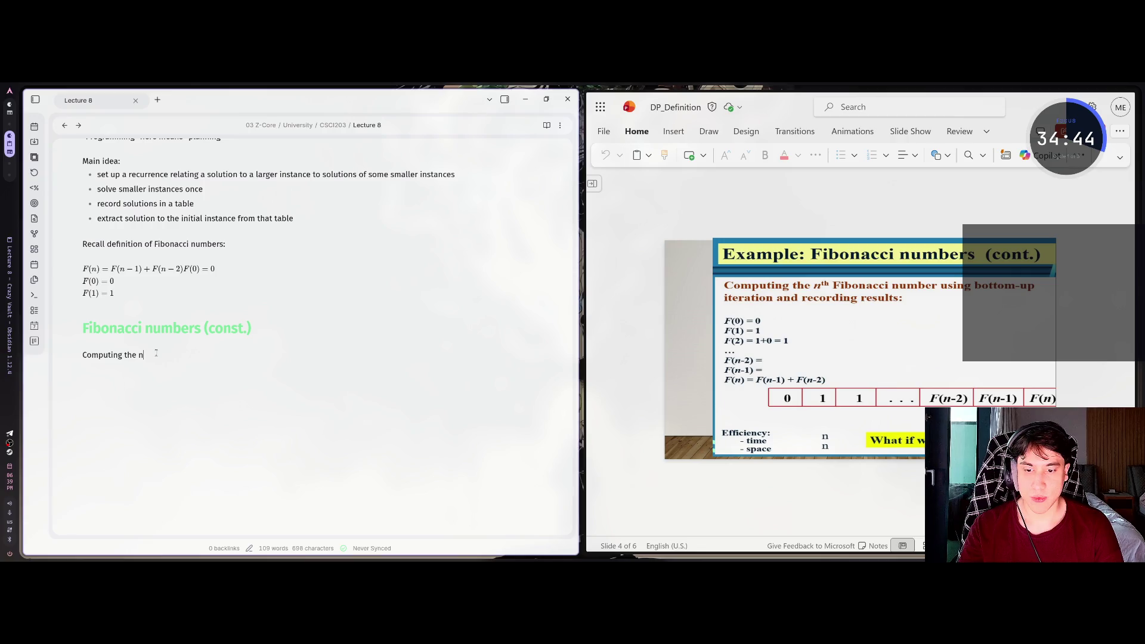
text($)
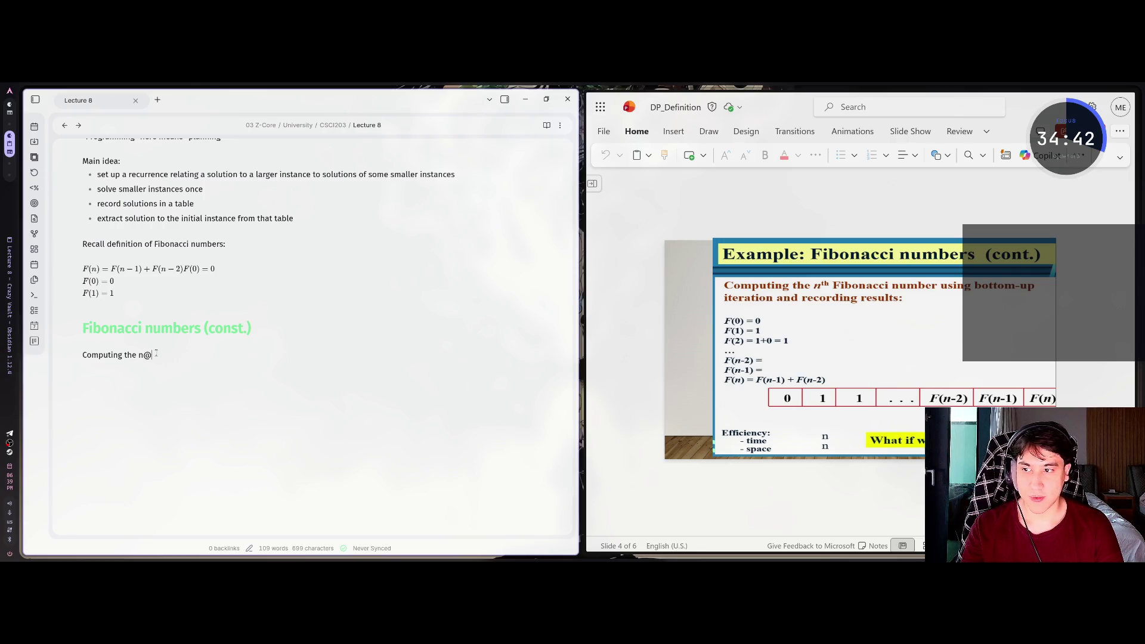
text(	ex)
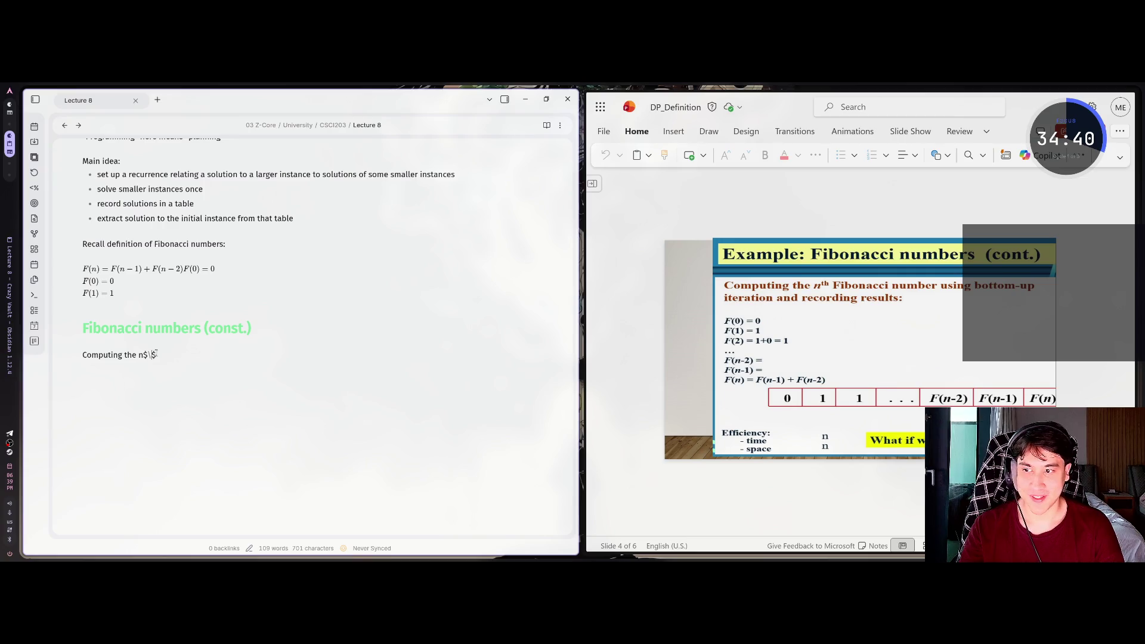
text(t{th)
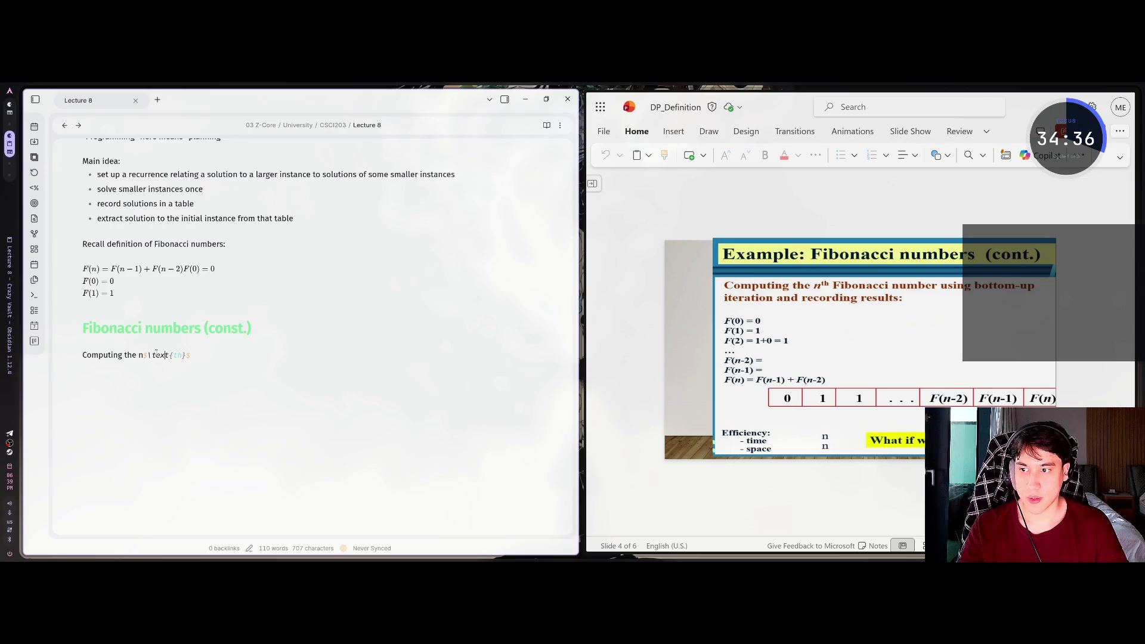
text(^t)
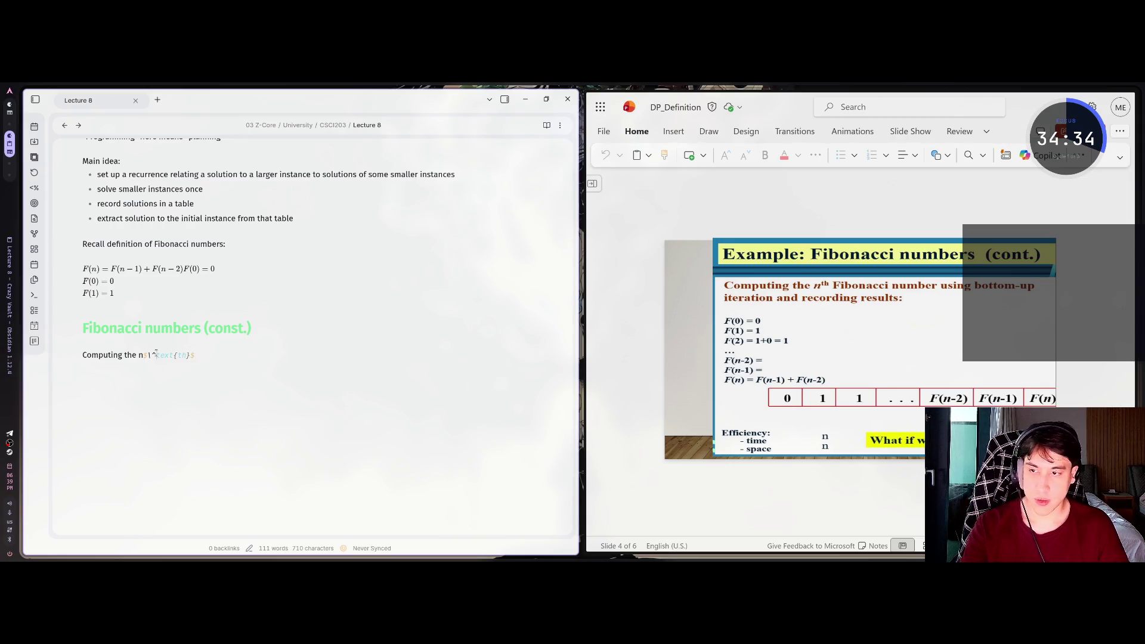
key(Left)
key(Left)
key(Left)
key(Left)
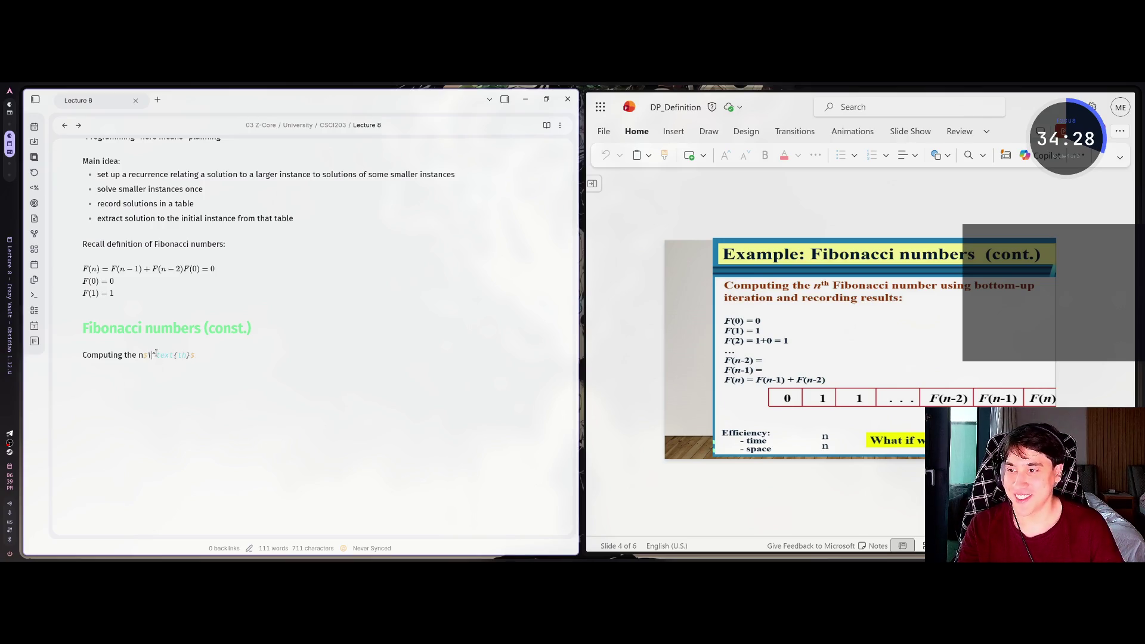
key(BackSpace)
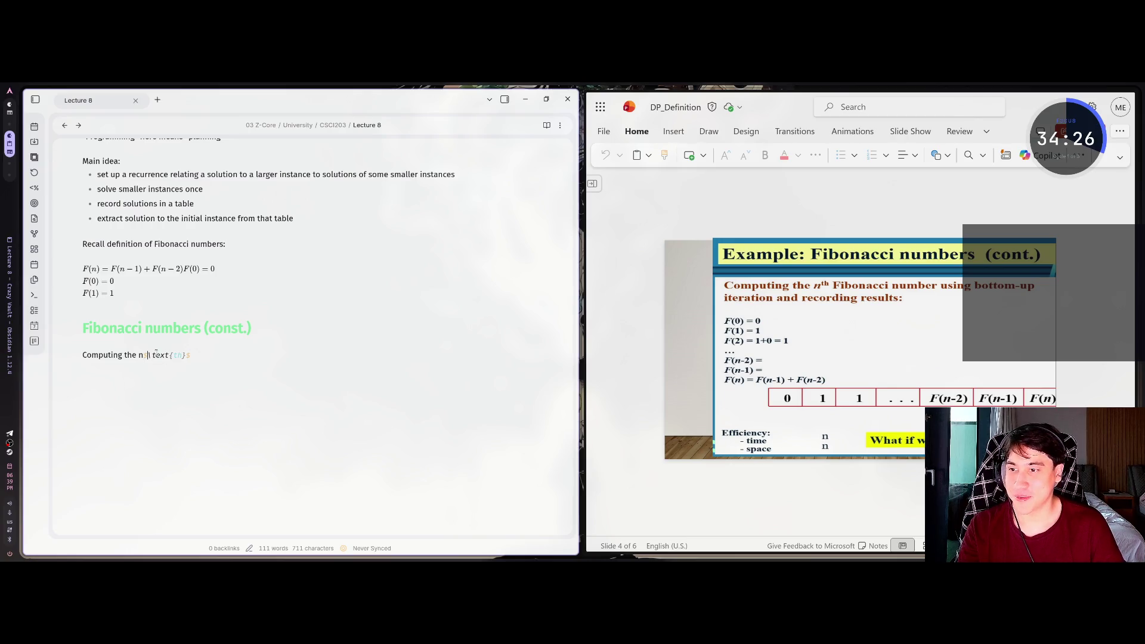
text(^)
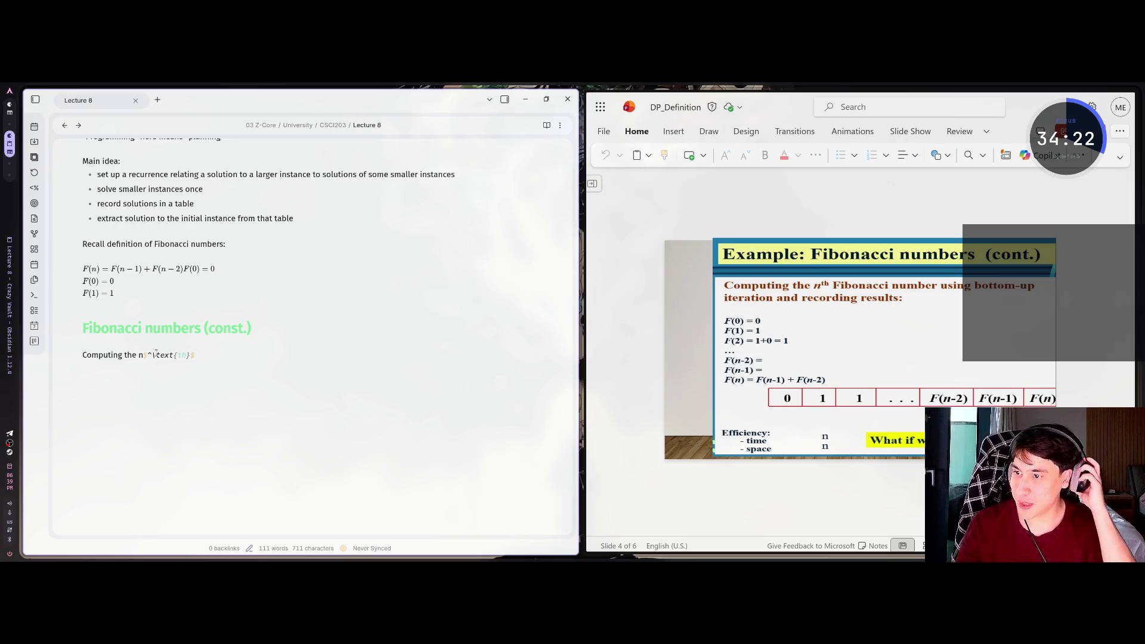
key(Right)
key(Right)
key(Right)
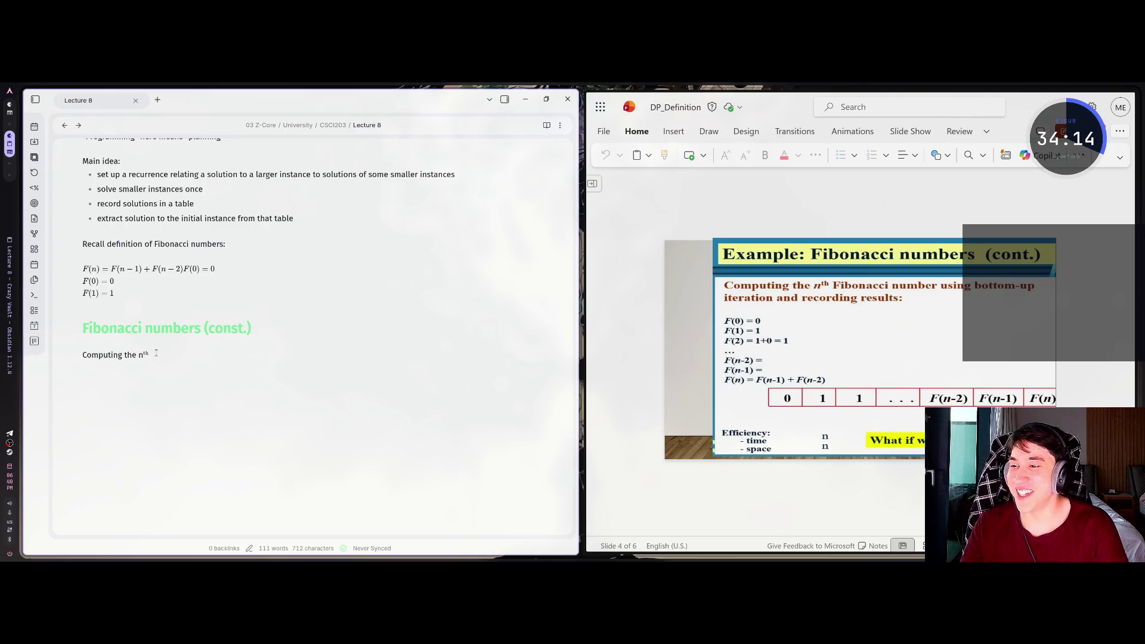
Continue with 'Fibonacci number using bottom-up iteration and recording results', followed by stray test letters
text(Fibonacc)
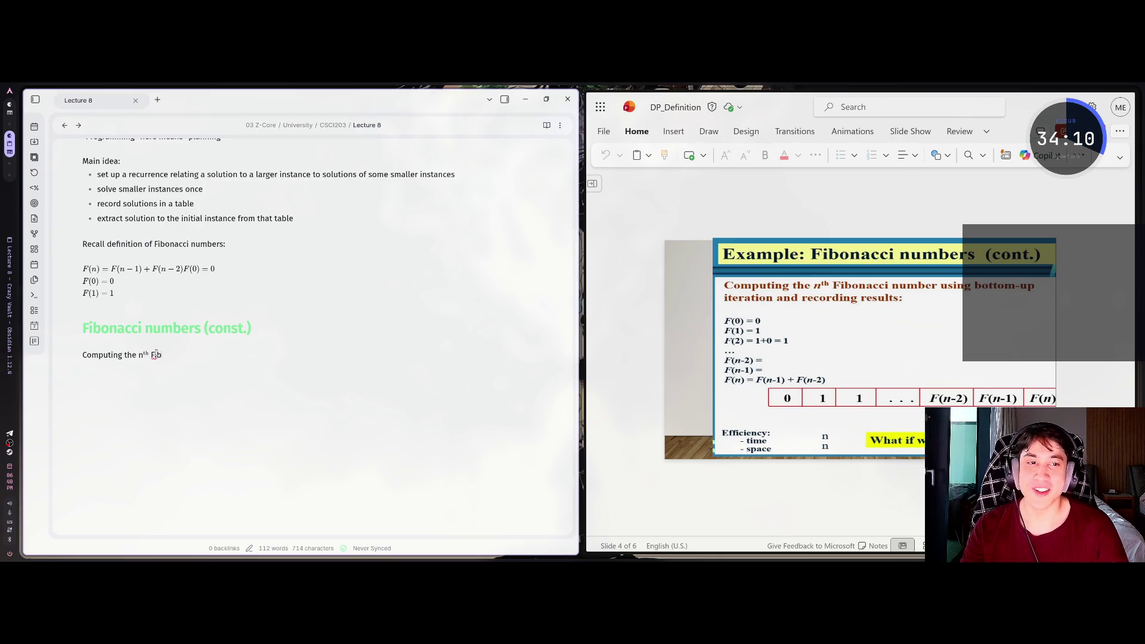
text(umber using bottom-up iteration and recording resu)
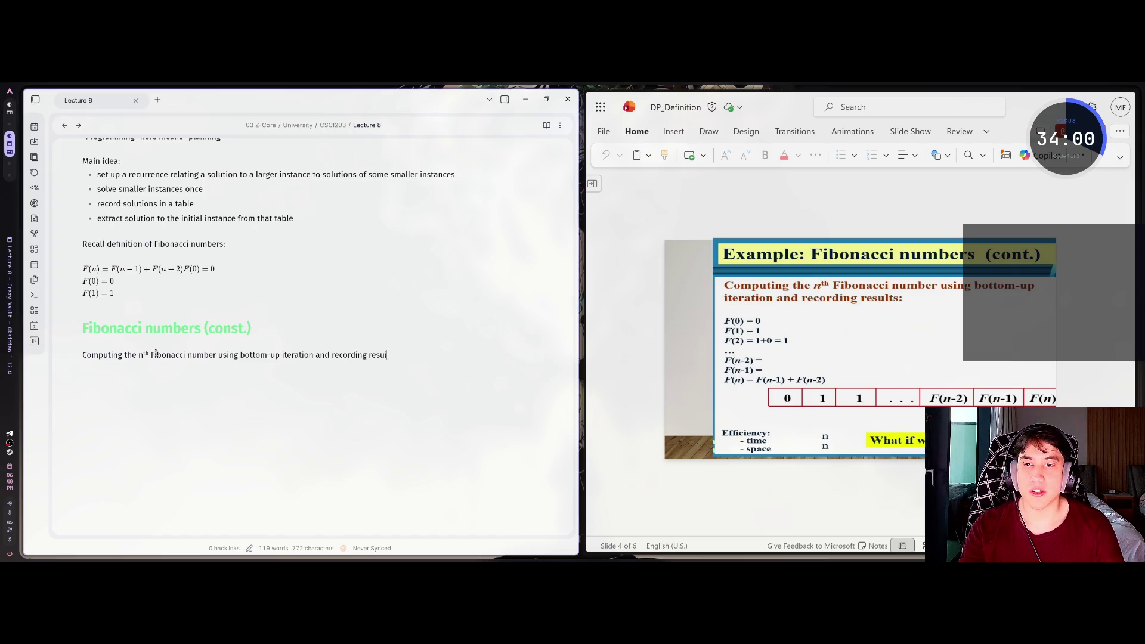
text(lts:)
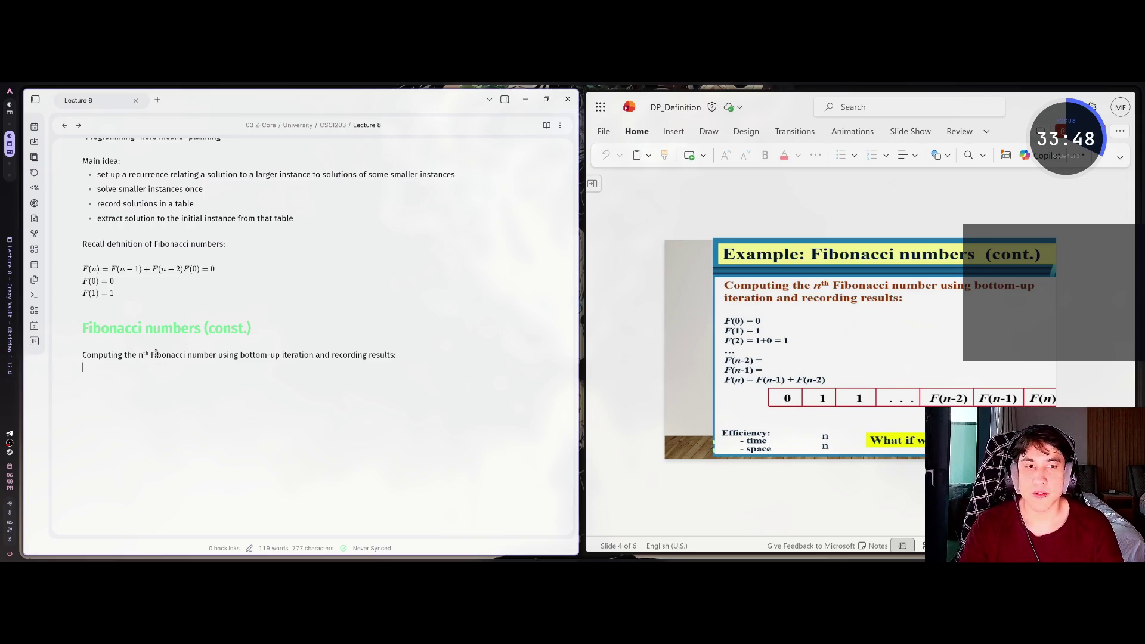
text(jsdklfjsdlkfjsdlkfjklsdjflk)
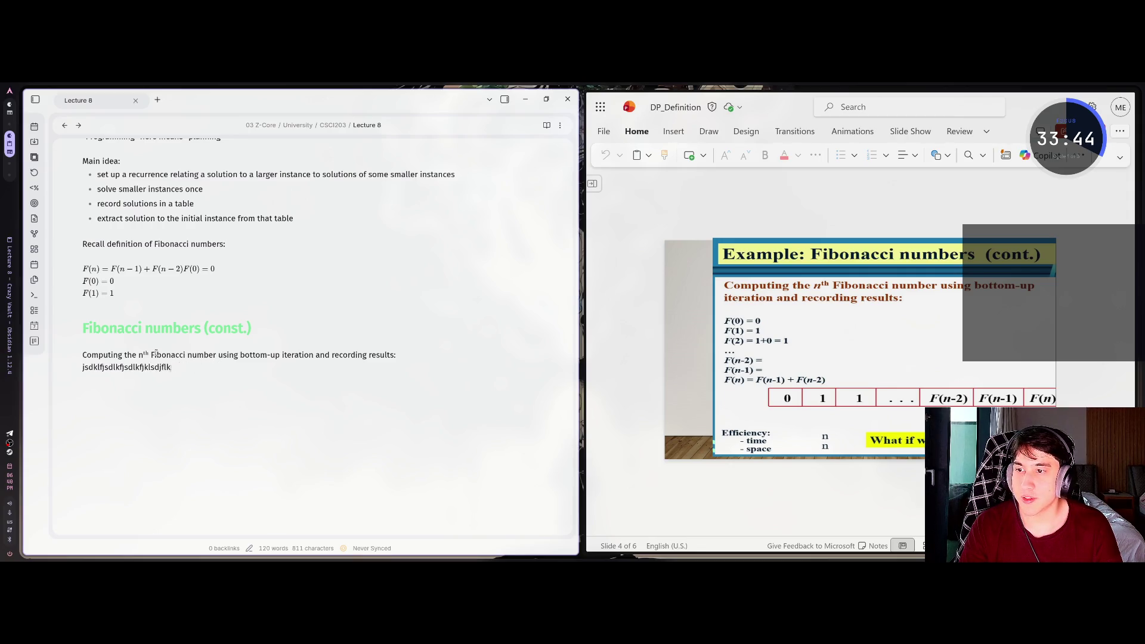
Erase the stray random-letter line, then switch workspaces and refocus the Lecture 8 note
key(BackSpace)
key(BackSpace)
key(BackSpace)
key(BackSpace)
key(alt+Tab)
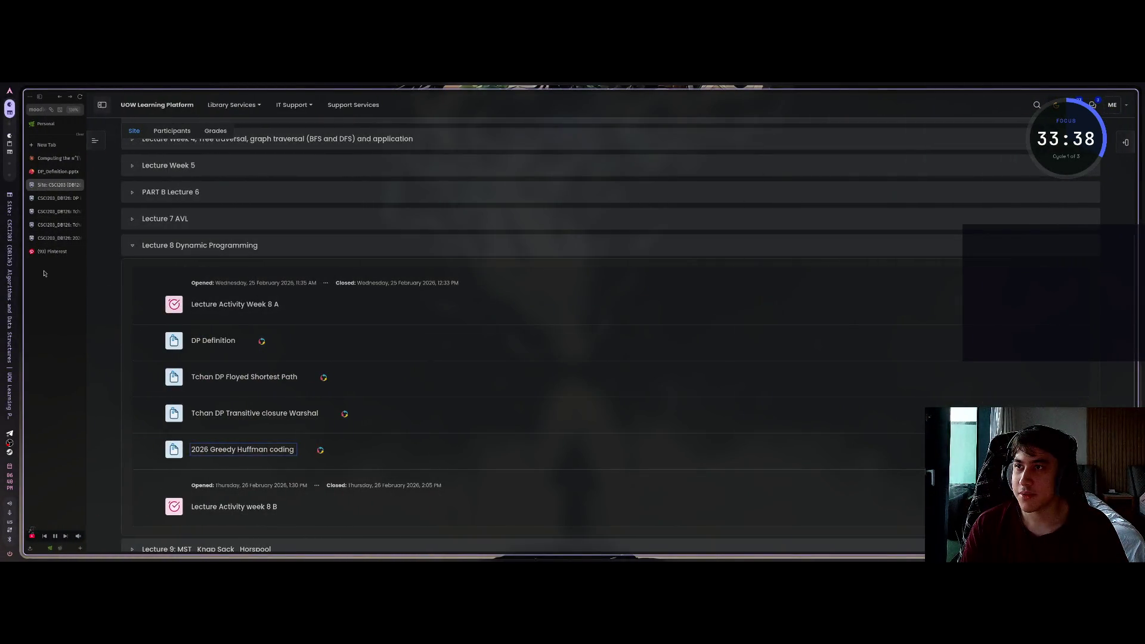
key(super+3)
key(super+4)
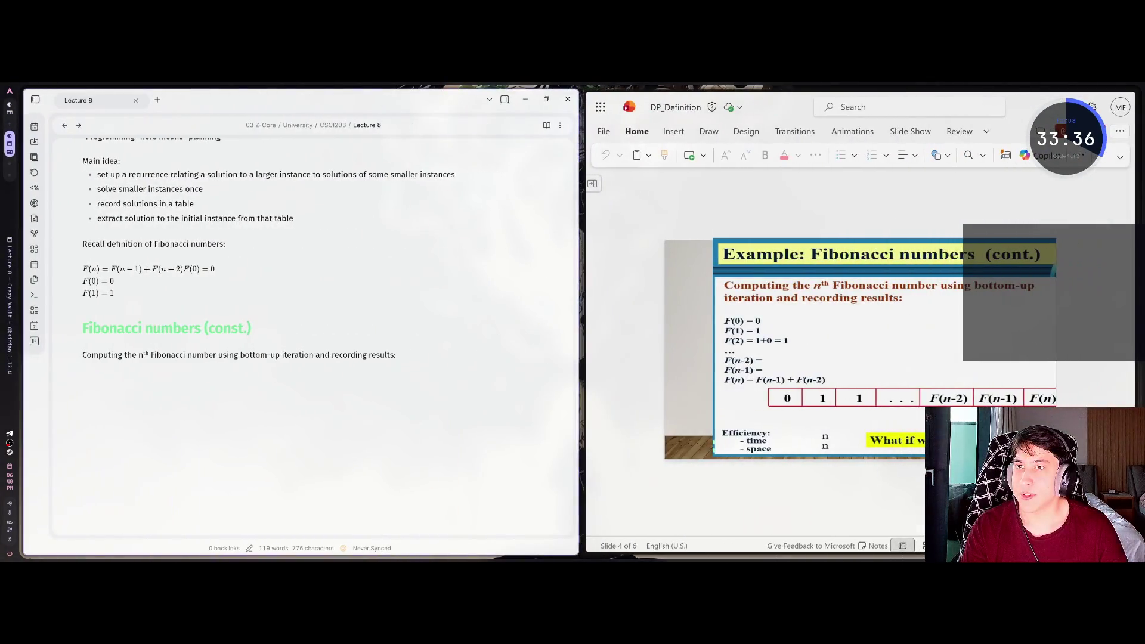
mouse_move(590, 229)
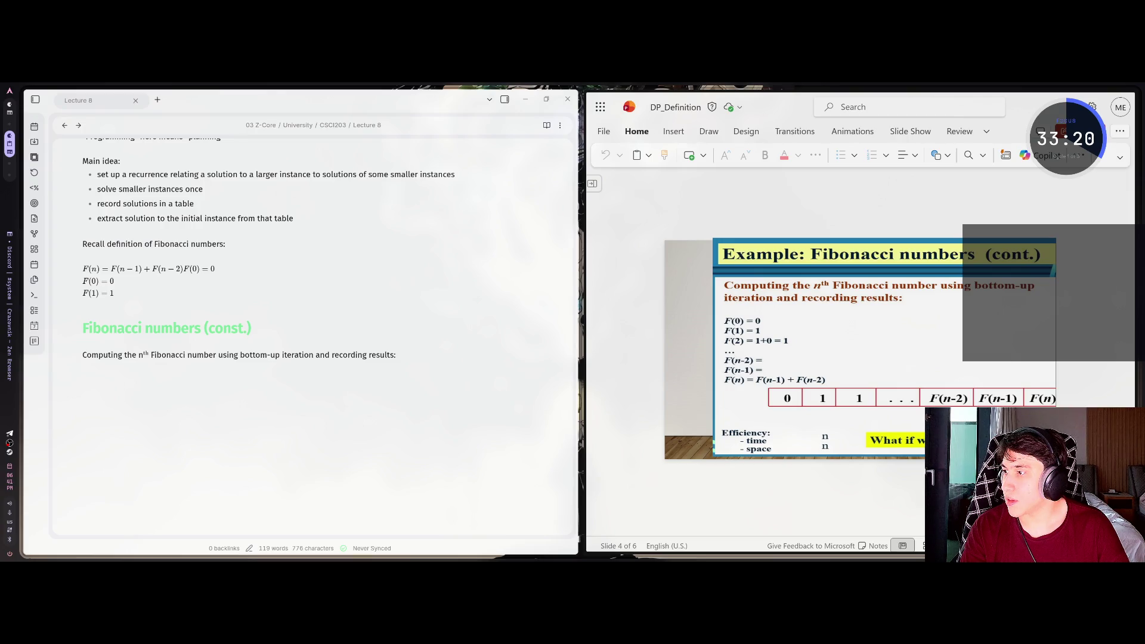
click(400, 362)
Add math lines F(0) = 0 and F(1) = 1 below the sentence
key(Return)
key(Return)
text($$$$)
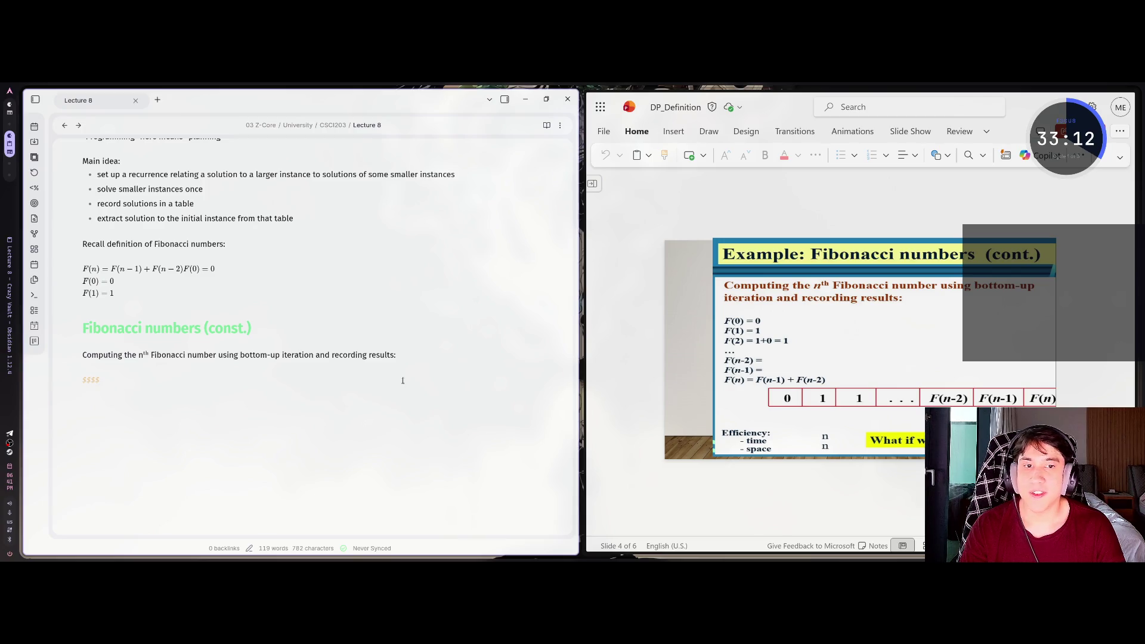
text(F(0))
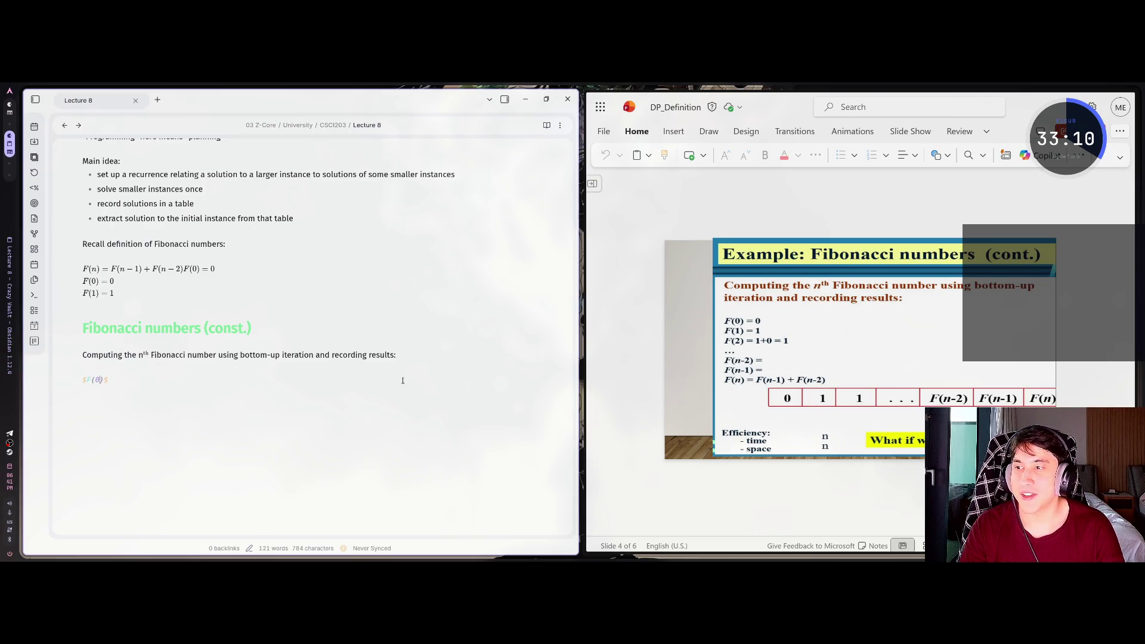
text( = 0)
key(Return)
text($F(1$(1 = )
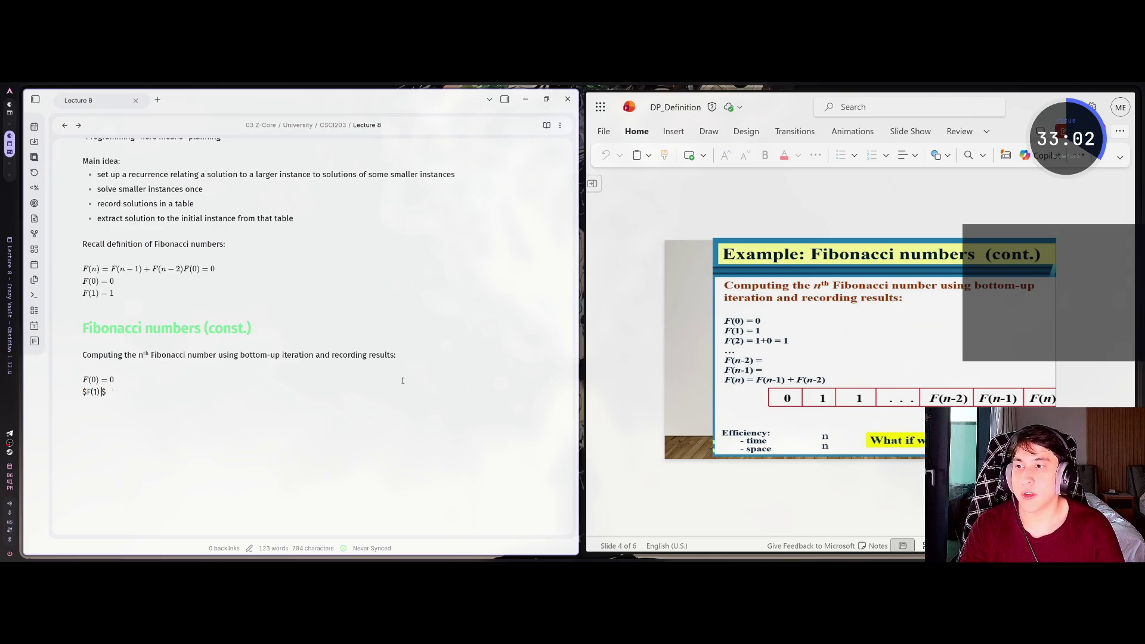
text(1)
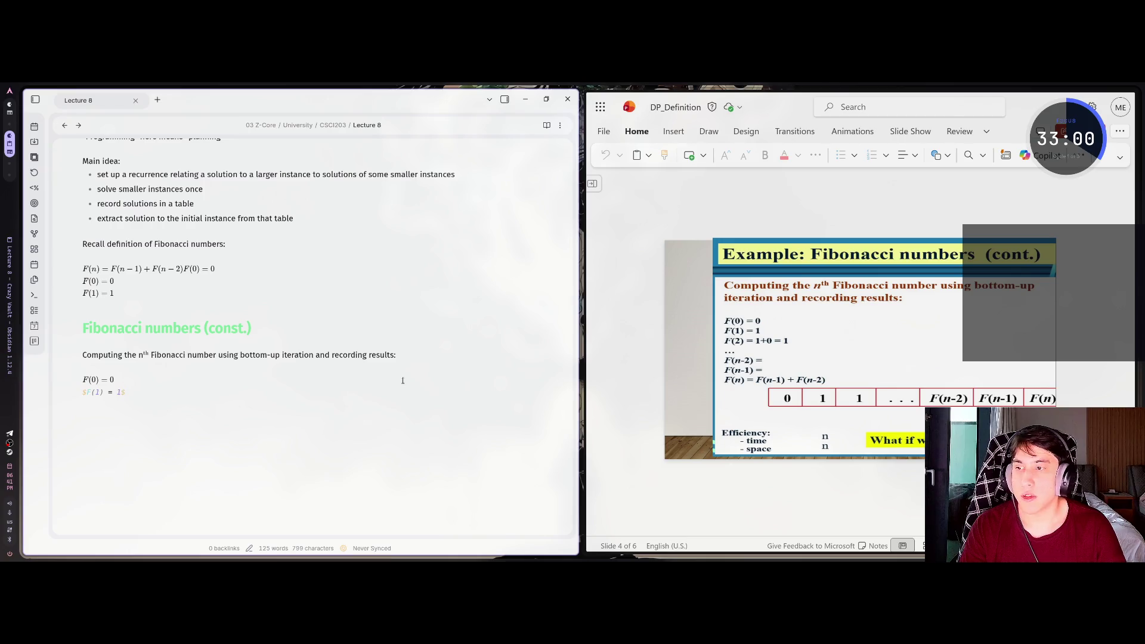
key(Escape)
key(BackSpace)
Add F(2) = 1 + 0 = 1 on the next line and begin another math line
key(Return)
text($$)
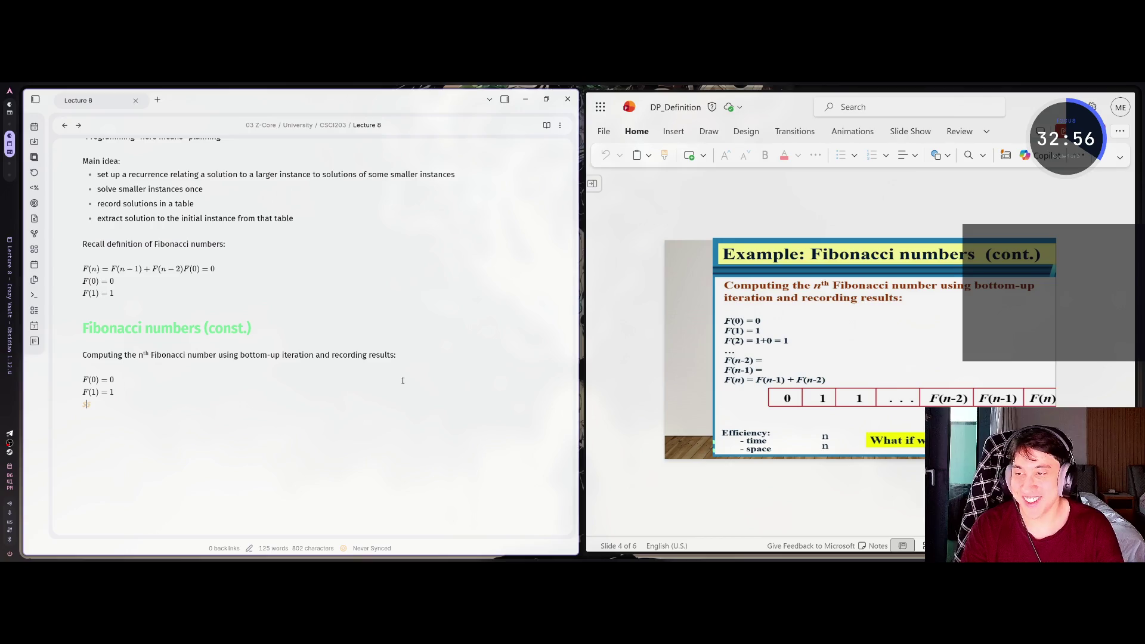
text(F(2) = )
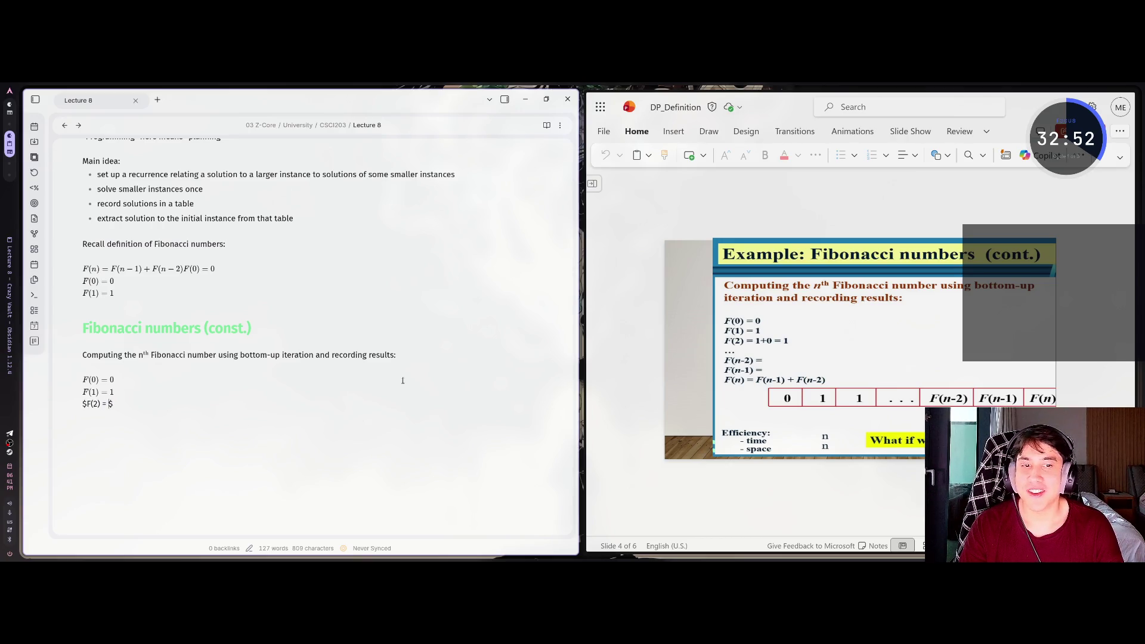
text(1 =)
key(BackSpace)
key(BackSpace)
text(+ 0 )
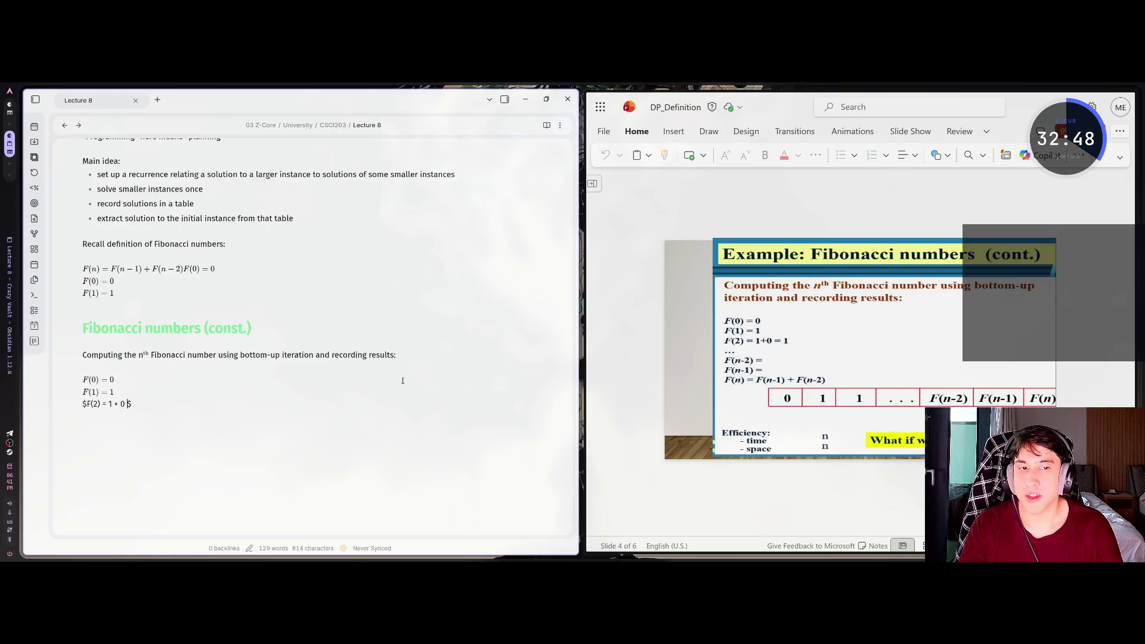
text(= 1)
key(Return)
key(Return)
text($$F$$)
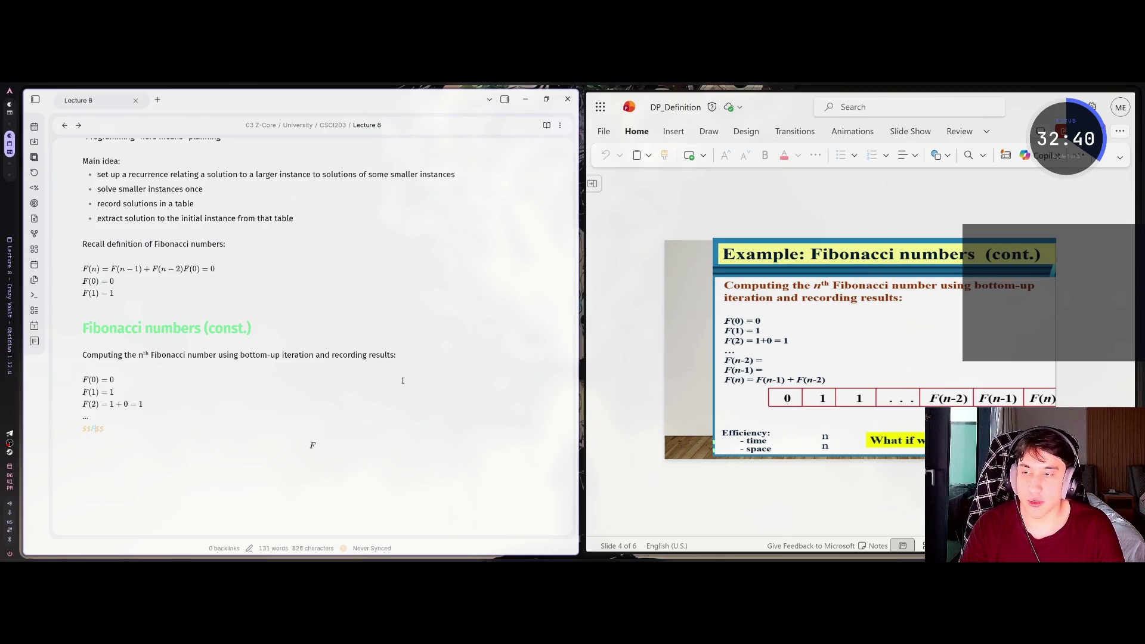
text(()
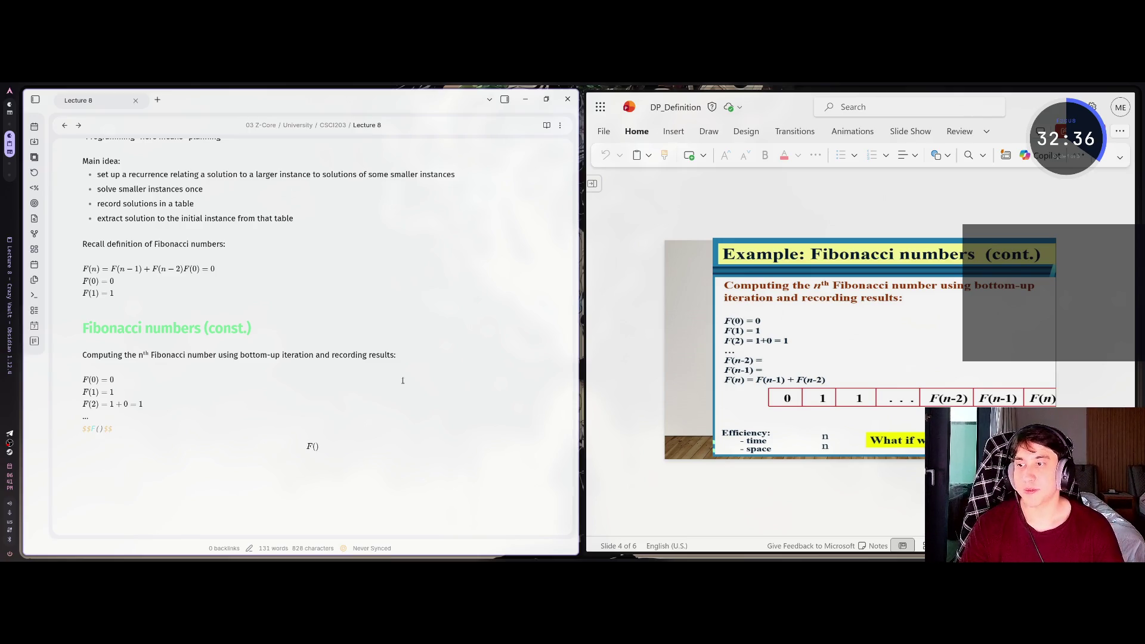
text(n-1)
Complete the pending math line as F(n-2) =
key(BackSpace)
key(BackSpace)
text(-2))
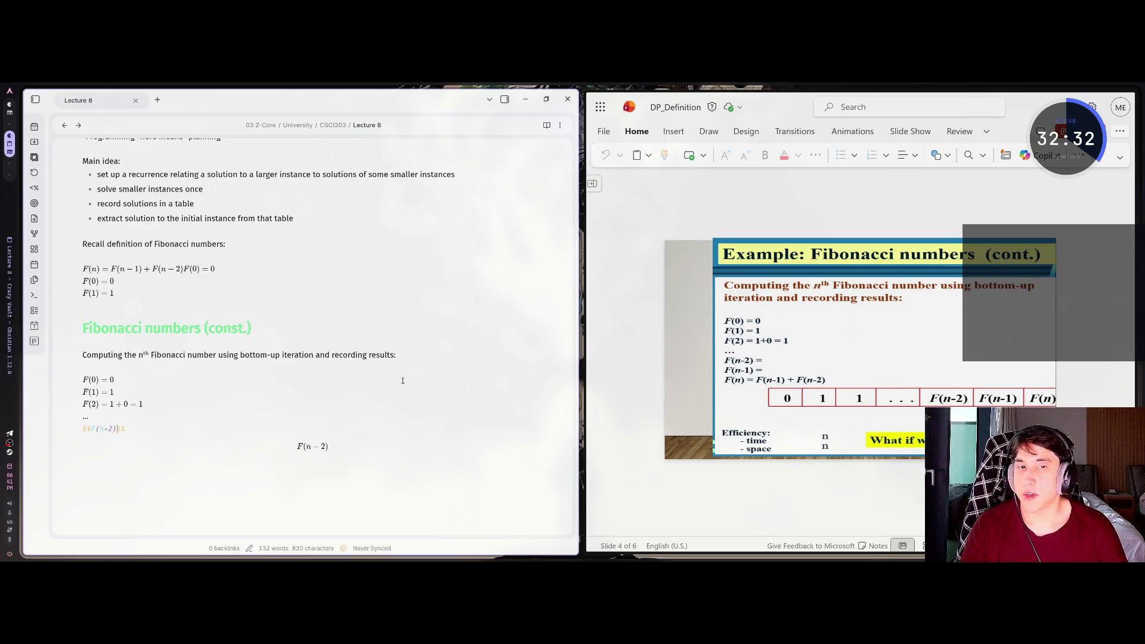
text( =)
key(BackSpace)
key(BackSpace)
text(=)
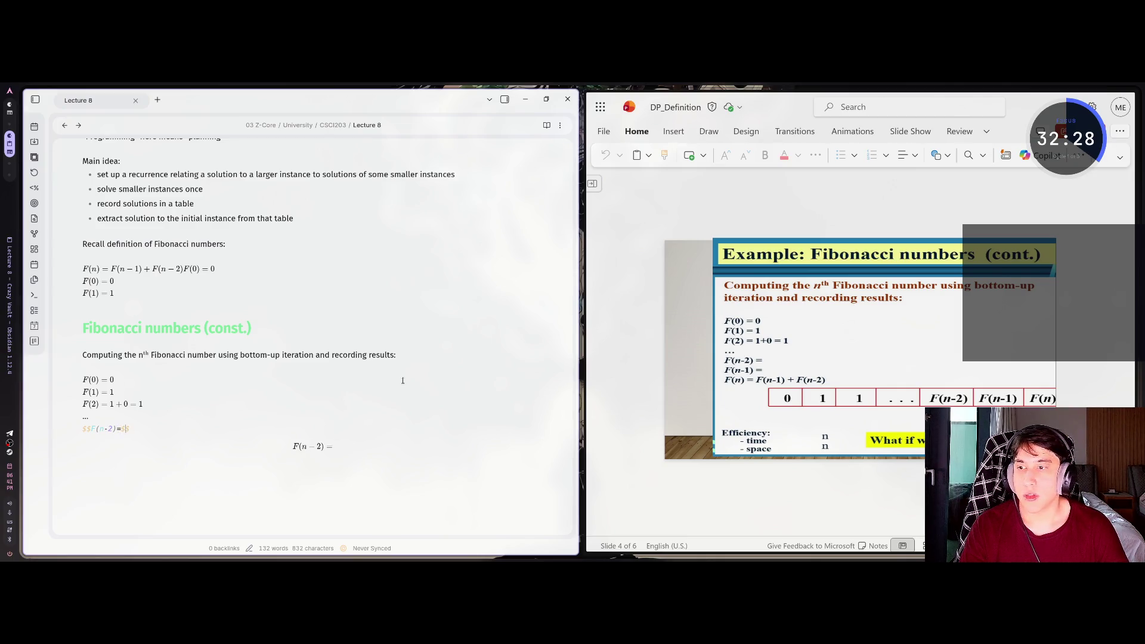
key(Return)
key(Up)
key(Delete)
Convert F(n-2) = from display math to inline $…$ math and start a new line
key(Left)
key(Left)
key(Left)
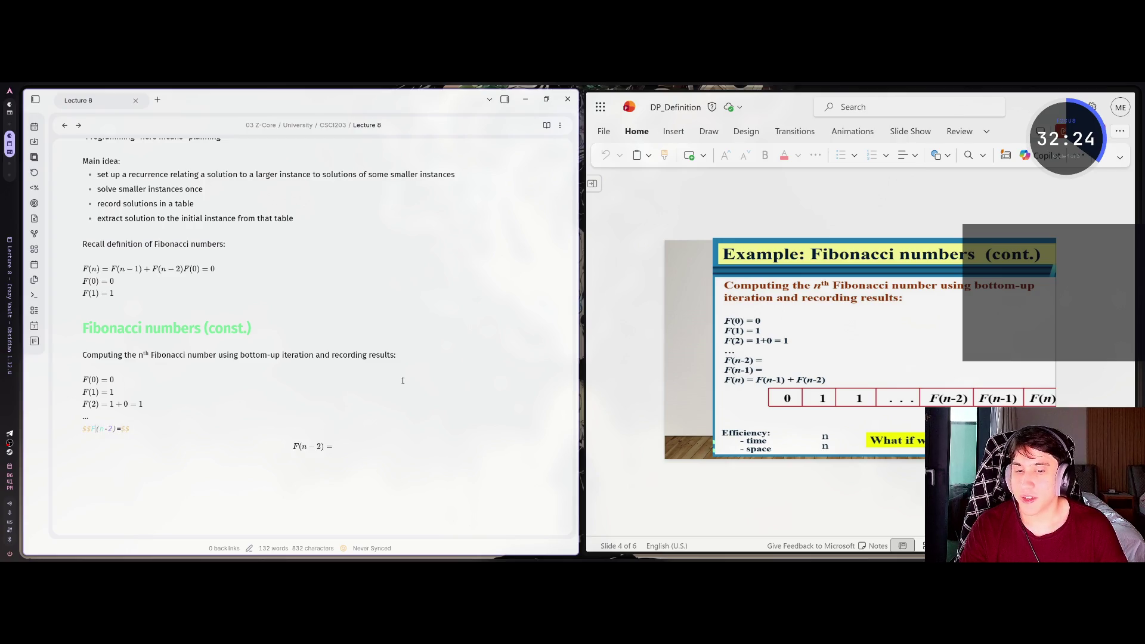
key(Left)
key(Left)
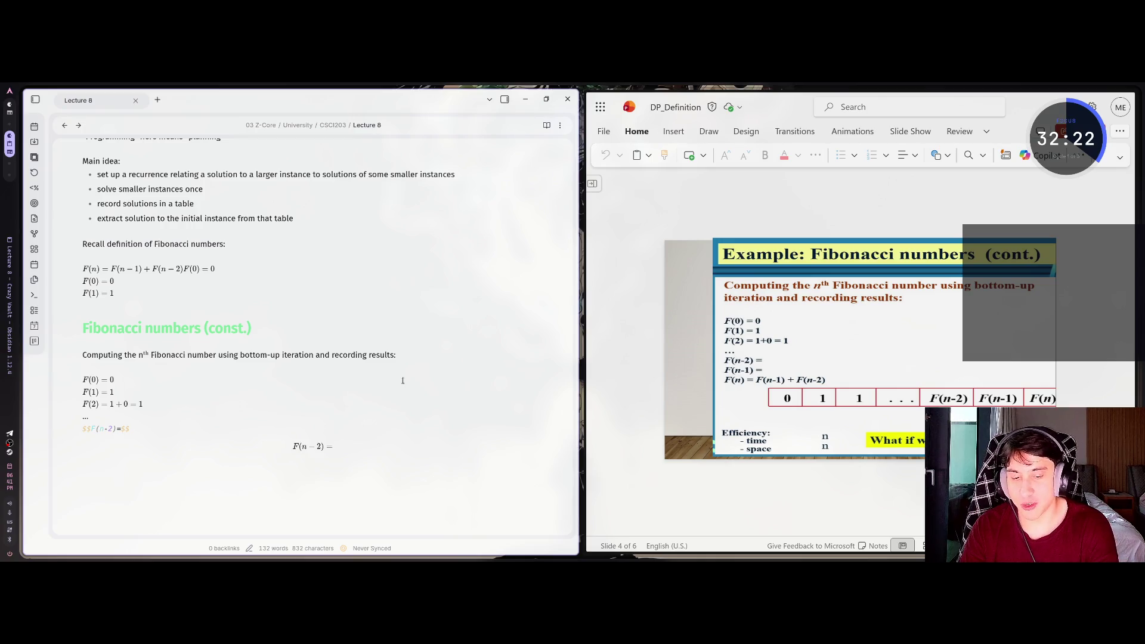
key(Right)
key(Right)
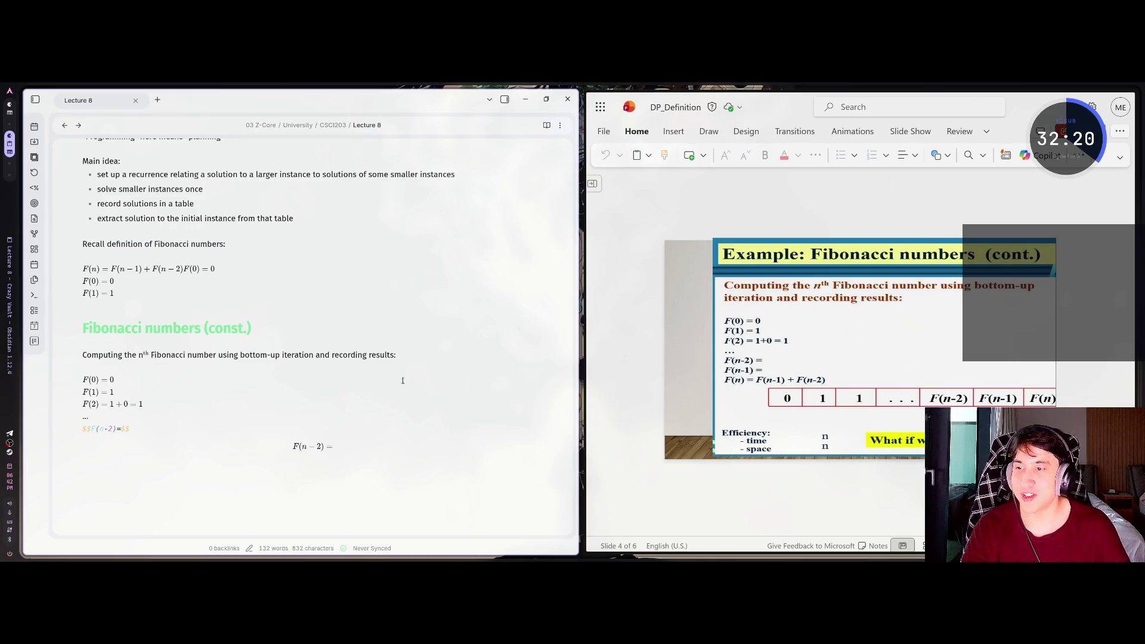
key(BackSpace)
key(Left)
key(Left)
key(Left)
key(BackSpace)
key(Right)
key(Right)
key(Right)
text($)
key(Return)
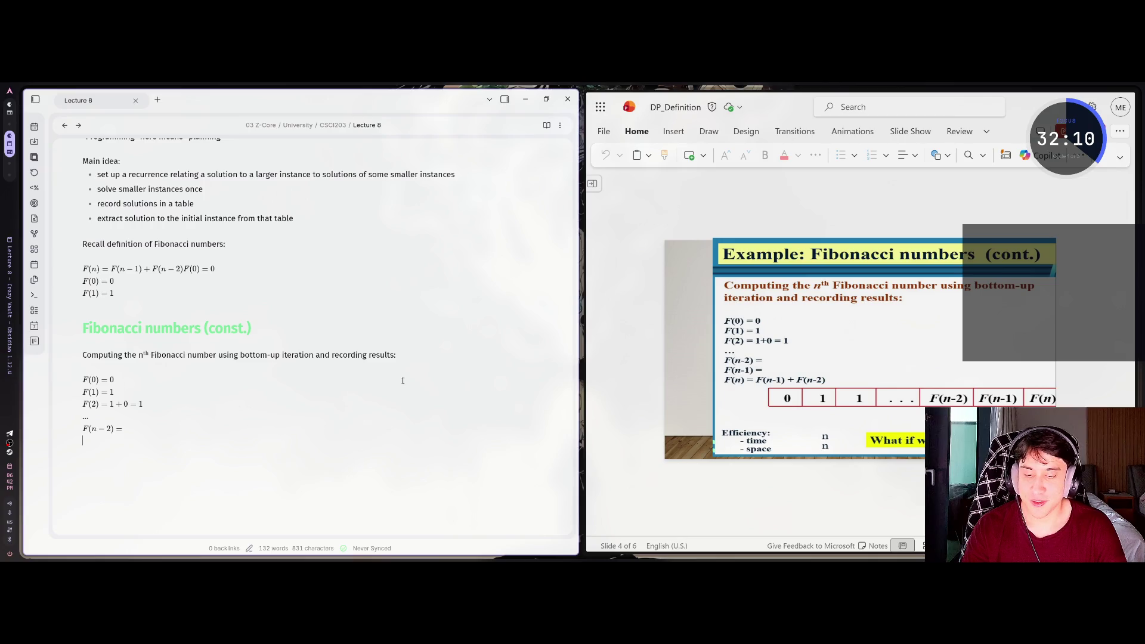
Add inline math lines F(n-1) = and F(n) = F(n-1) + F(n-2)
text($F(n)
text(-1)
text(=)
text( $)
key(Escape)
key(BackSpace)
key(BackSpace)
key(Return)
text($F(n)$)
key(BackSpace)
key(BackSpace)
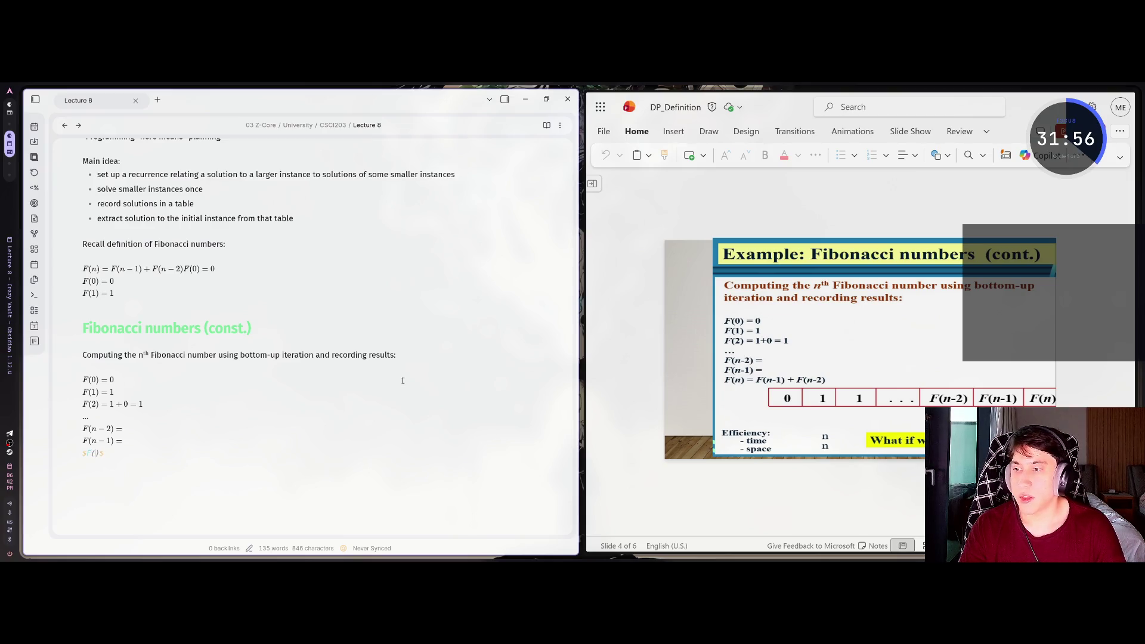
text(n)
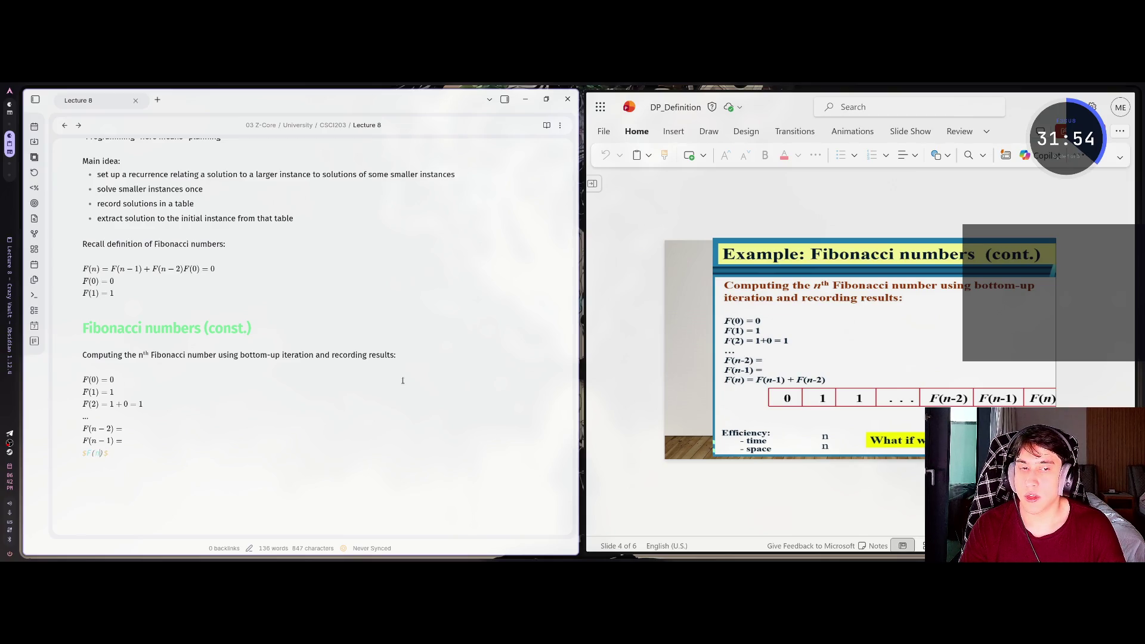
text() = F(n-1) + F)
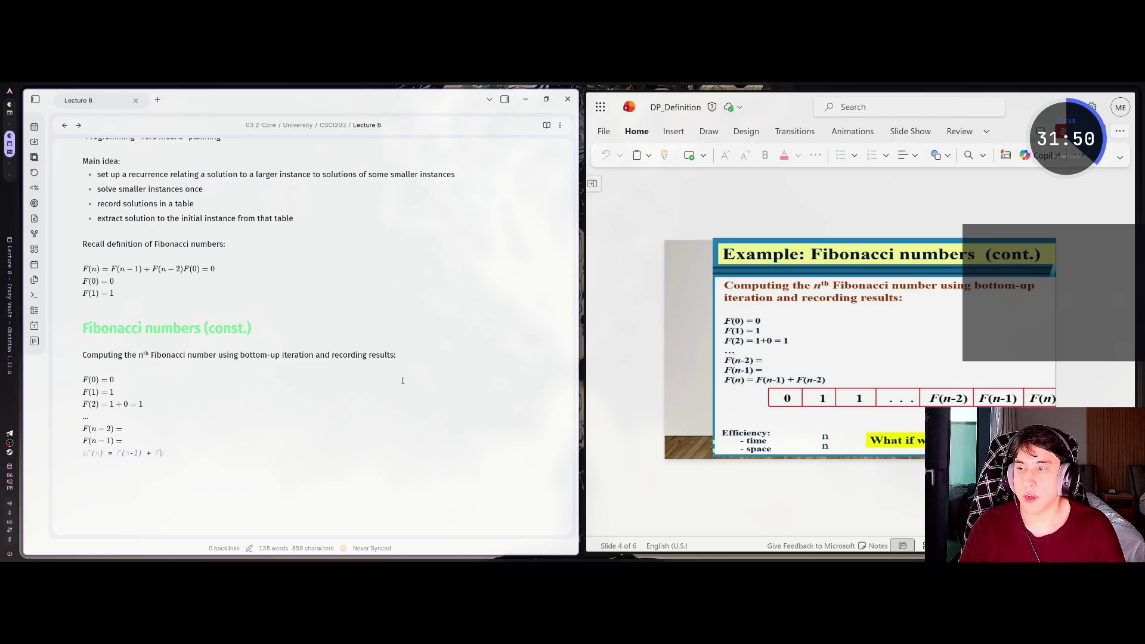
text((n-2)
key(End)
key(Return)
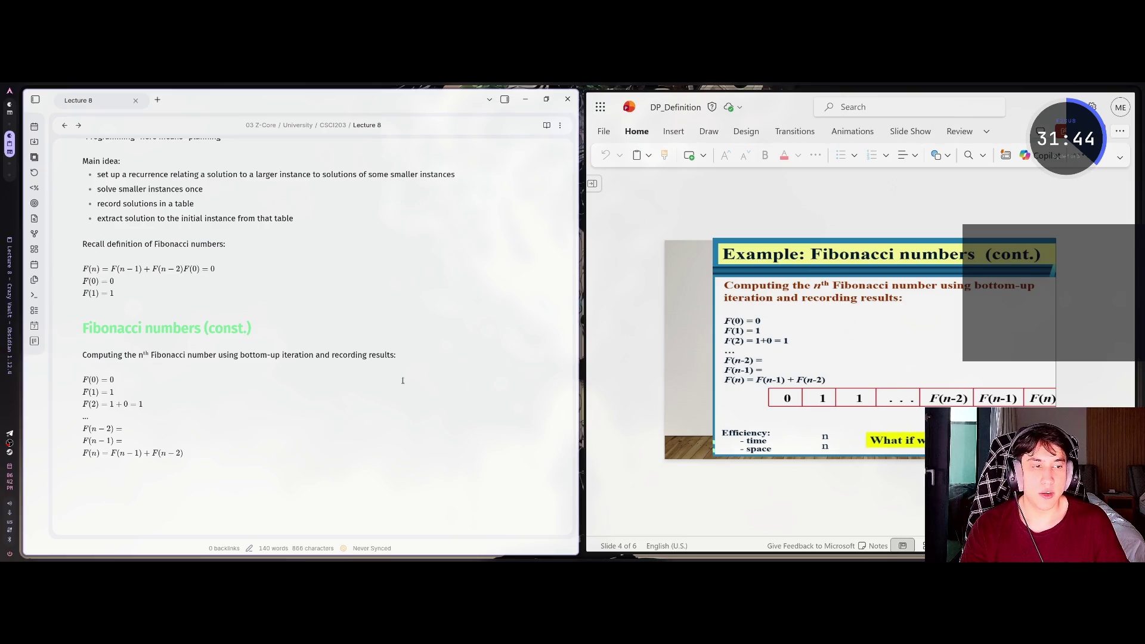
click(861, 325)
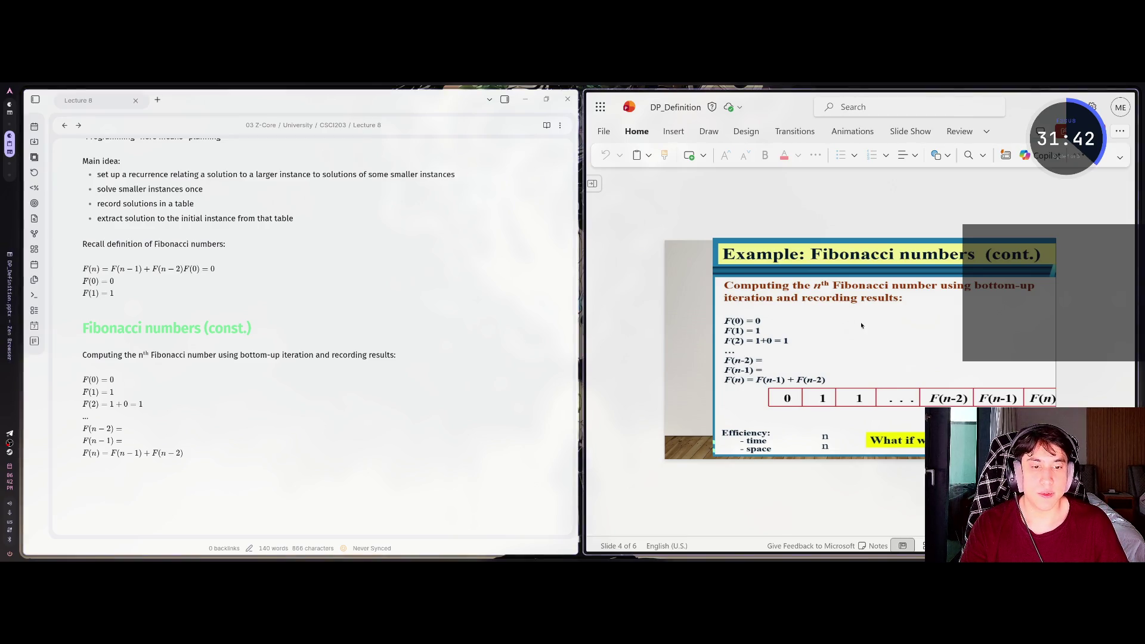
Add the heading '## Example of DP algorithm' at the end of the note, fixing typos
scroll(861, 325, up, 1)
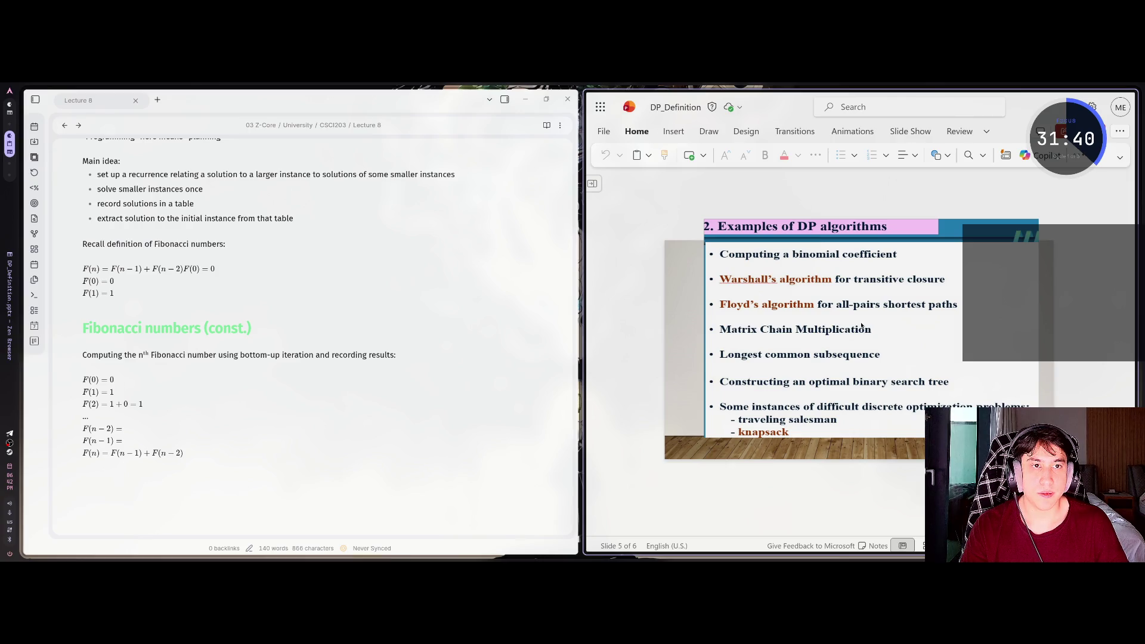
key(alt+Tab)
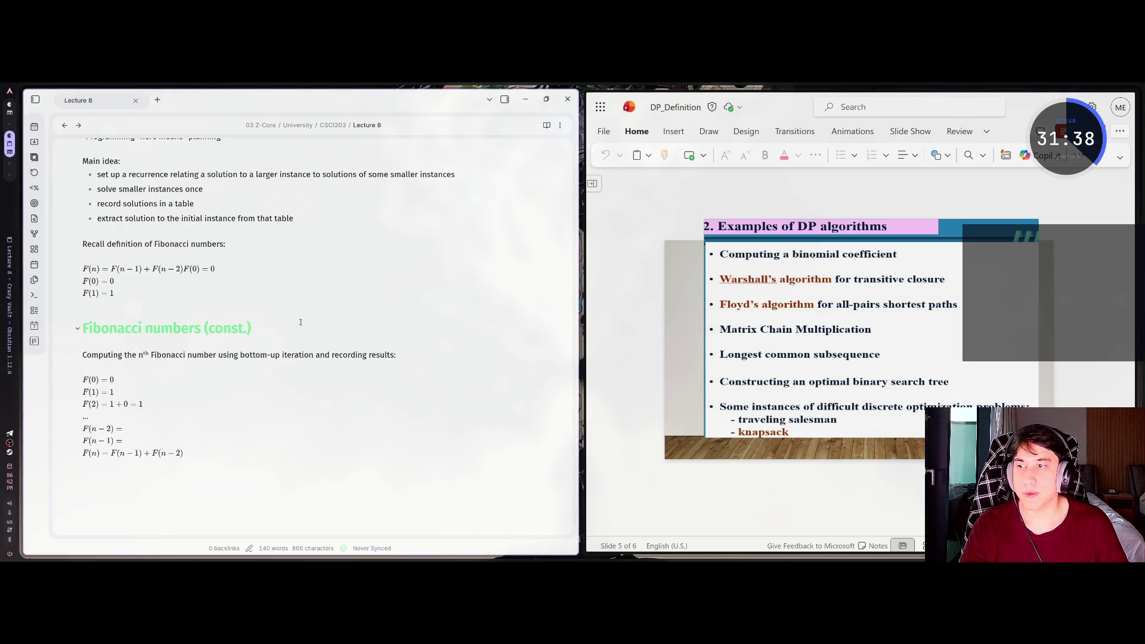
text(##  Exa)
key(BackSpace)
key(BackSpace)
key(BackSpace)
text(Exa)
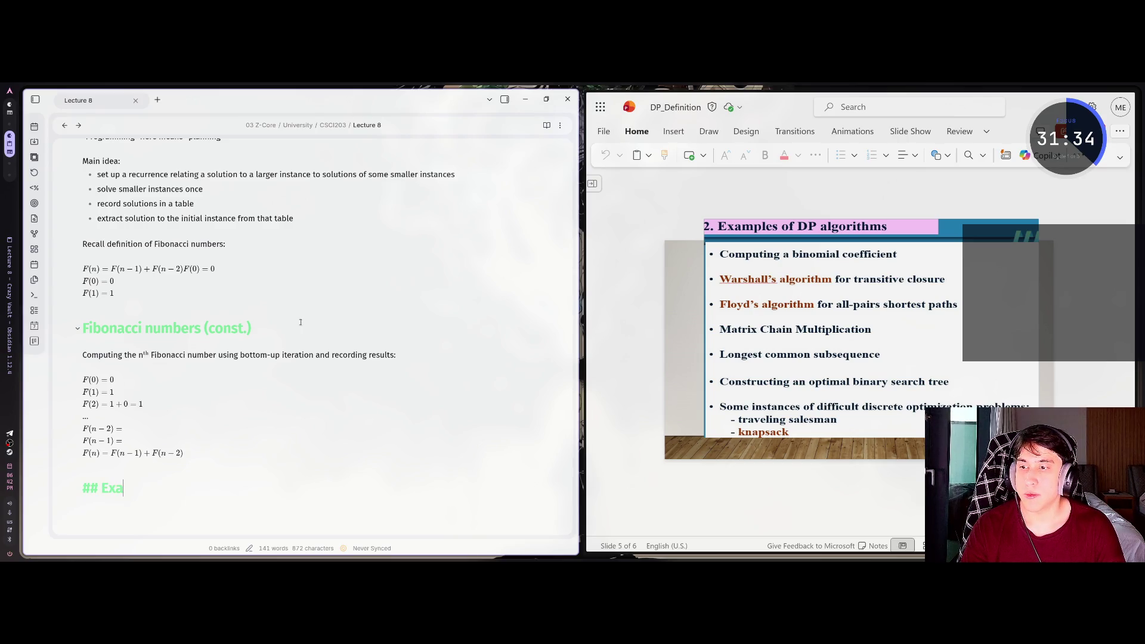
text(mple of DP )
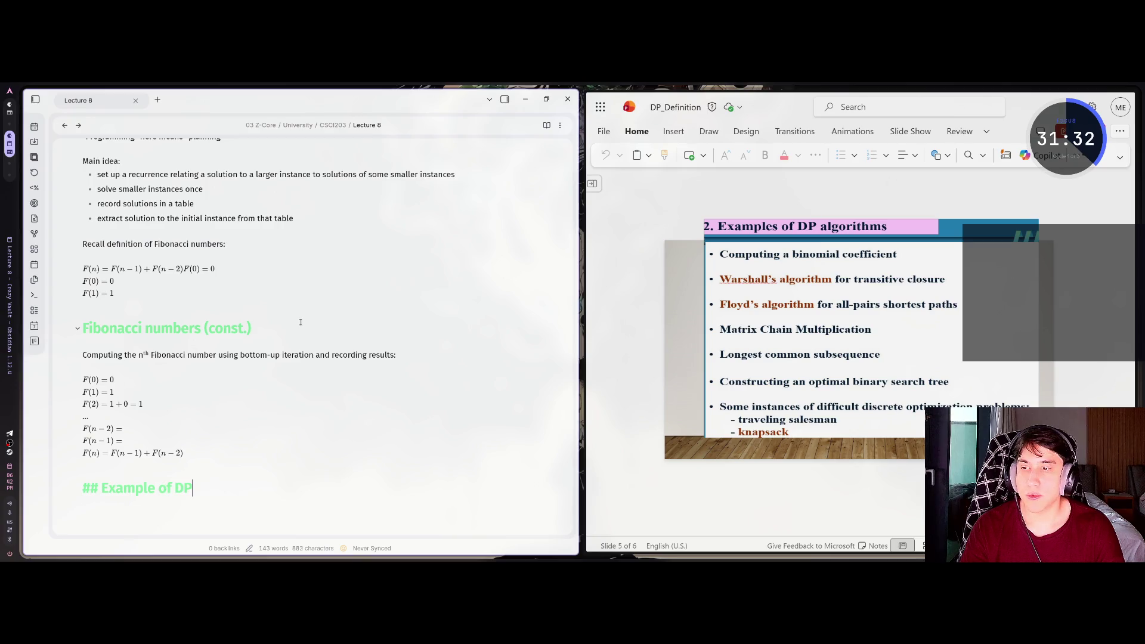
text(algorigth)
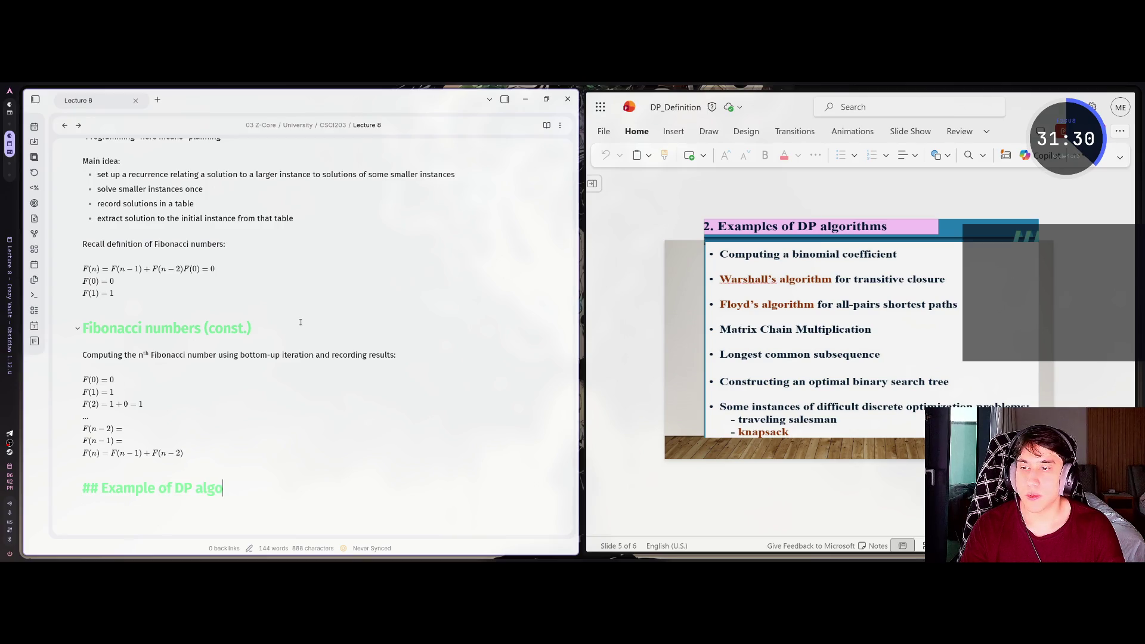
key(BackSpace)
key(BackSpace)
key(BackSpace)
key(BackSpace)
text(ithm)
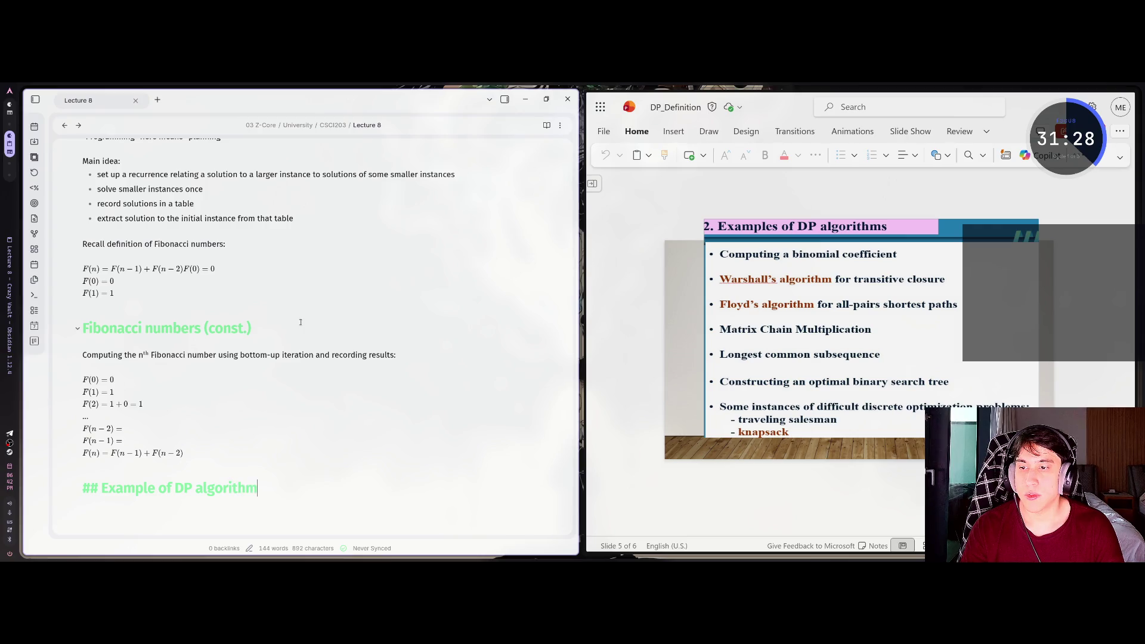
key(Return)
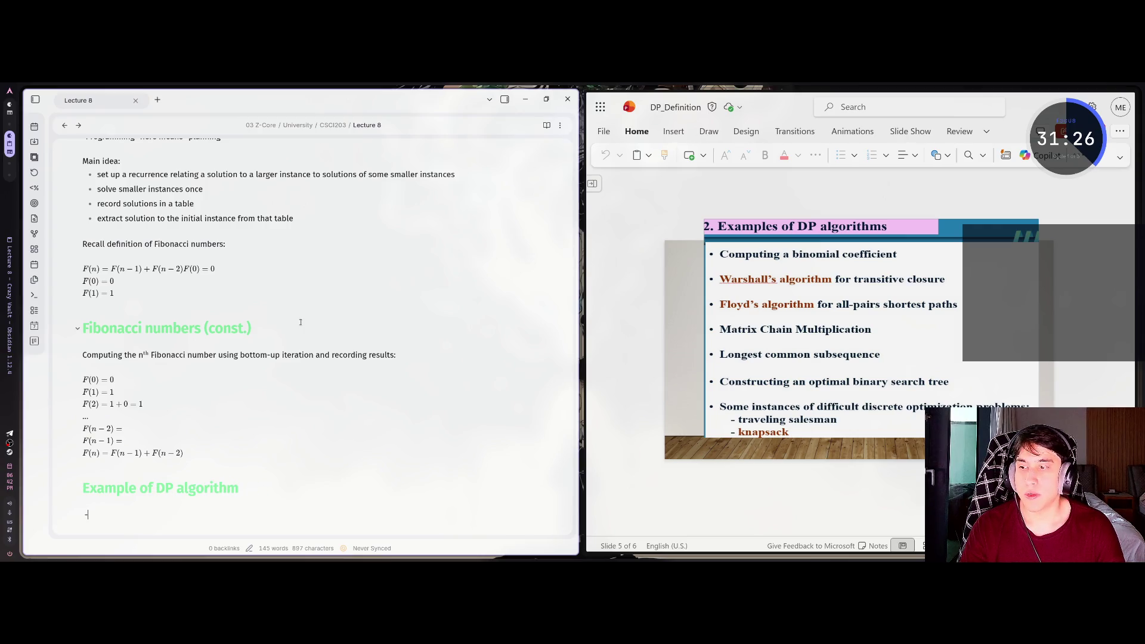
scroll(301, 322, down, 3)
List bullets 'Computing a binomial coefficient', Warshall's transitive closure, and Floyd's all-pairs shortest paths
text(Computing a binomial coeffi)
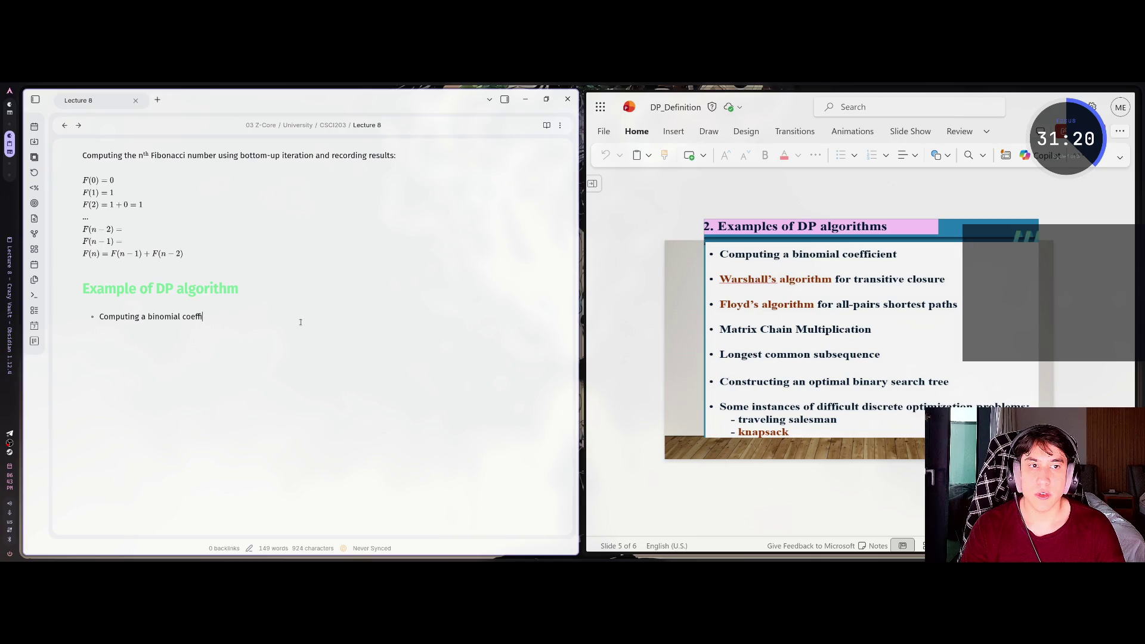
text(cient)
key(Return)
text(W)
text(arshal)
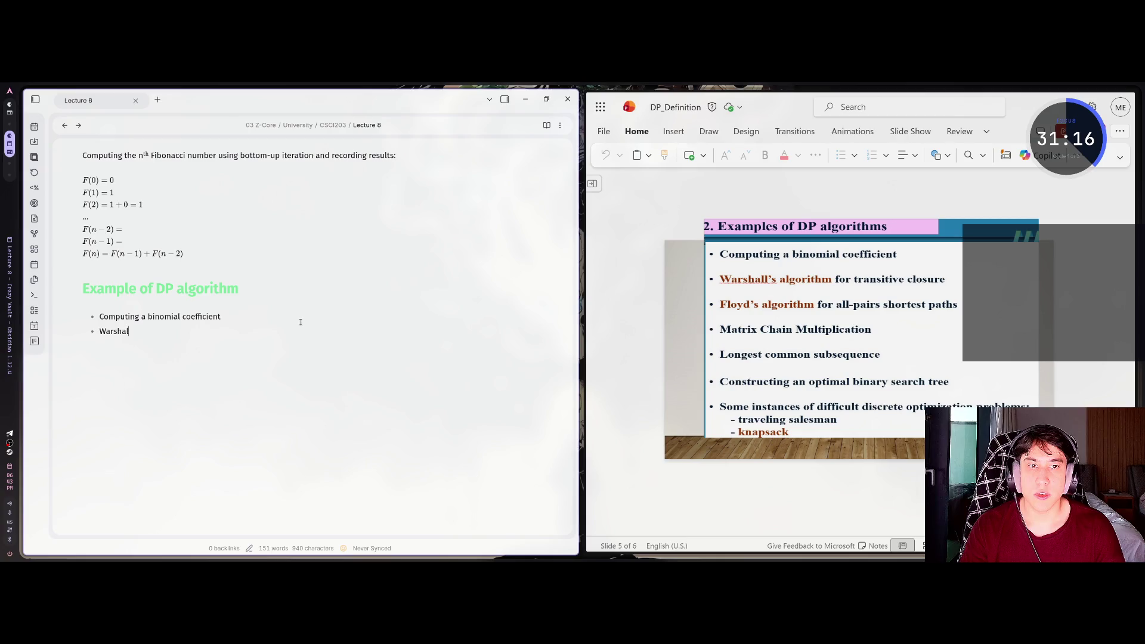
text(l's algorihm)
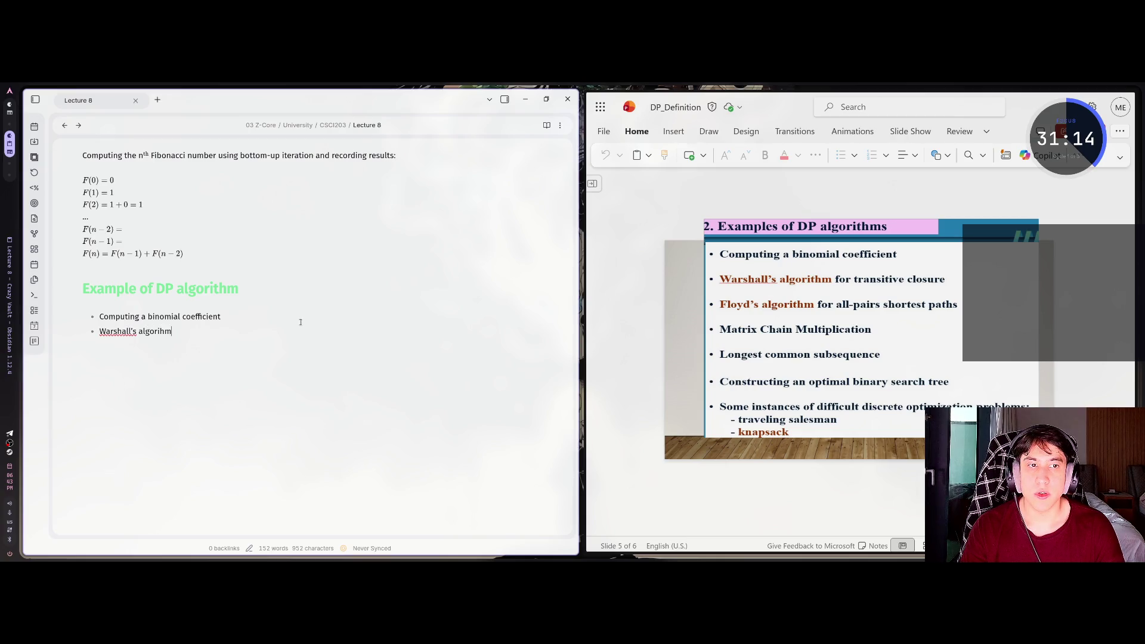
text( foransit)
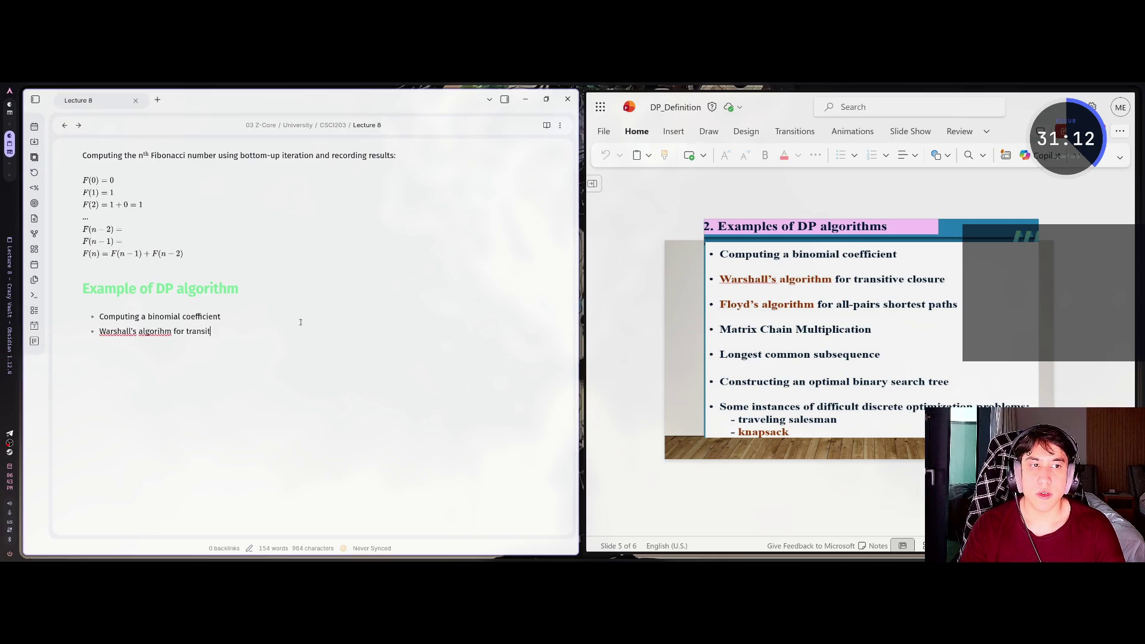
text(iveclosure)
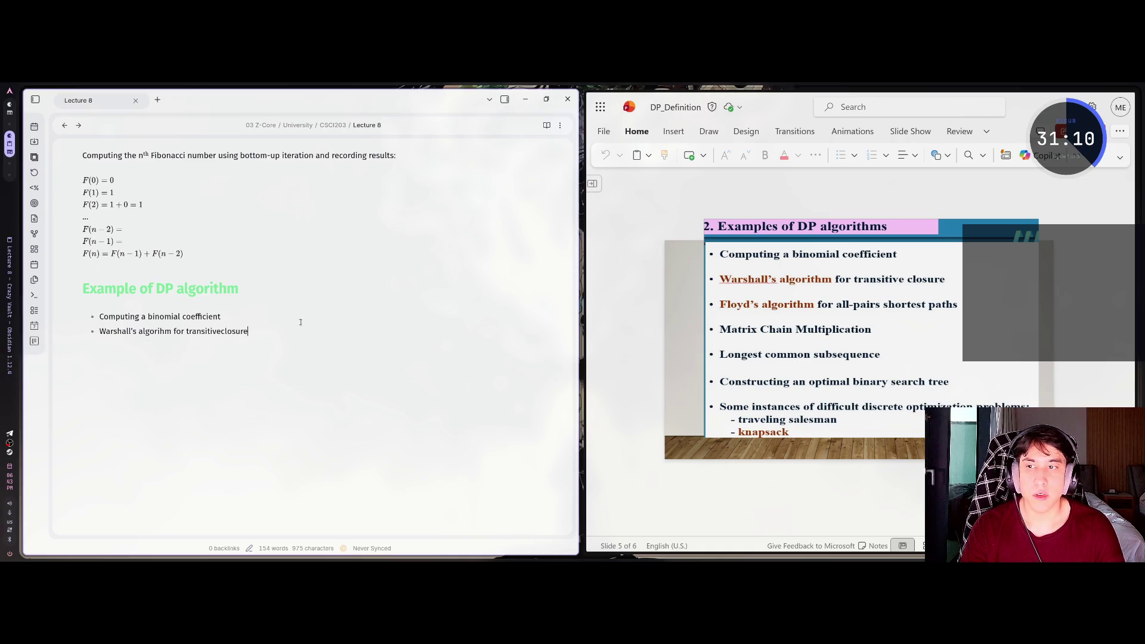
key(BackSpace)
key(BackSpace)
key(BackSpace)
key(BackSpace)
key(BackSpace)
key(BackSpace)
key(BackSpace)
text( cl)
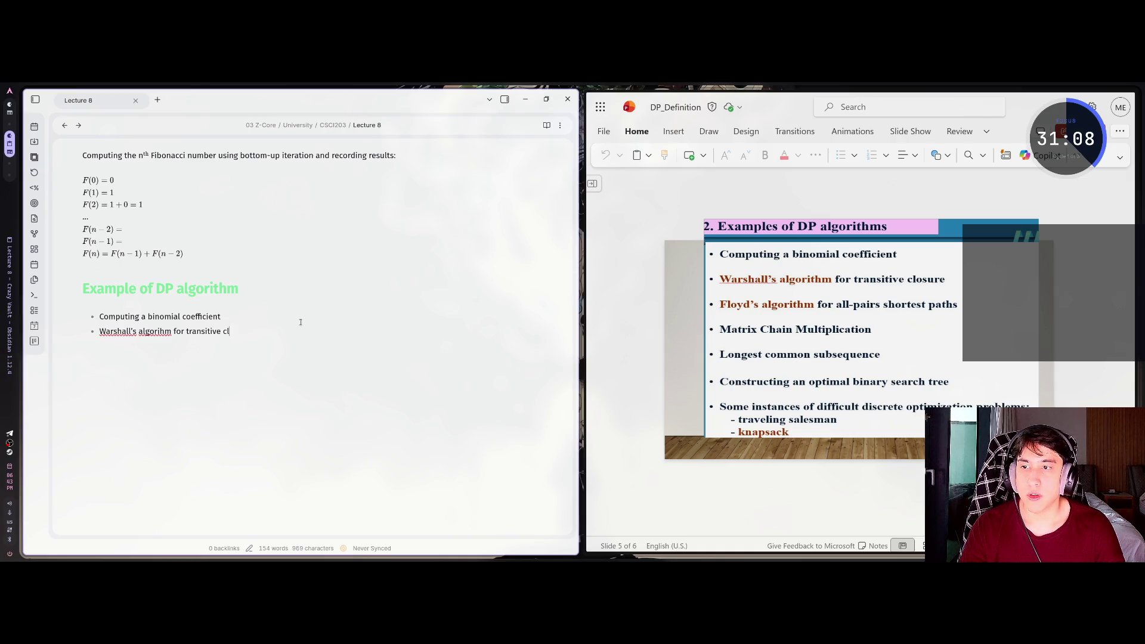
text(osure Fly)
key(BackSpace)
text(oyd)
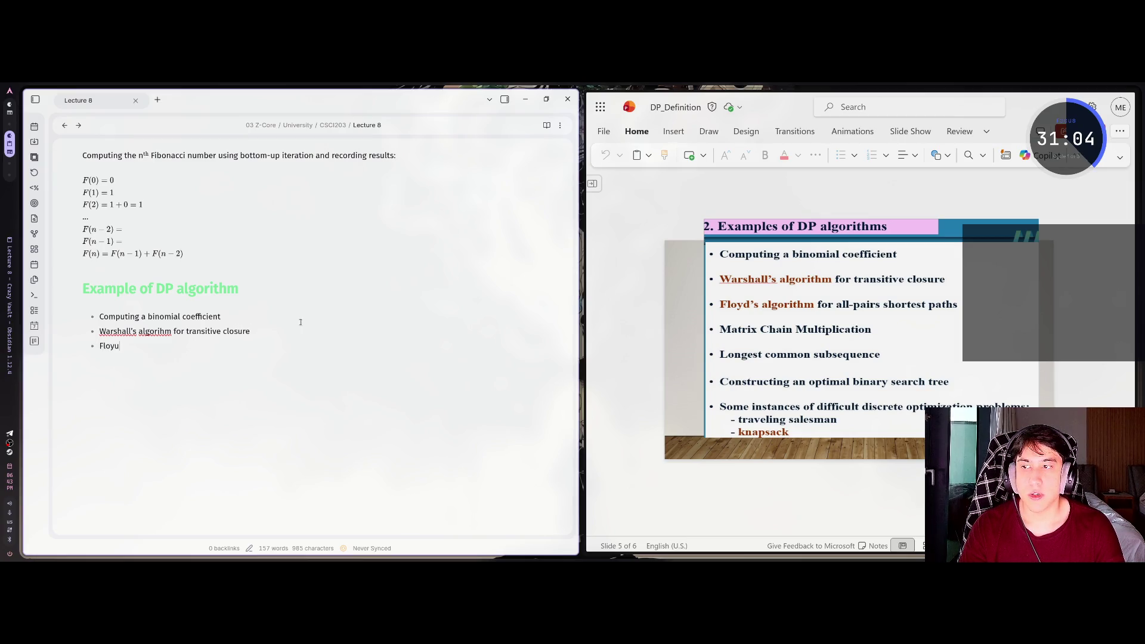
text('s )
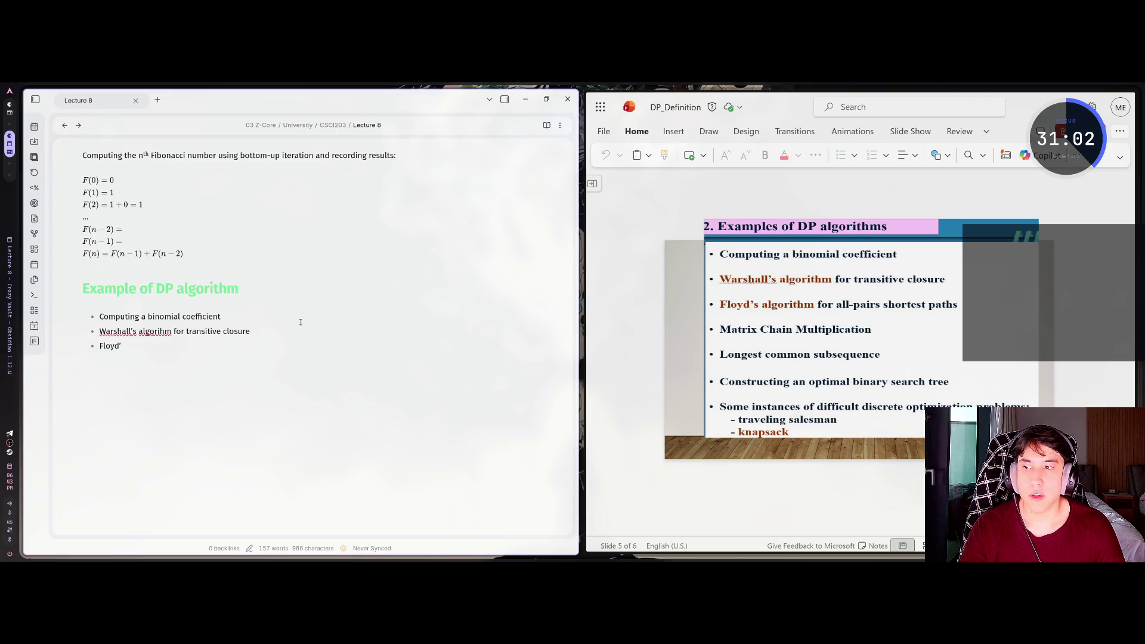
text(algorith)
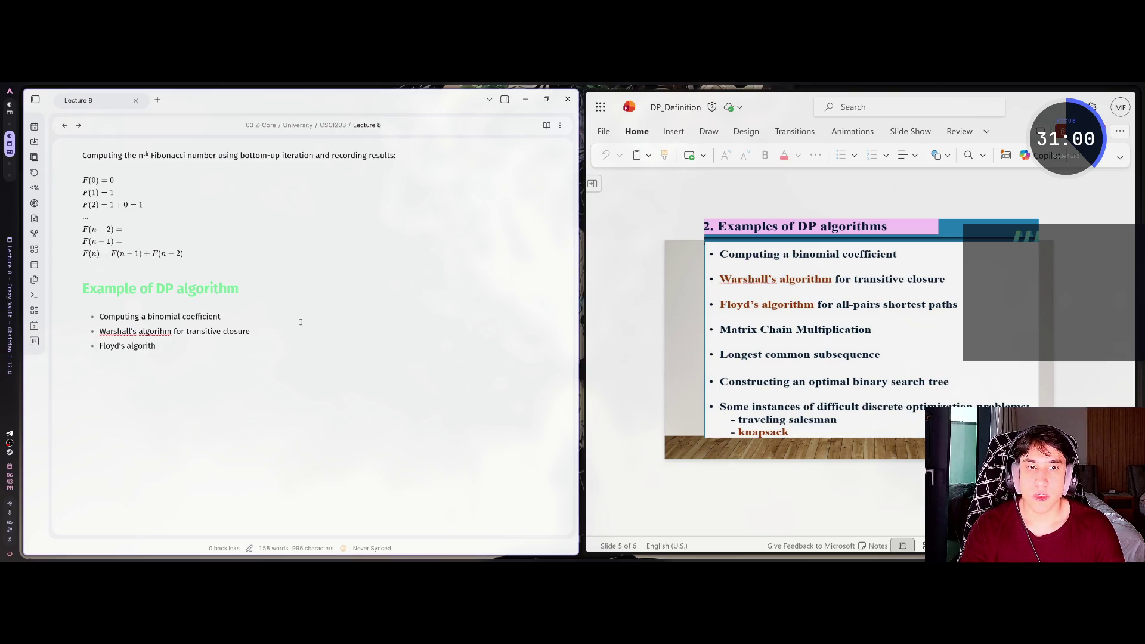
text(m for all-pairs shorte)
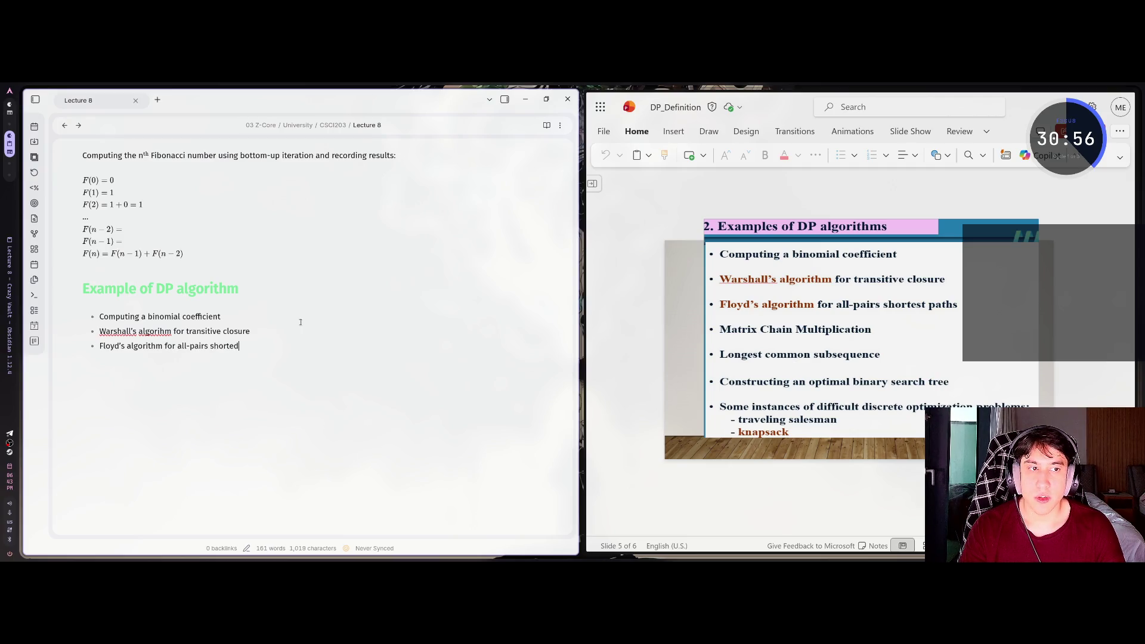
key(BackSpace)
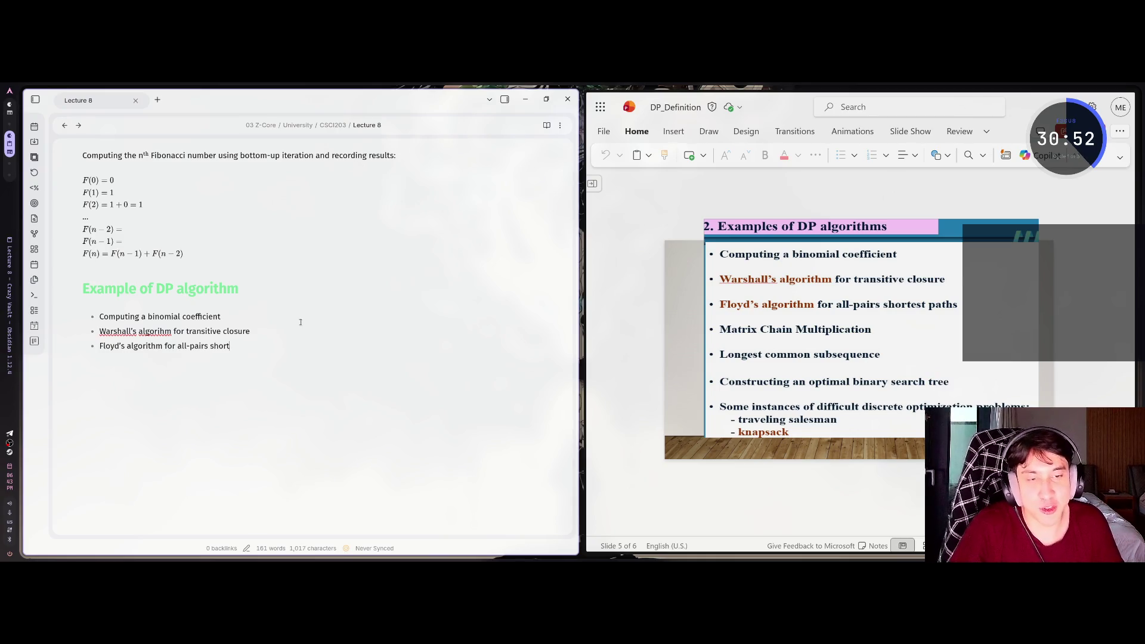
text(ew)
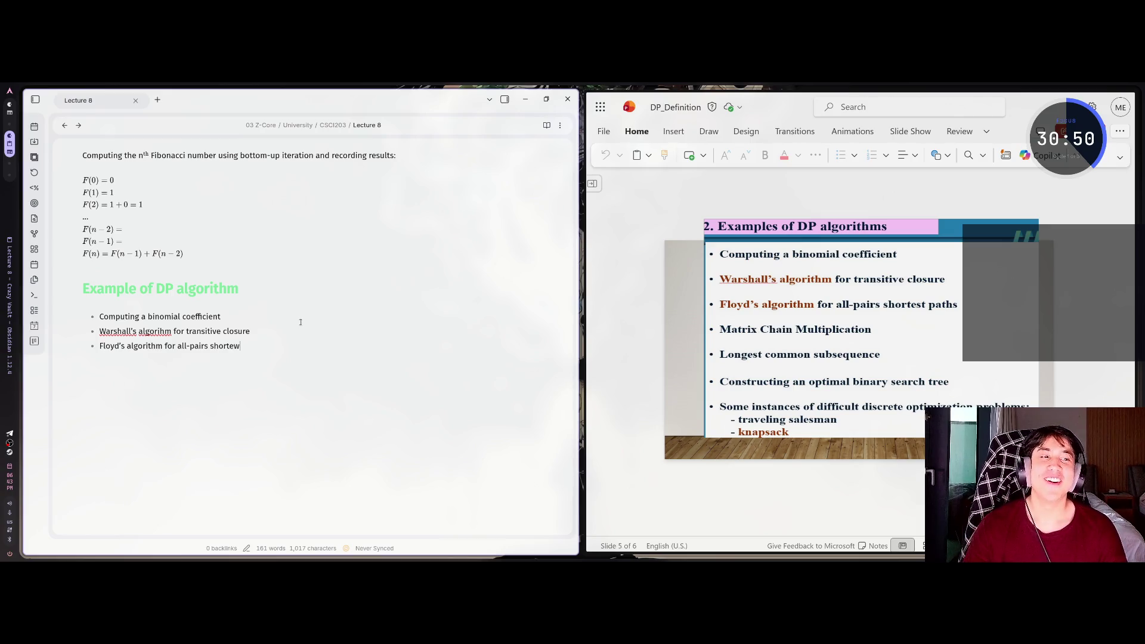
key(BackSpace)
text(sts)
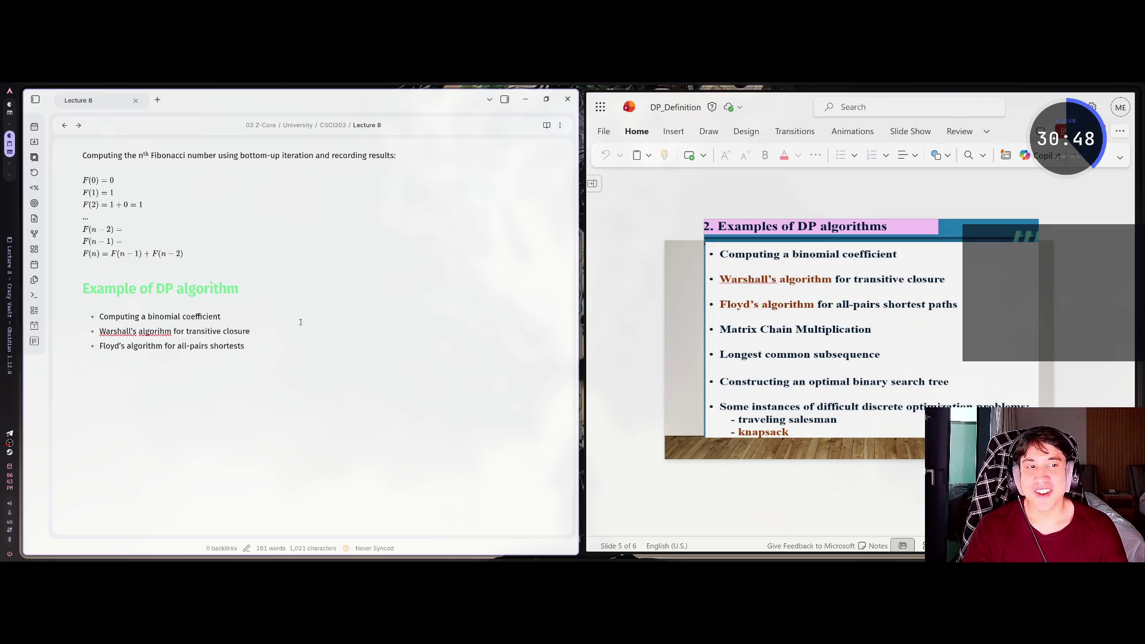
key(BackSpace)
text(paths)
Add 'Matrix Chain Multiplication' and 'Longest common subsequence' bullets, then begin the optimal binary search tree bullet
key(Return)
text(Matrix)
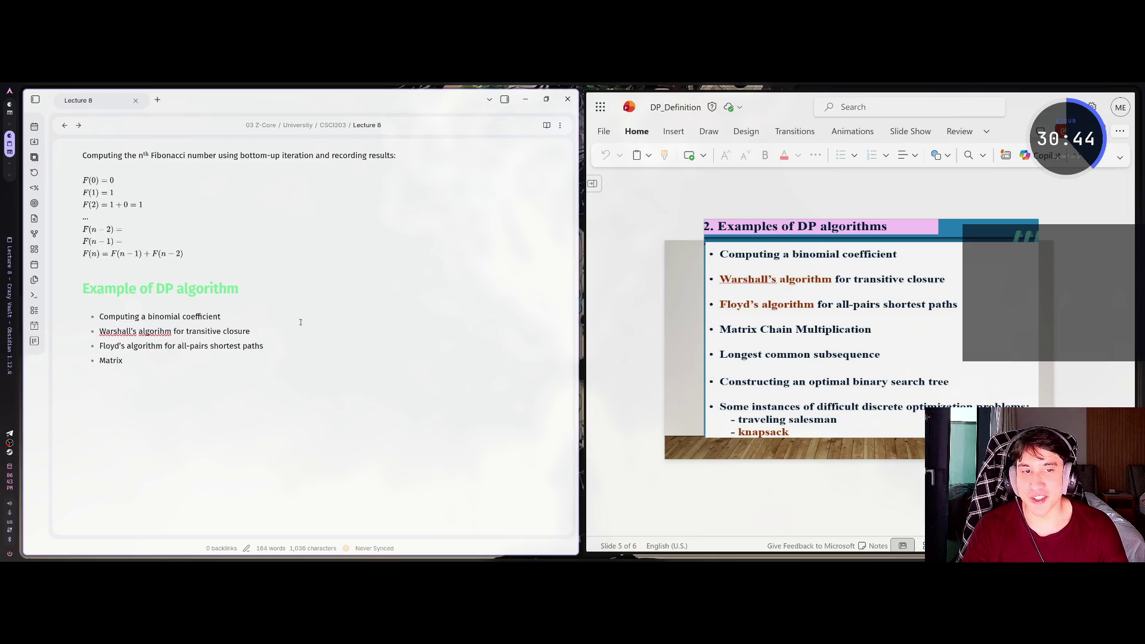
text( Chain Multiplication)
key(Return)
text(Longest)
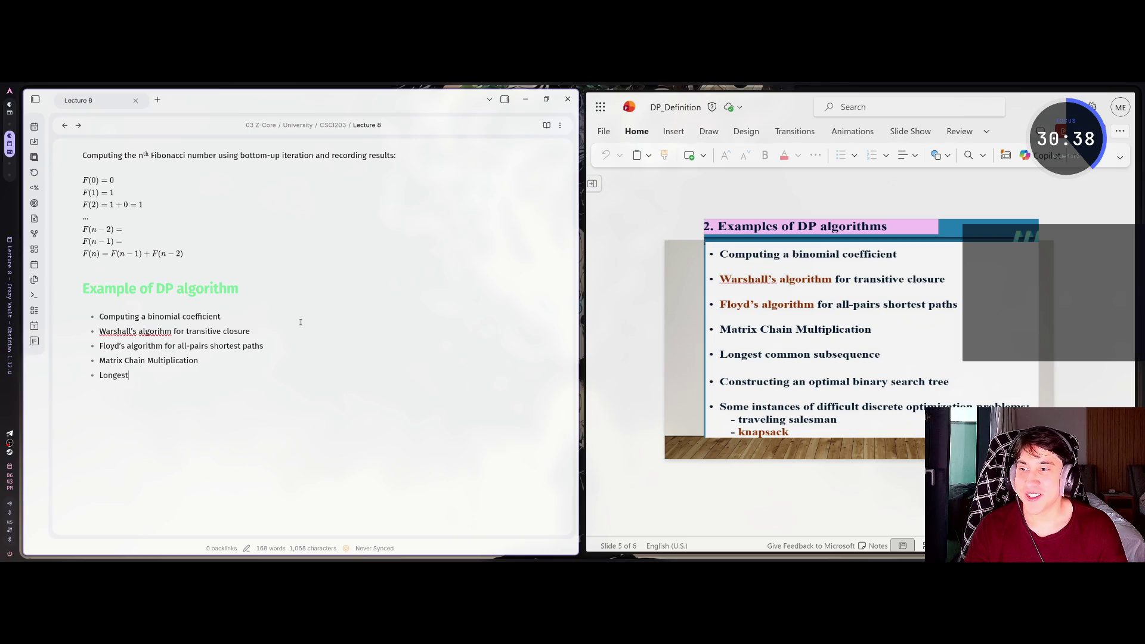
text( common subsequence)
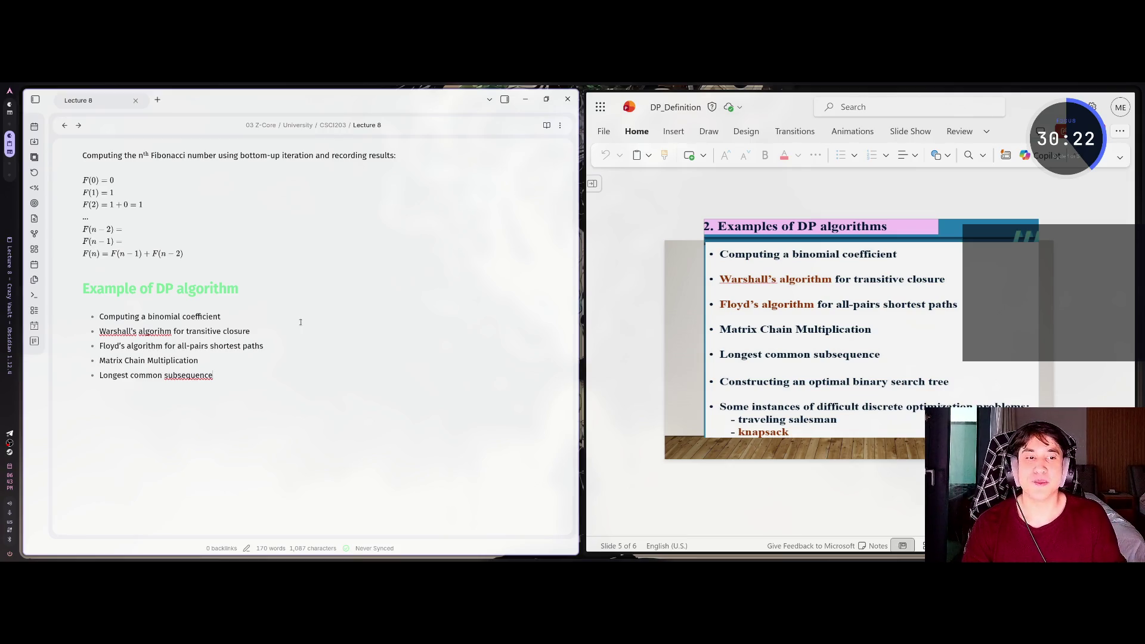
key(Return)
text(Constructing an optima)
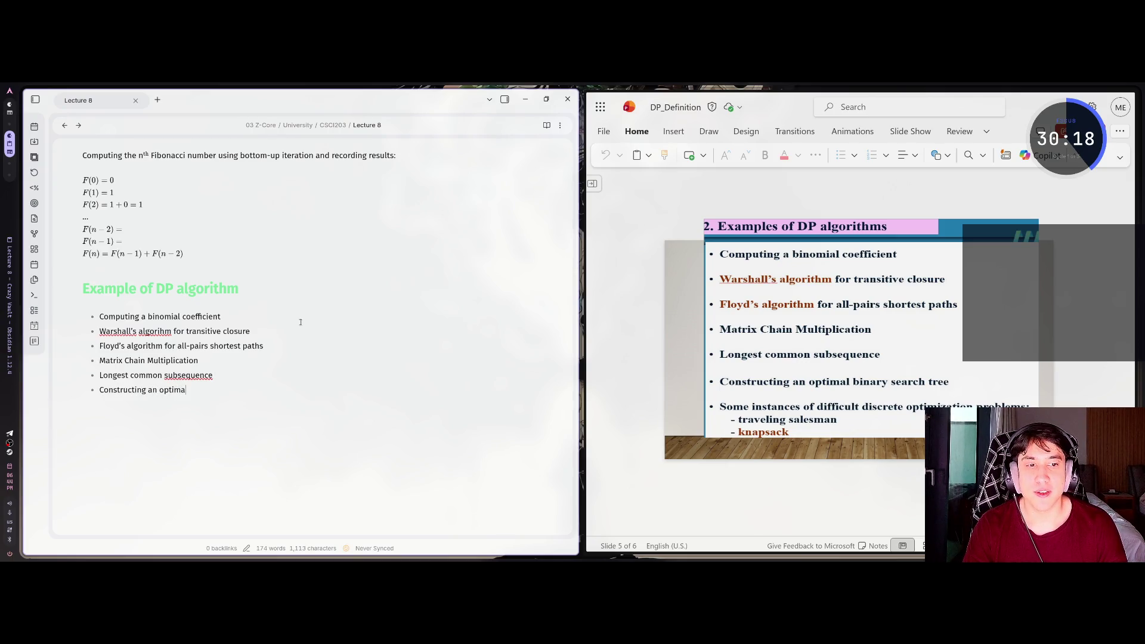
text(nal bin)
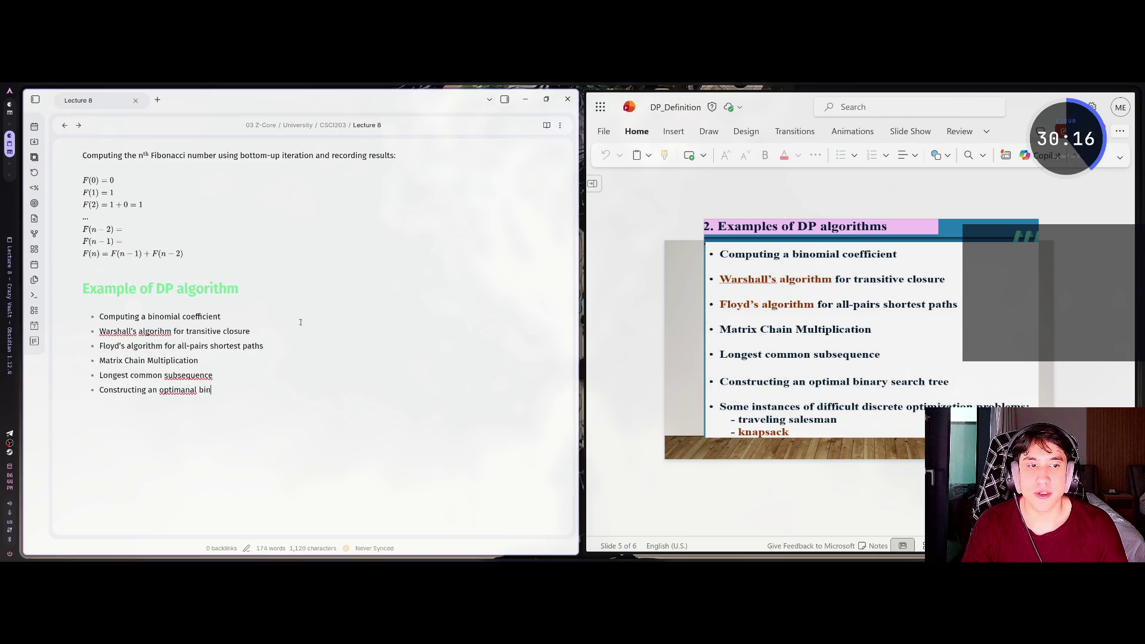
text(ary search tree)
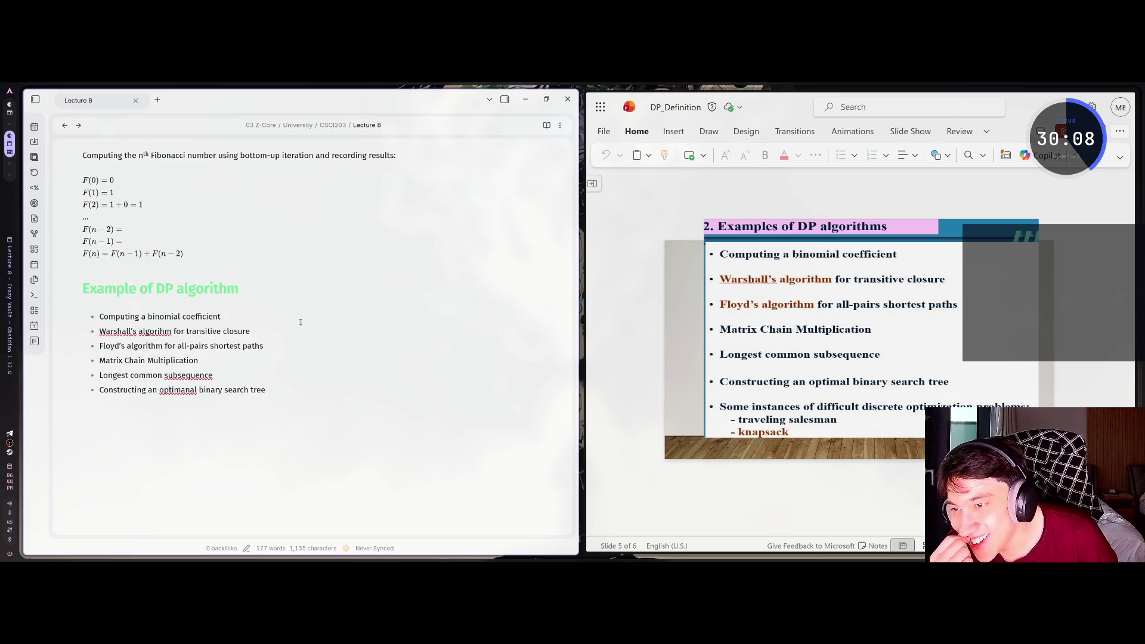
Correct 'optimanal' to 'optimal' in the binary search tree bullet
key(BackSpace)
key(BackSpace)
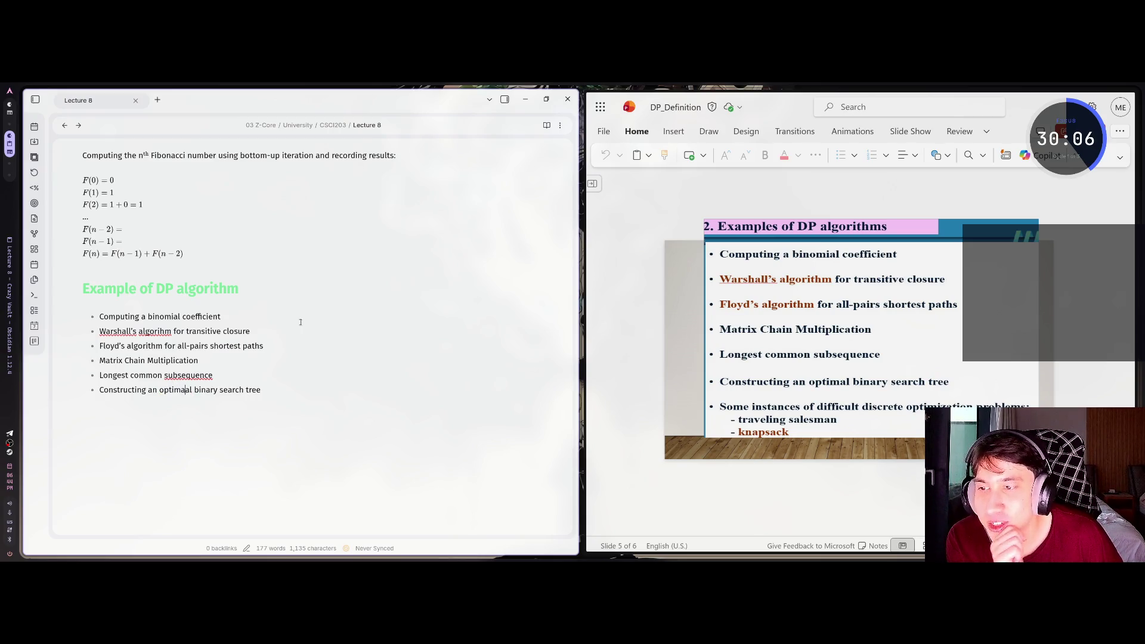
key(Right)
key(Right)
key(Right)
key(BackSpace)
key(BackSpace)
key(Right)
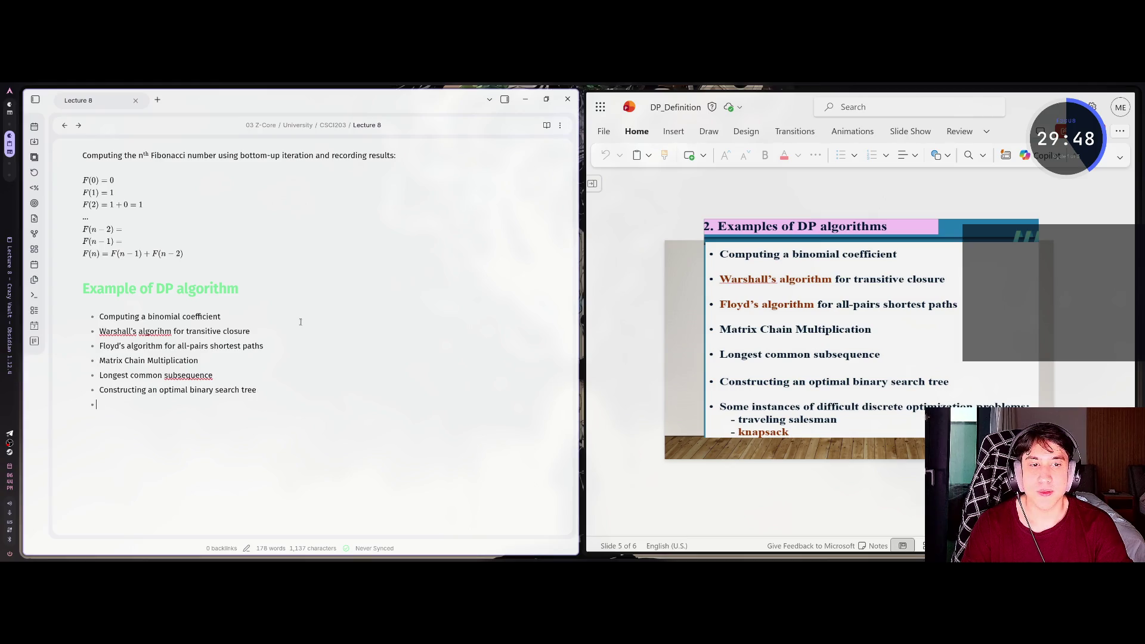
Add the bullet 'Some instances of difficult discrete optimization problems:' with indented sub-bullets traveling salesman and knapsack
text(Some instances of difficult)
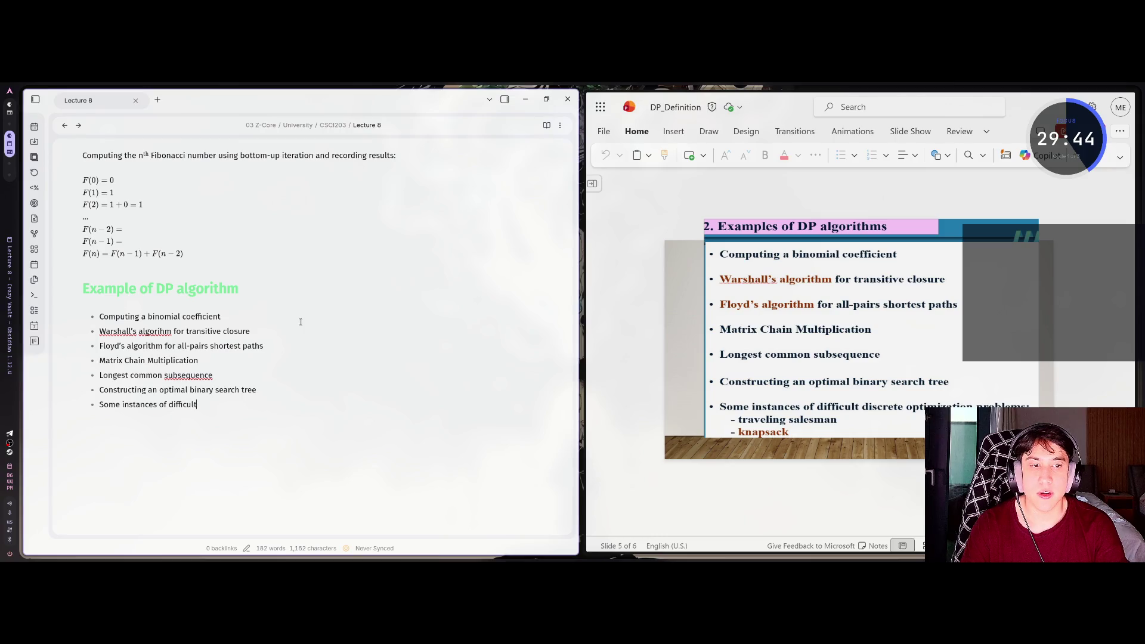
text( discrete optimization problems: )
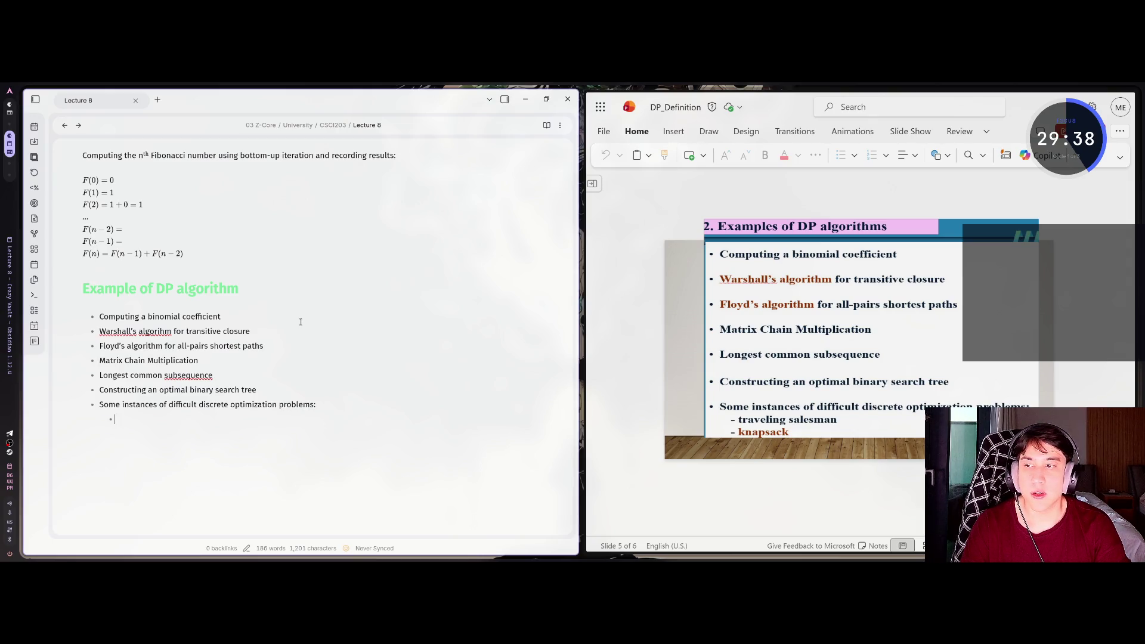
text(traveling )
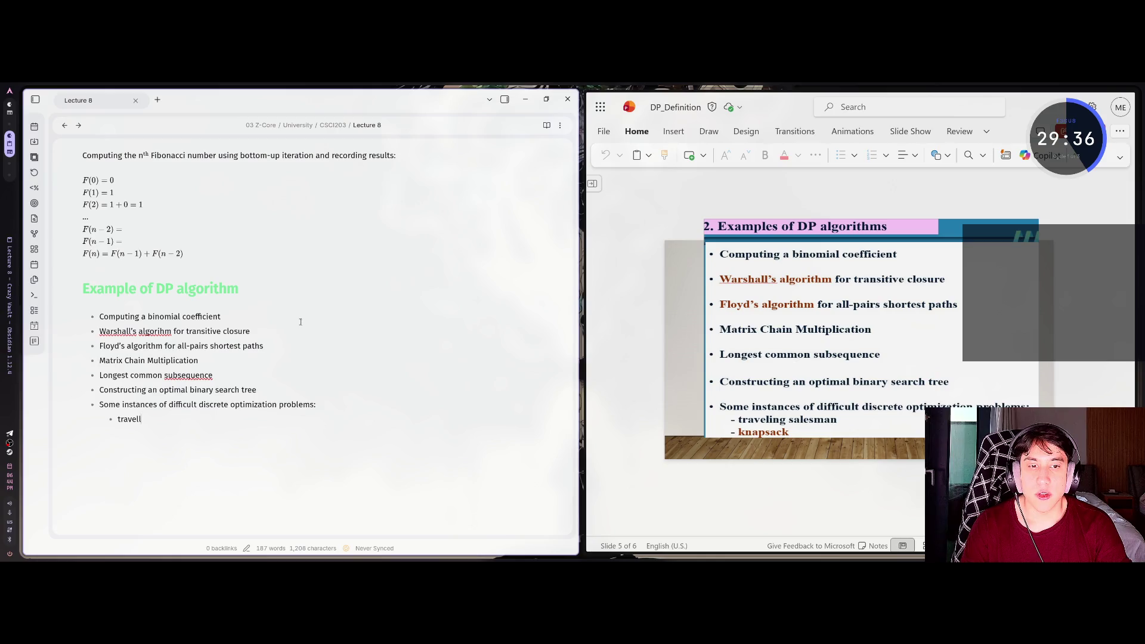
text(salesman )
text(knapsack)
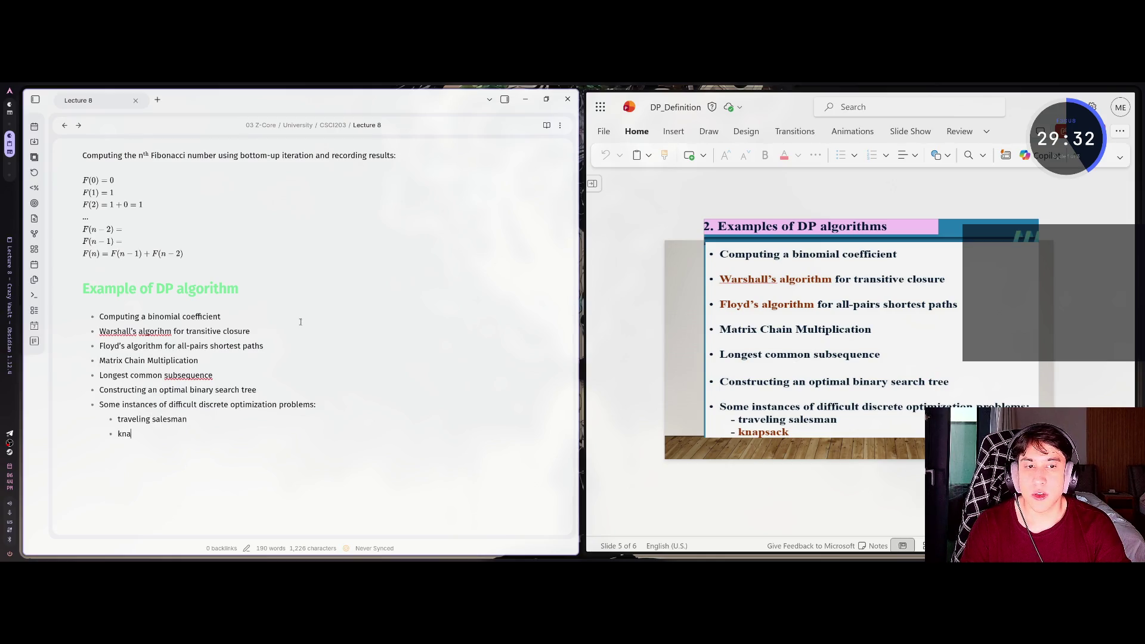
key(alt+Tab)
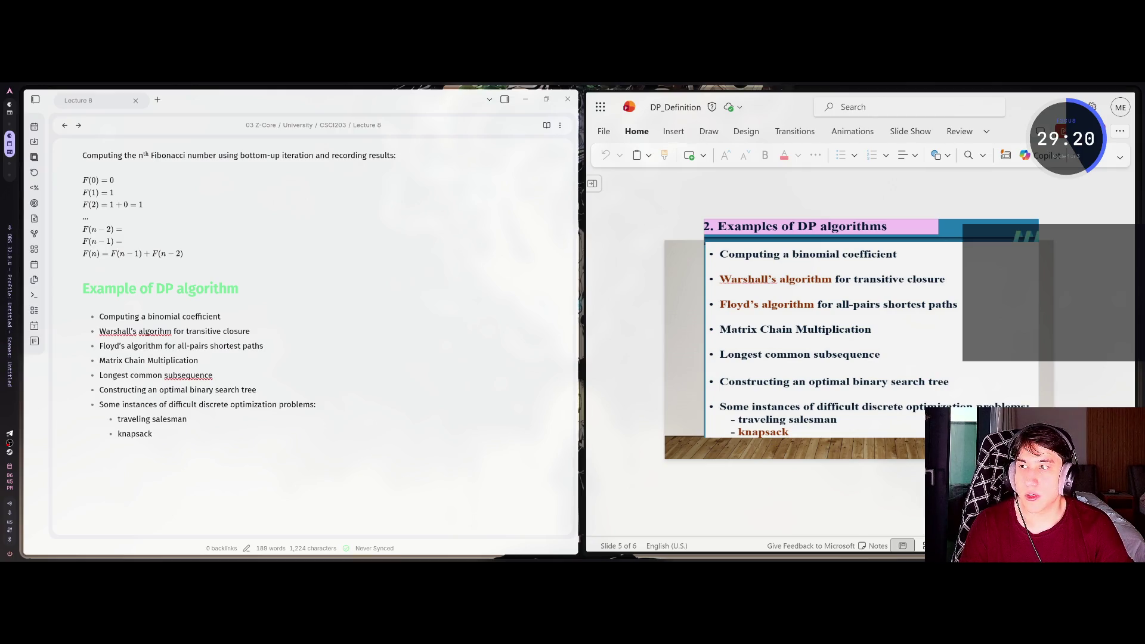
click(196, 410)
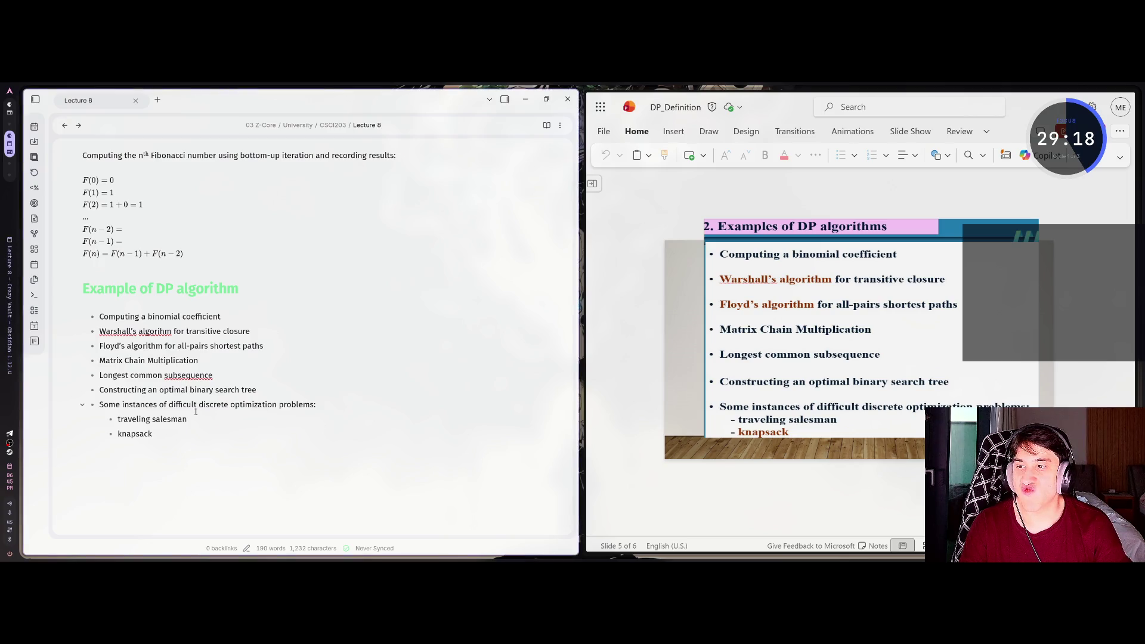
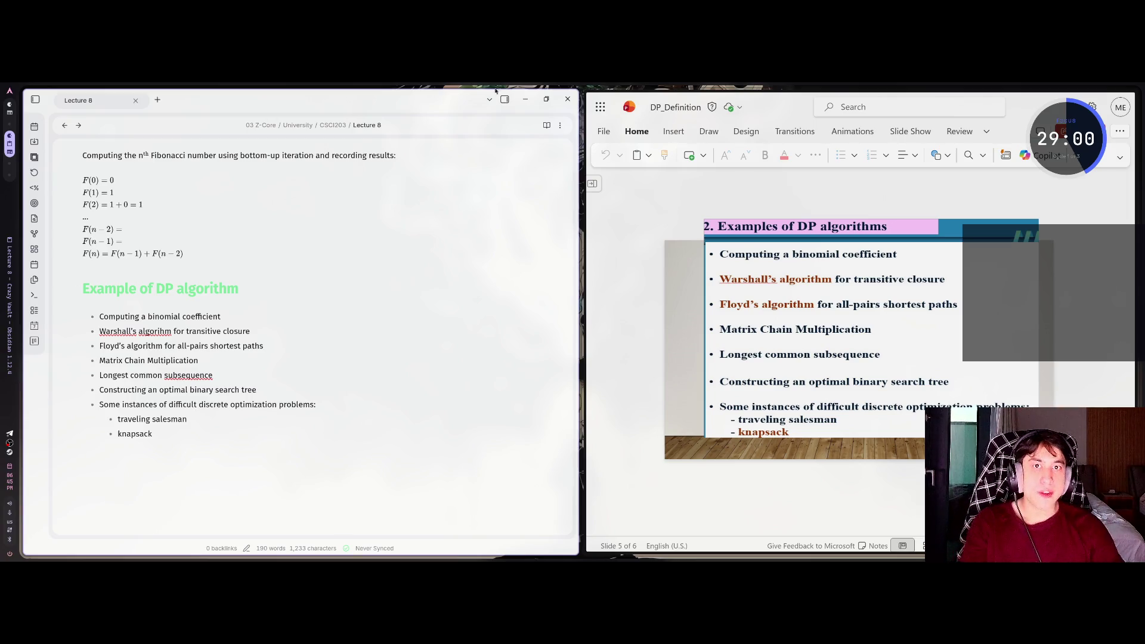
Advance the lecture slides and type '## Computing a binomial coefficient by DP' below knapsack
click(719, 233)
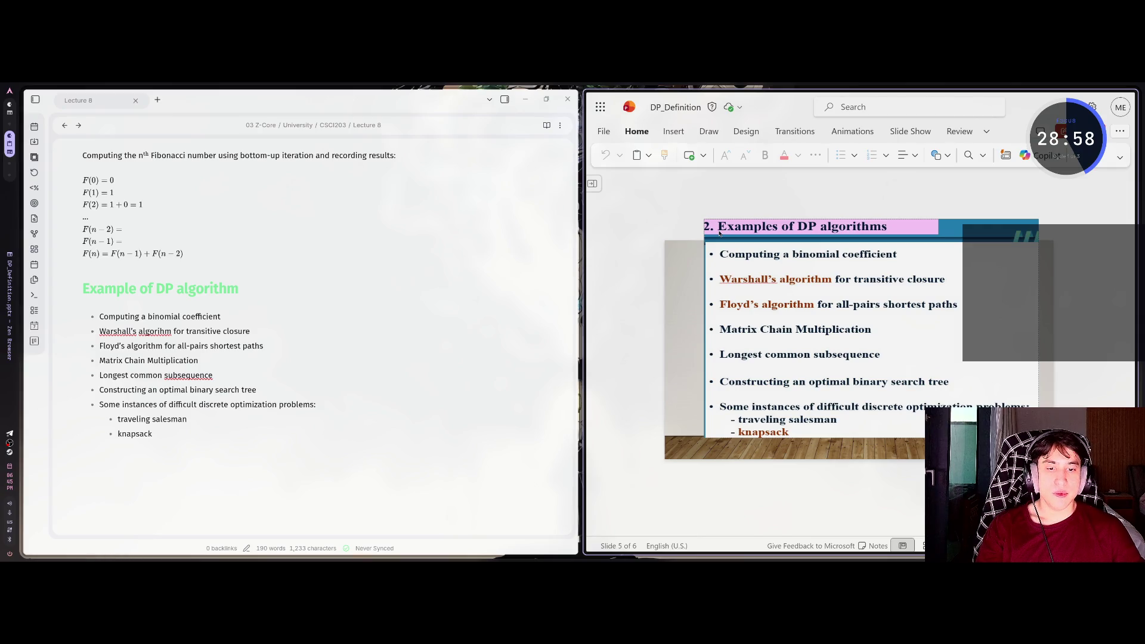
scroll(719, 233, down, 1)
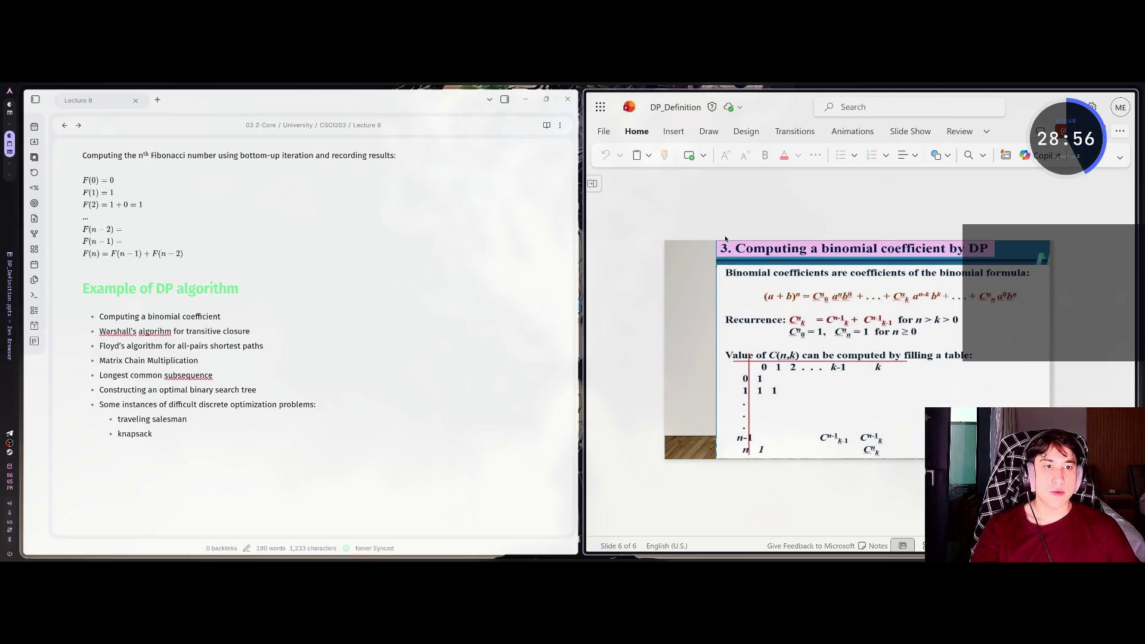
click(149, 455)
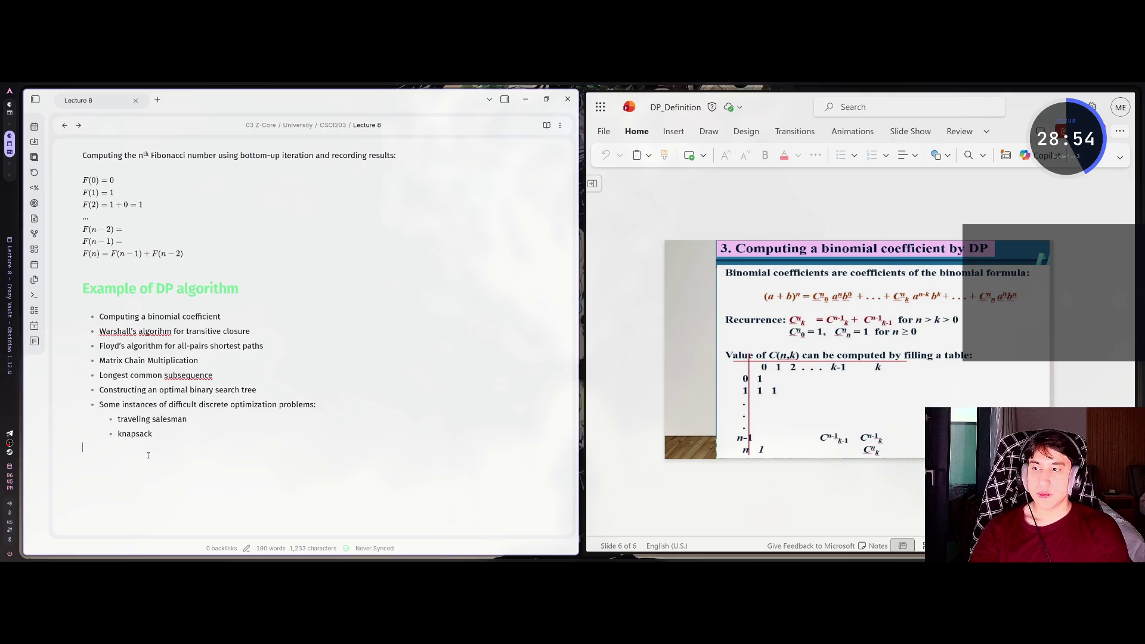
text(##)
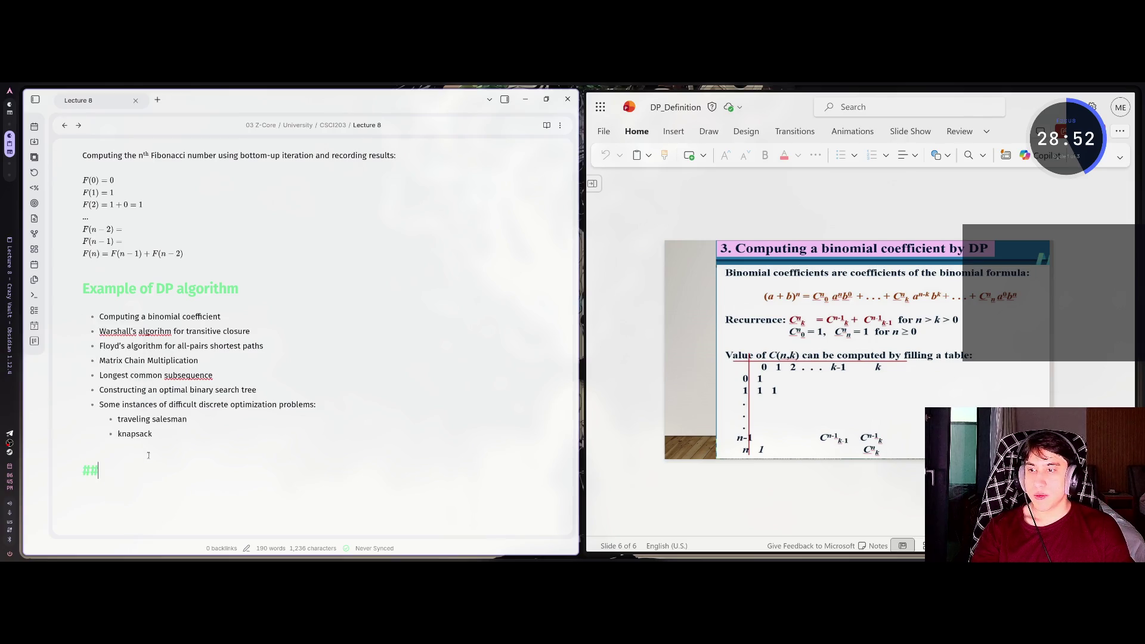
text( Computing a)
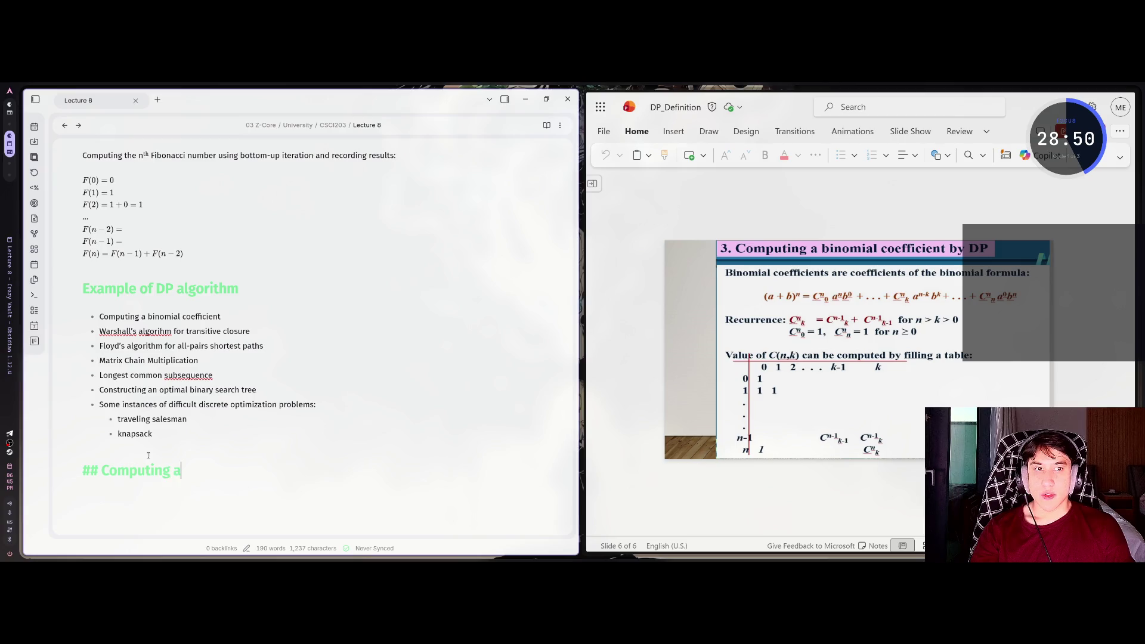
text( binomial )
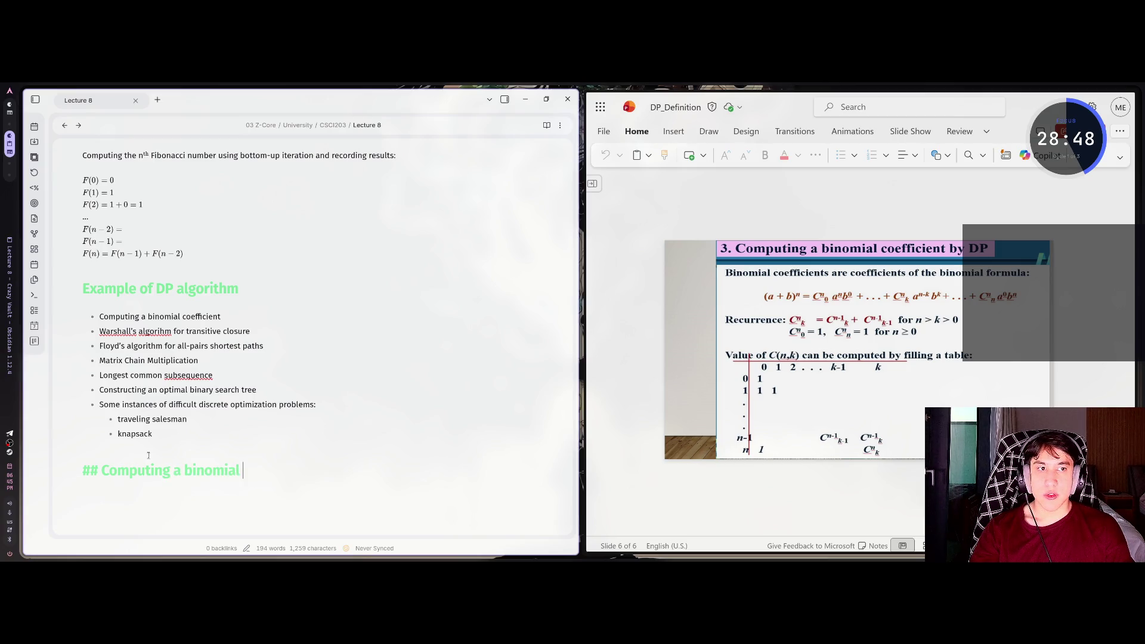
text(coefficient by DP)
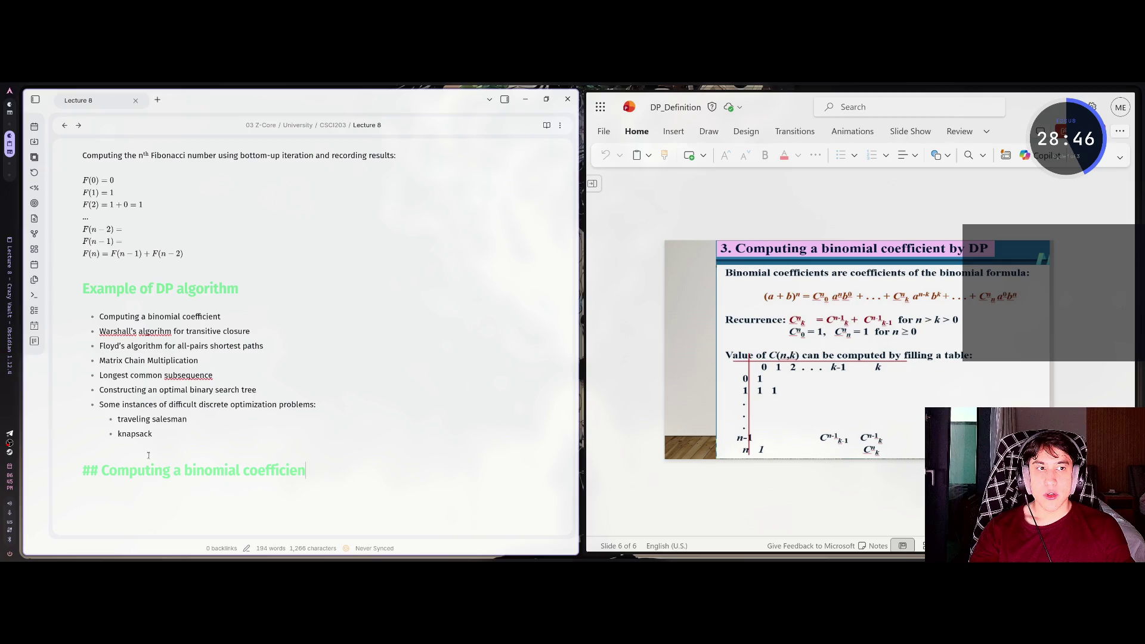
Under the heading, write 'Binomial coefficients are coefficients of the binomial formula:' with typos corrected, plus blank lines
key(Return)
scroll(148, 455, down, 5)
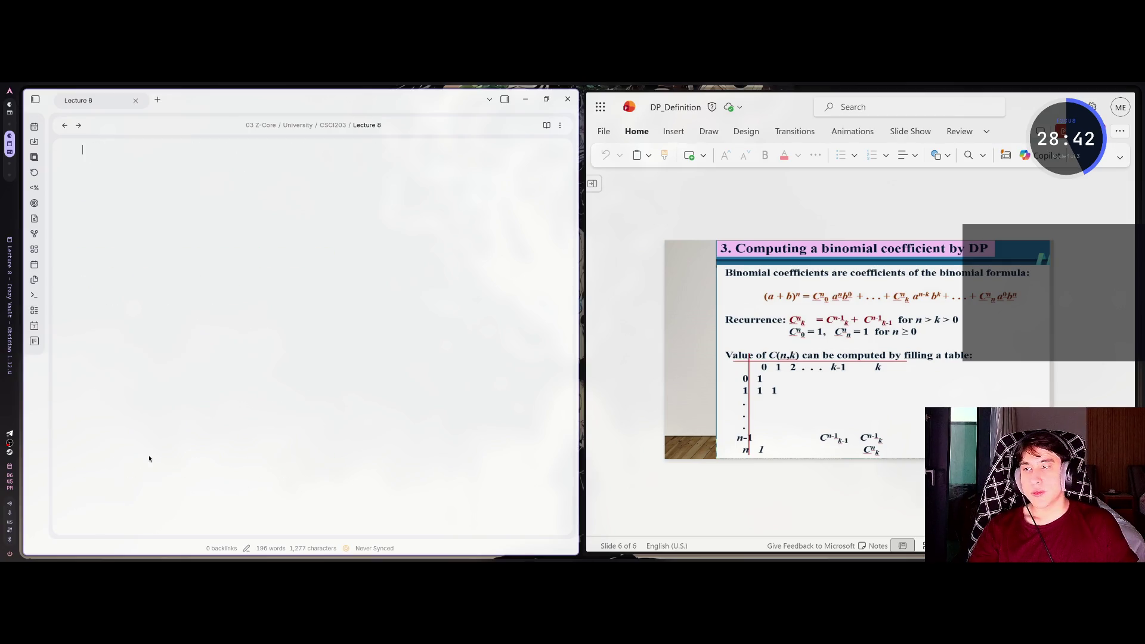
text(Binomial coe)
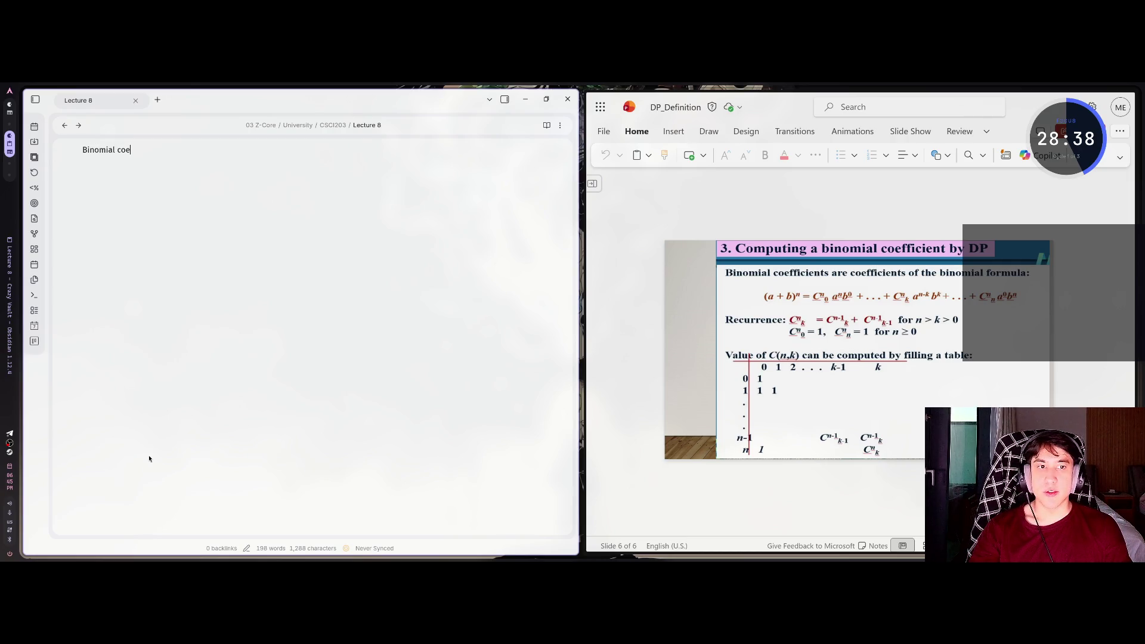
text(fficients are coefficints)
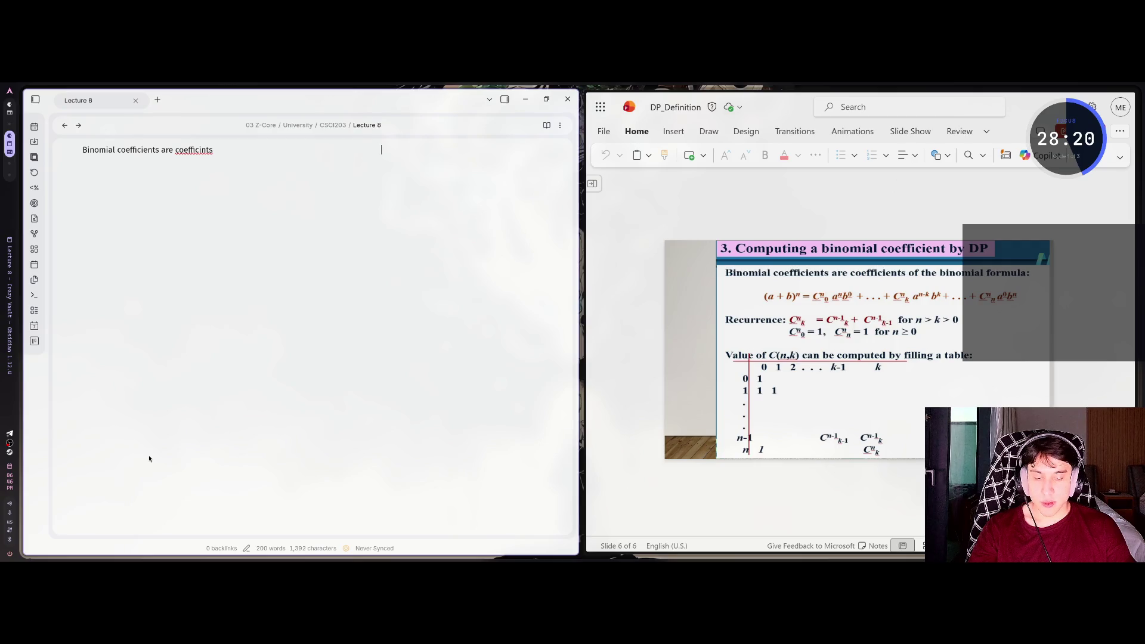
key(BackSpace)
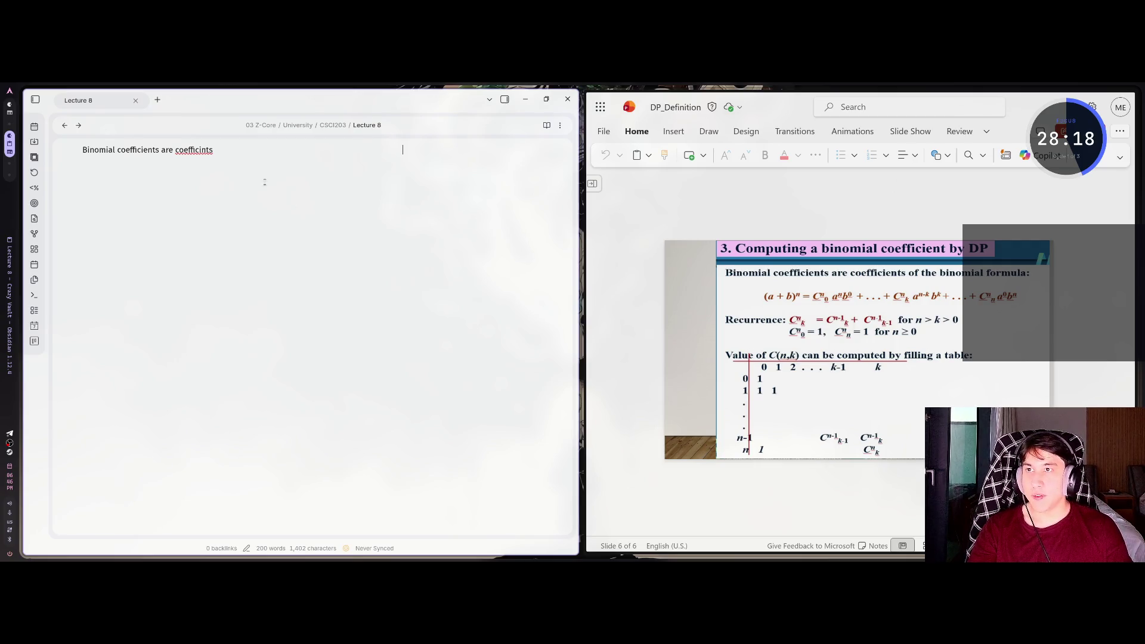
key(BackSpace)
key(ctrl+BackSpace)
key(ctrl+BackSpace)
key(BackSpace)
key(BackSpace)
key(BackSpace)
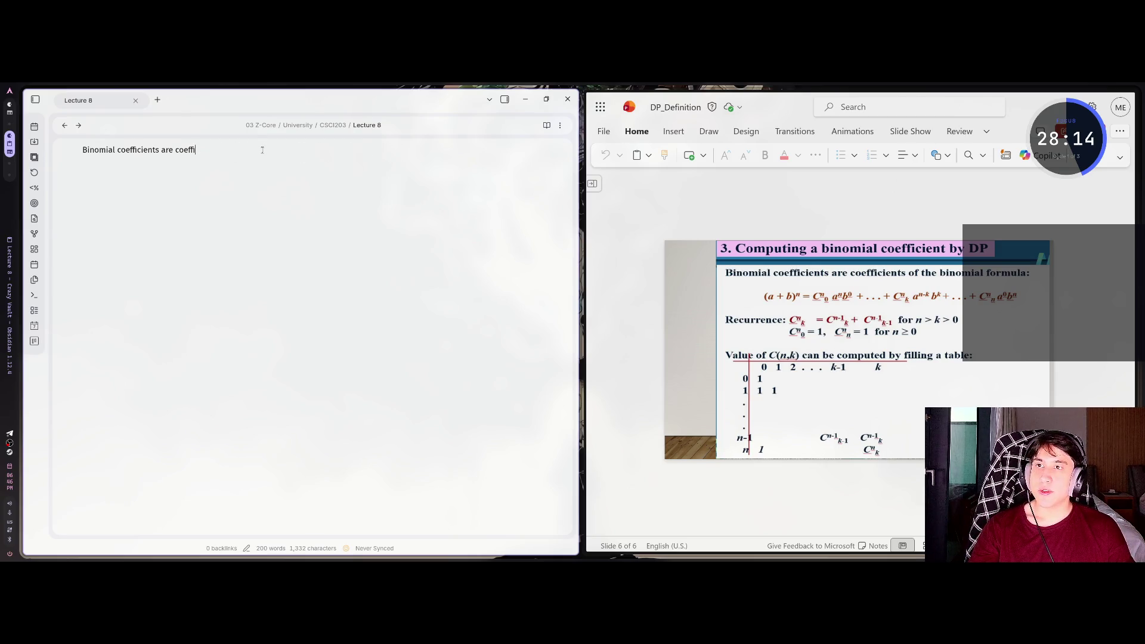
text(efficients)
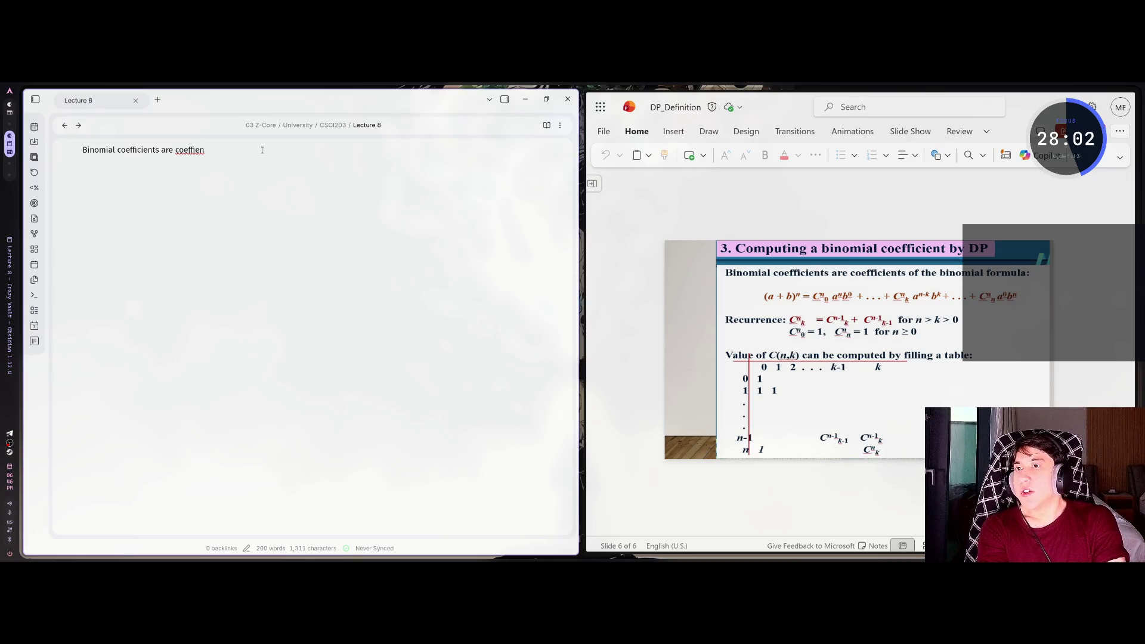
key(BackSpace)
key(BackSpace)
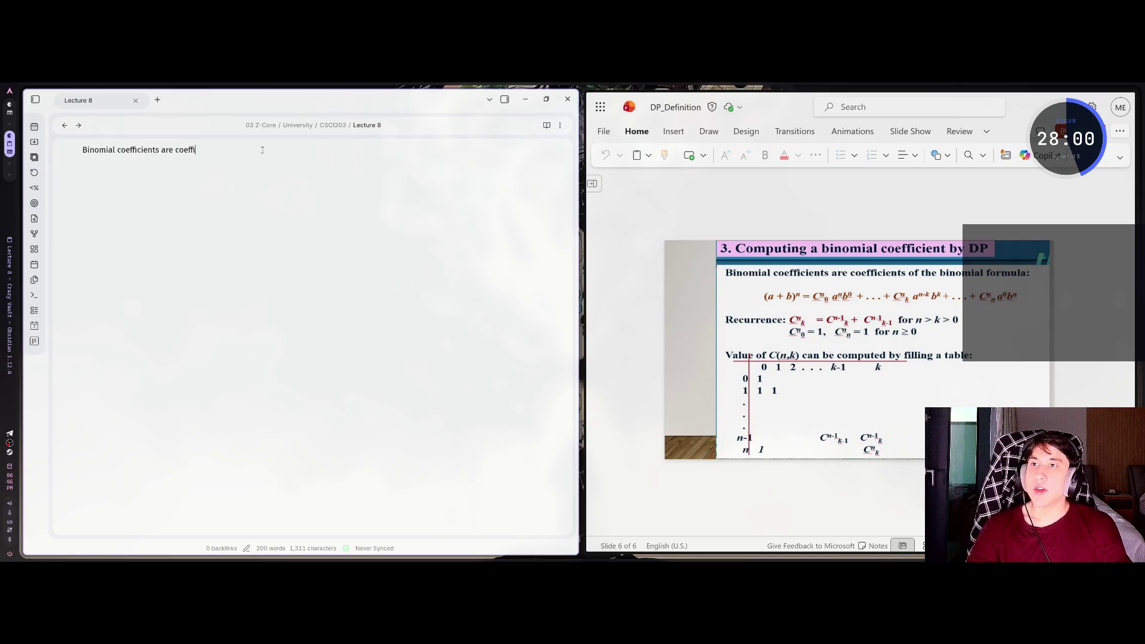
text(cient)
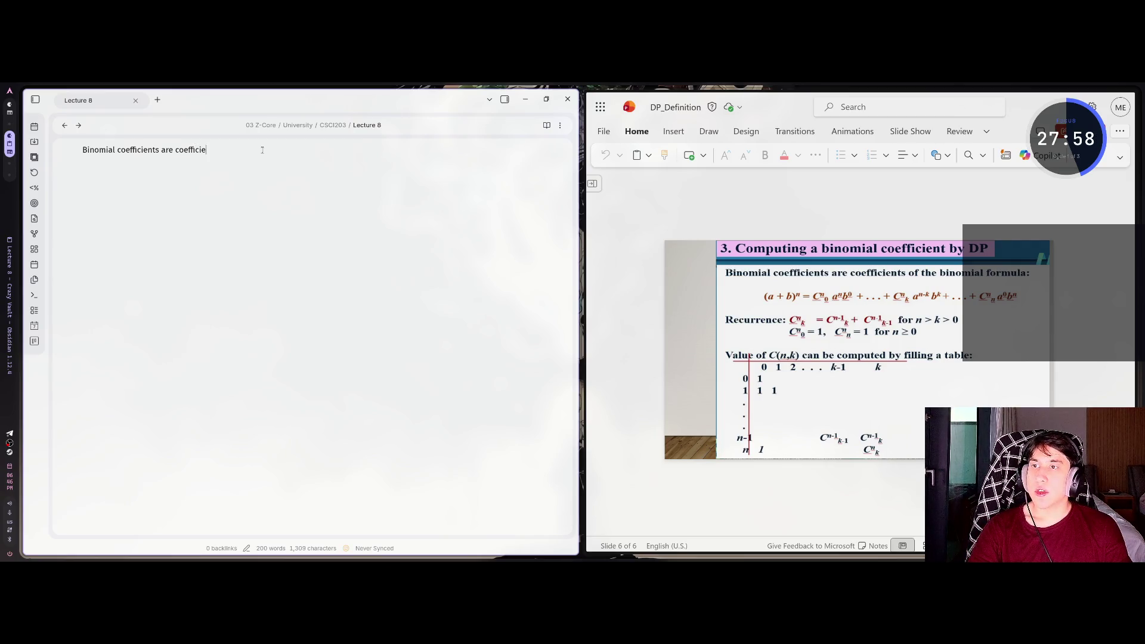
text(s )
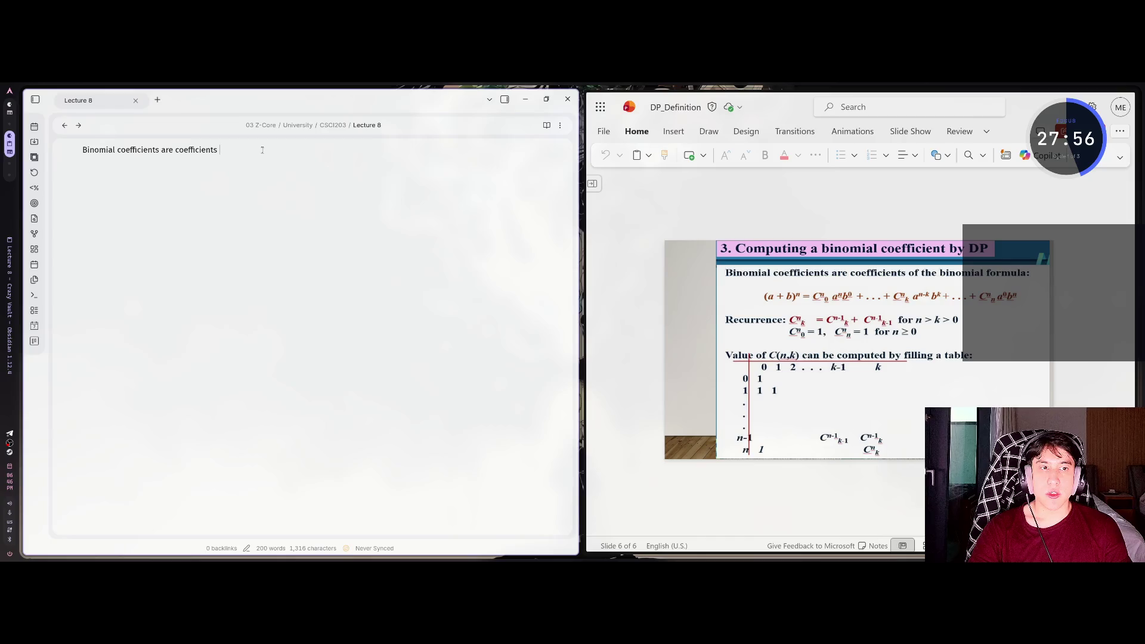
text(of the binomial formuls)
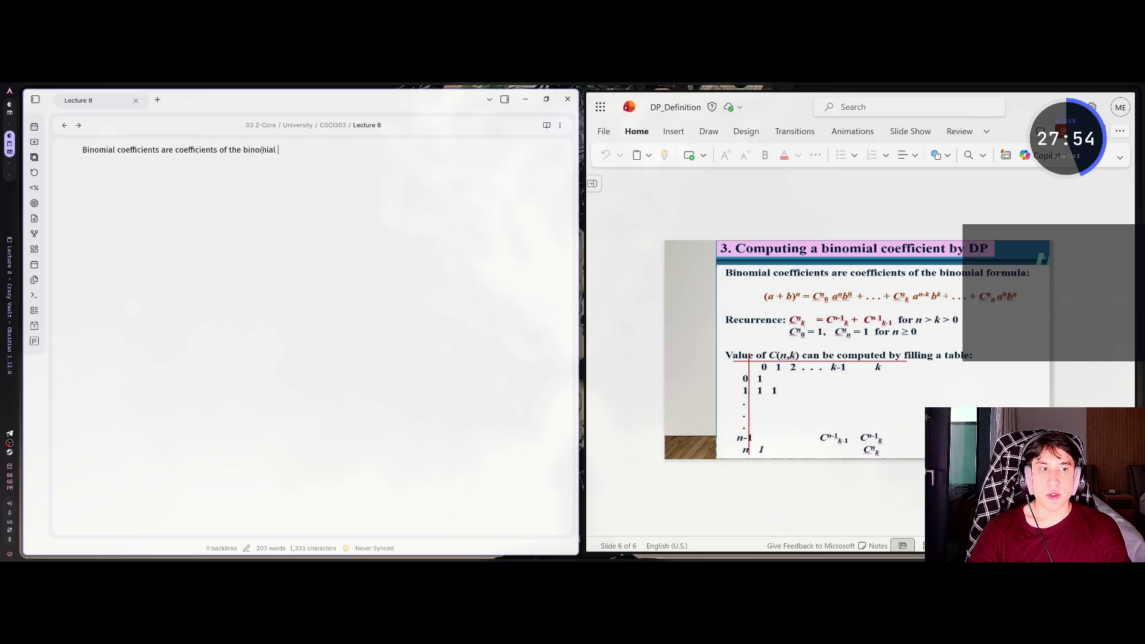
key(BackSpace)
text(a:)
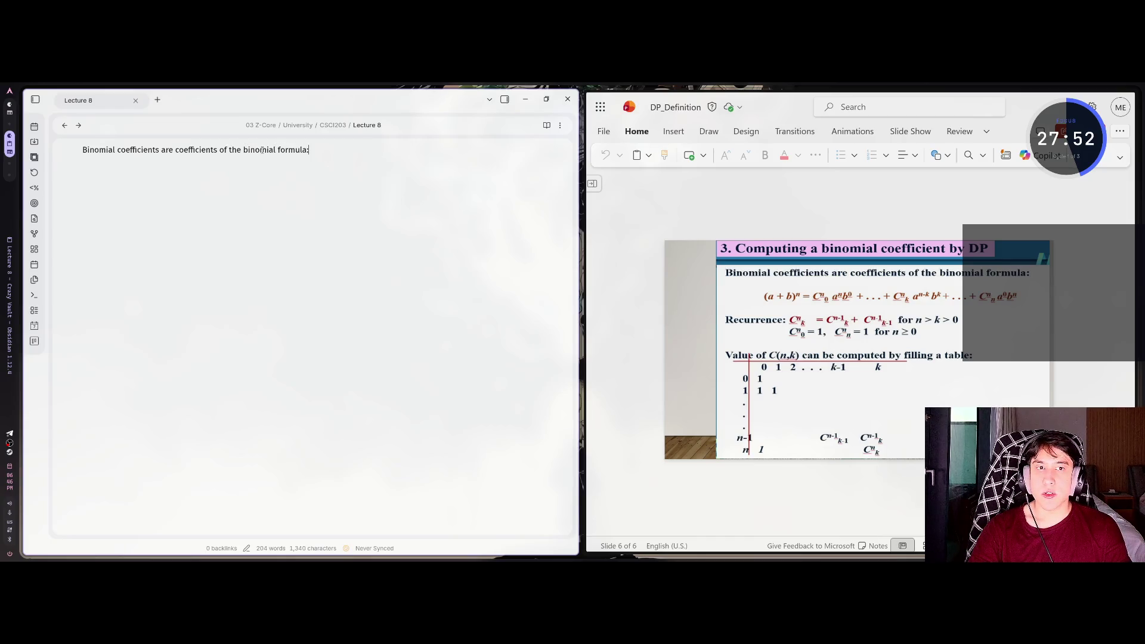
key(Return)
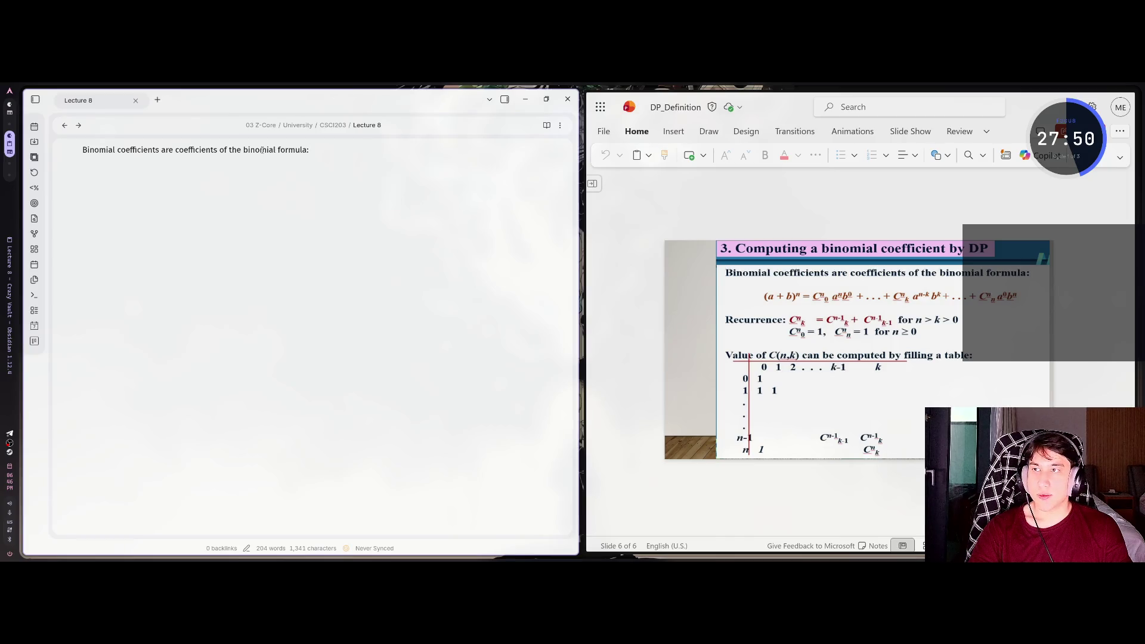
key(Return)
Begin the $$ formula as (a+b)^{n} = C^n_0 a^n b_{0} + ..
text($$ a+b)
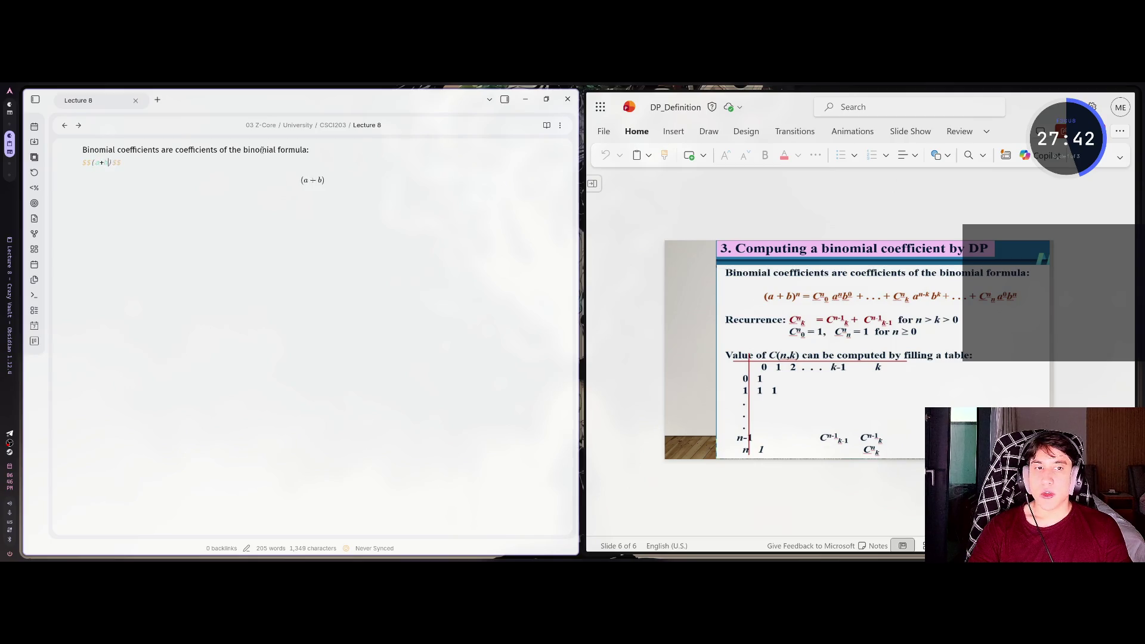
text()^n)
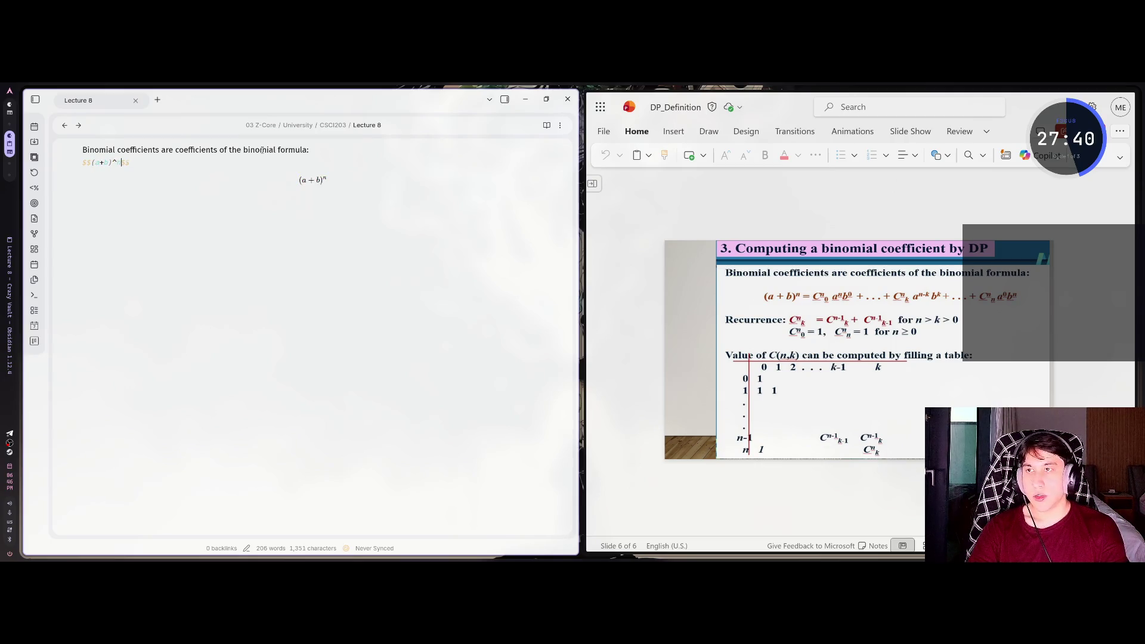
key(BackSpace)
text({n}= C)
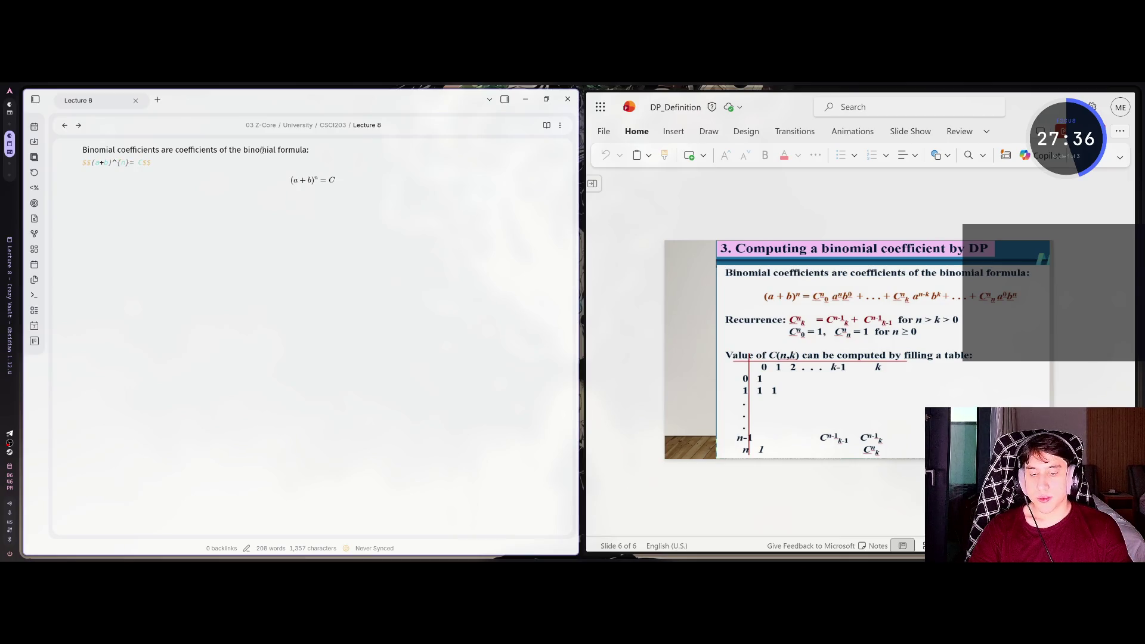
text(^n_)
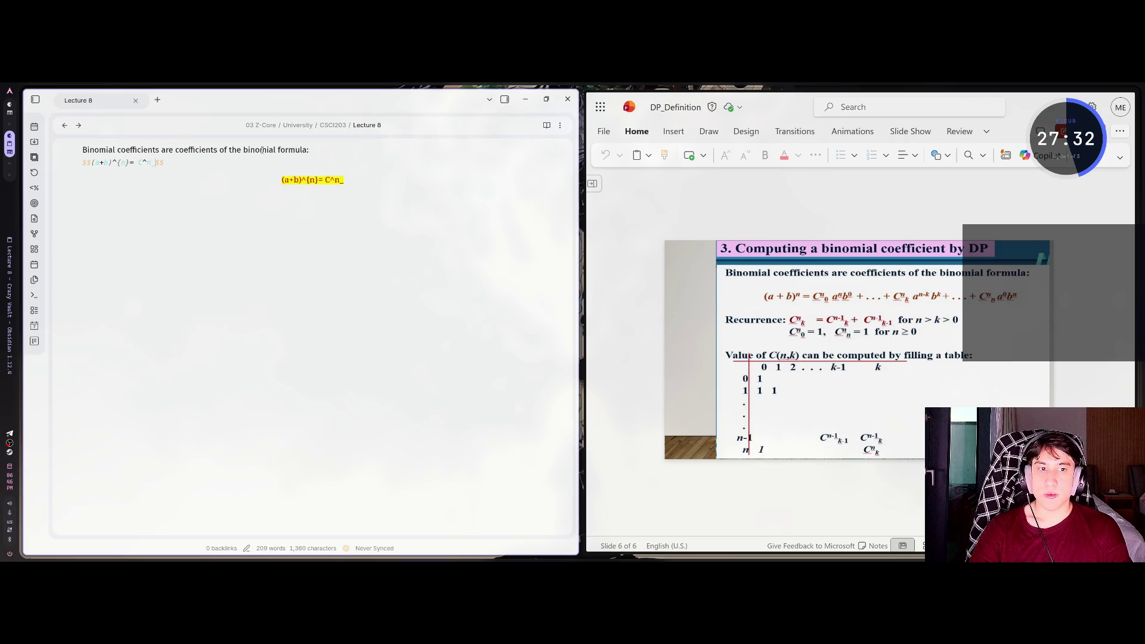
text(0)
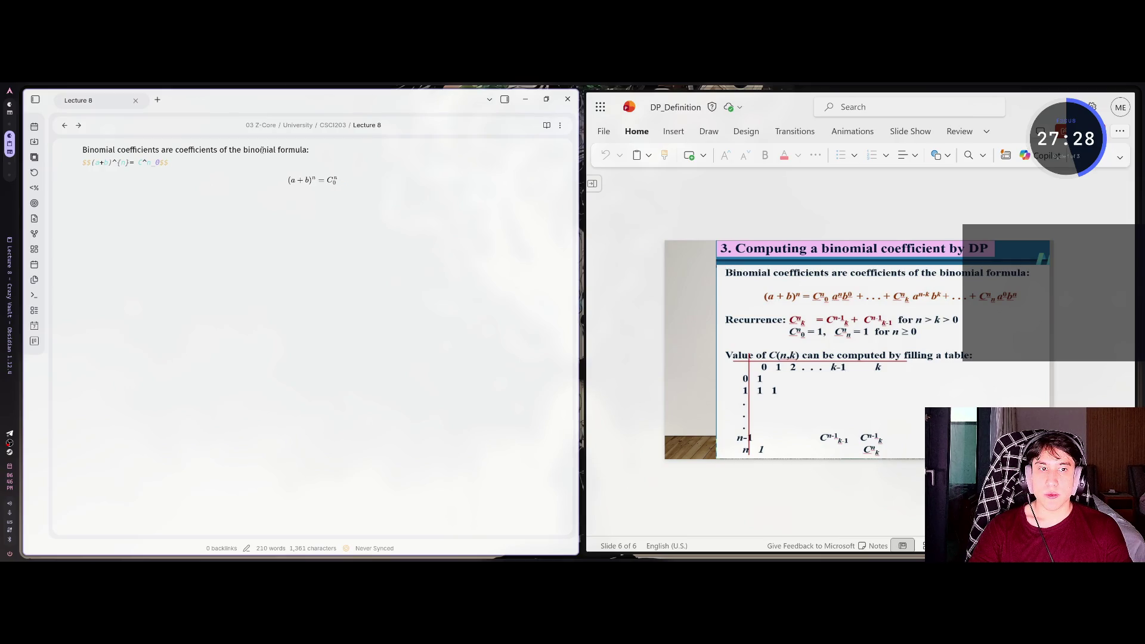
text(a)
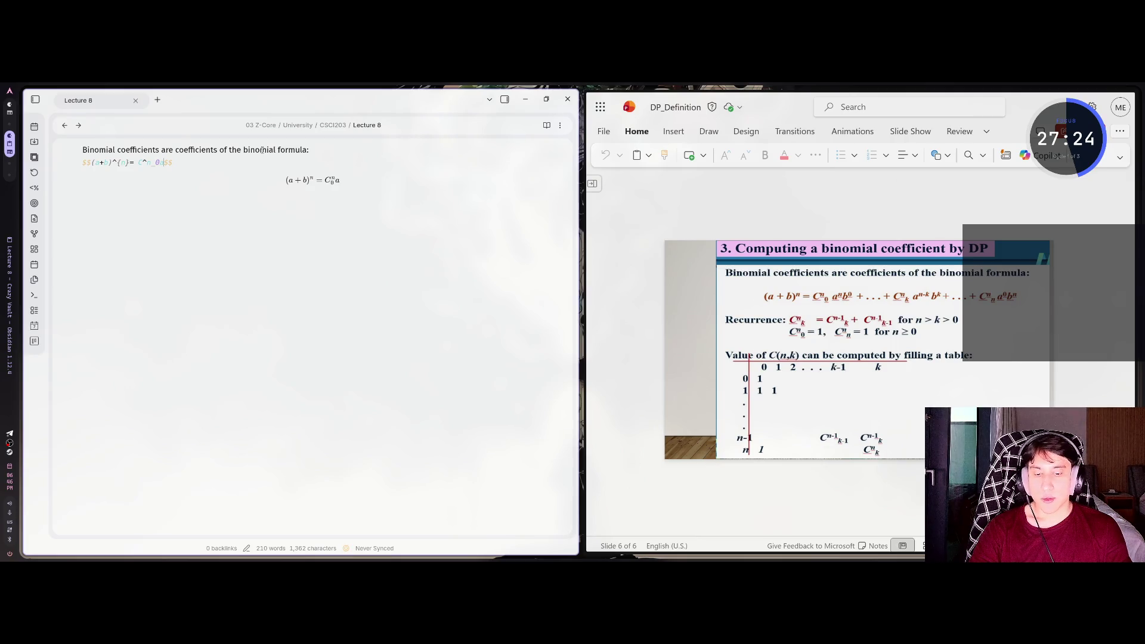
text(^n)
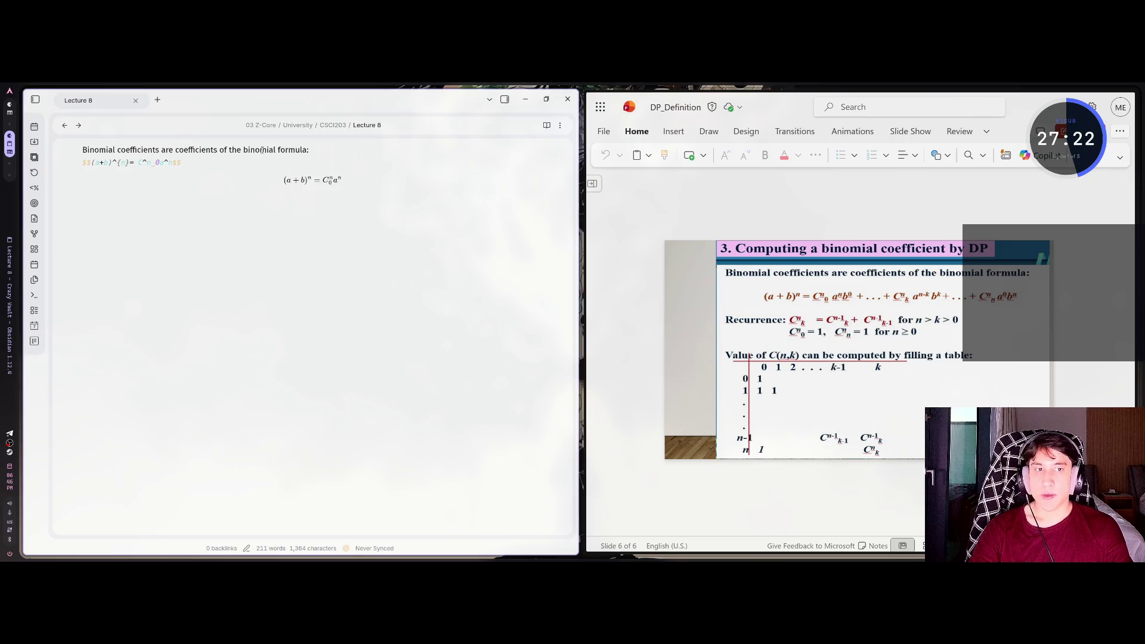
text(b_0)
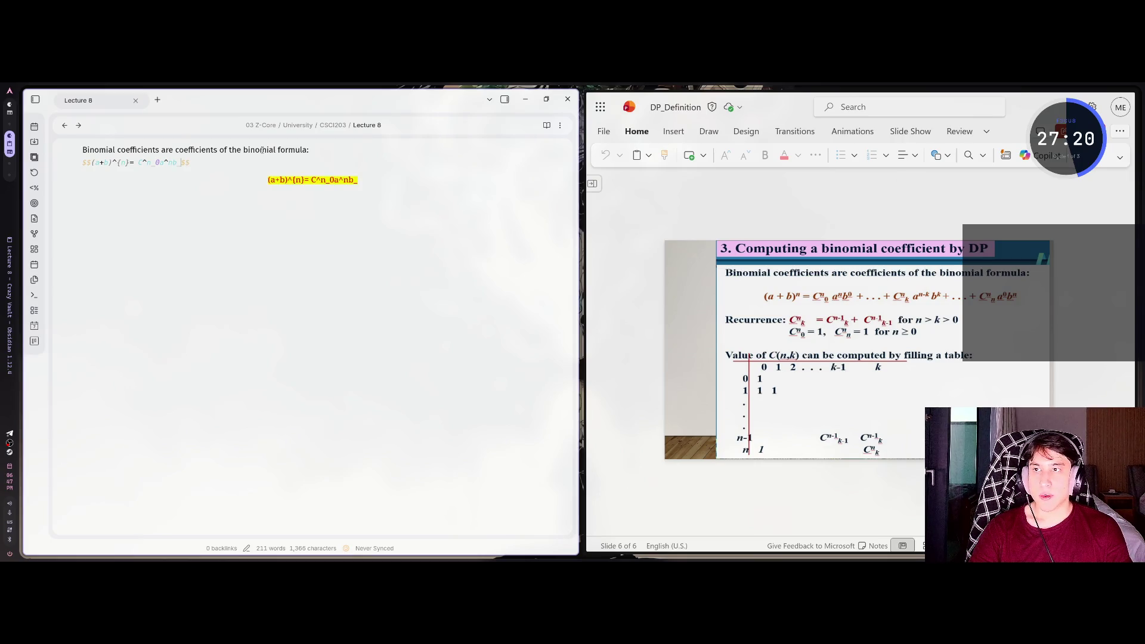
key(BackSpace)
text({0}+ ...)
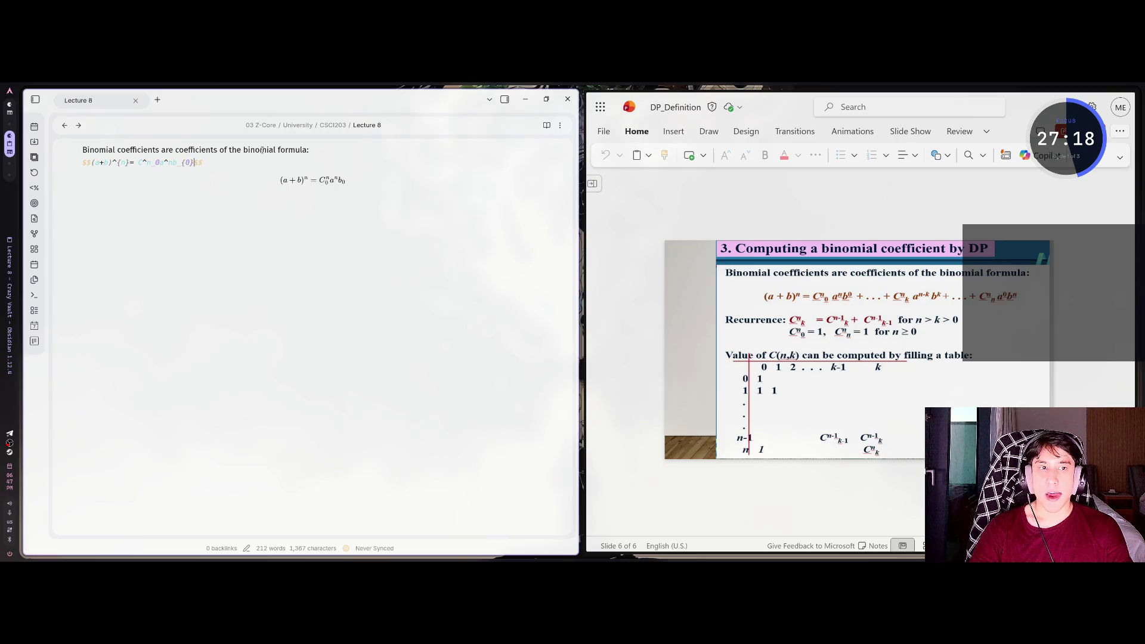
Brace the first term's superscripts and subscripts so it reads C^{n}_{0} a^{n} b_{0}
key(Left)
key(Left)
key(Left)
text({)
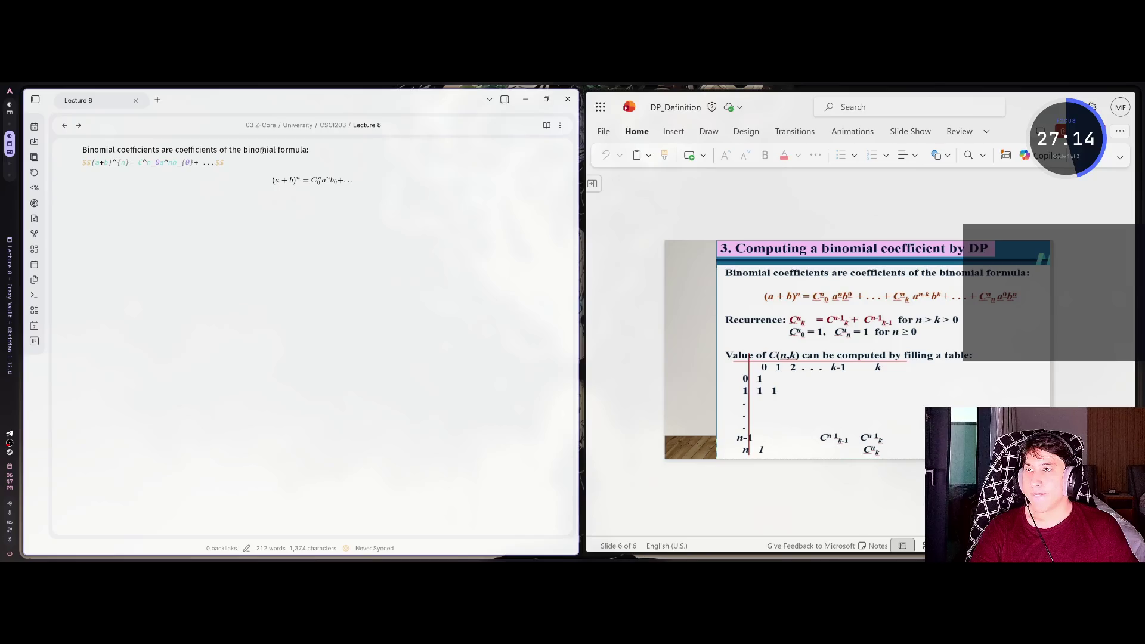
key(Right)
key(Right)
key(shift+Right)
text({)
key(Right)
key(Right)
key(Right)
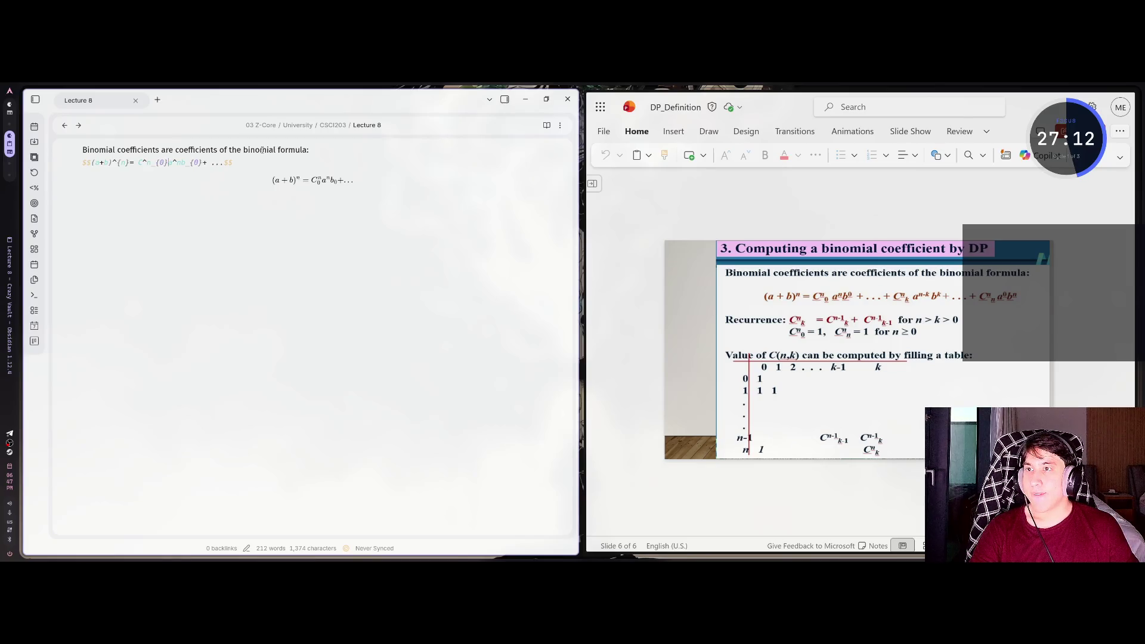
key(shift+Left)
key(shift+Left)
key(shift+Left)
text({)
key(Right)
key(Right)
key(Right)
key(Left)
key(Left)
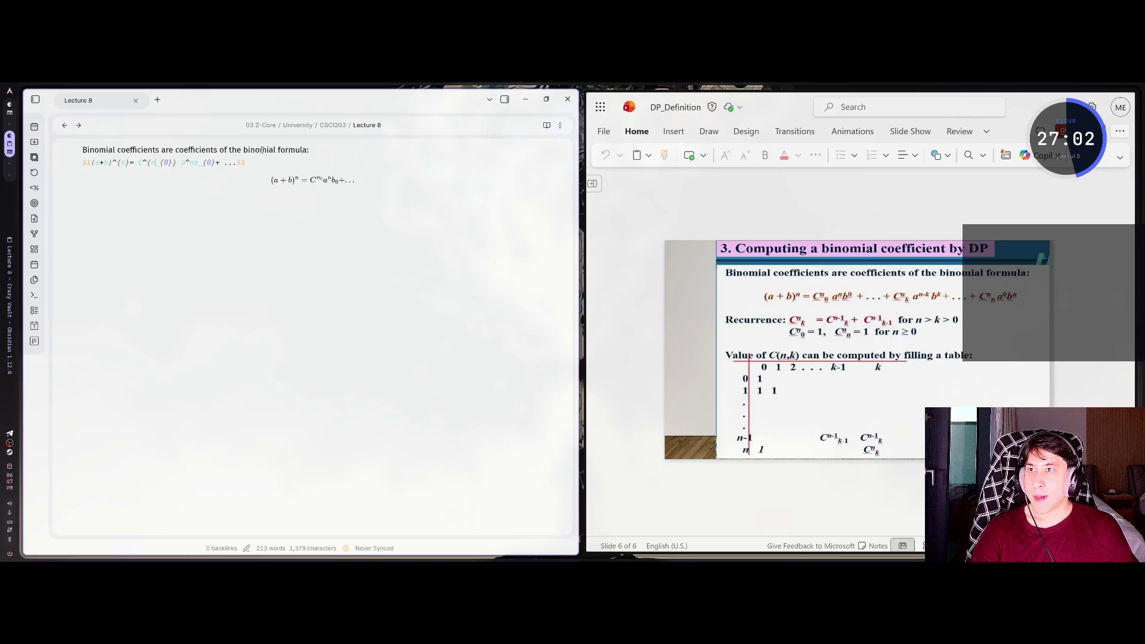
text(})
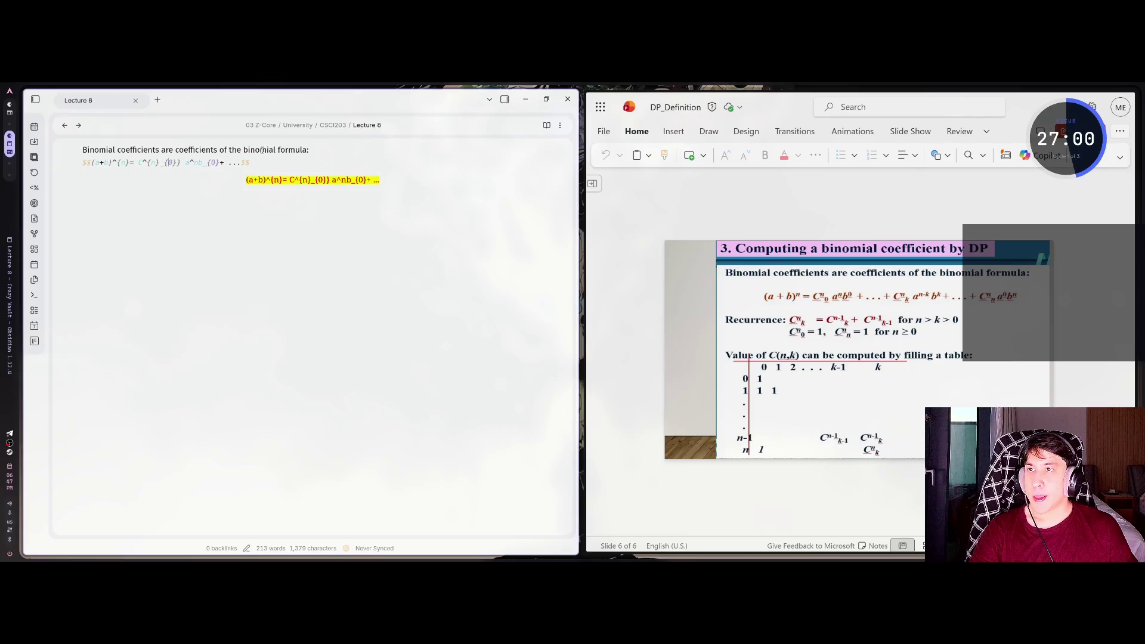
key(BackSpace)
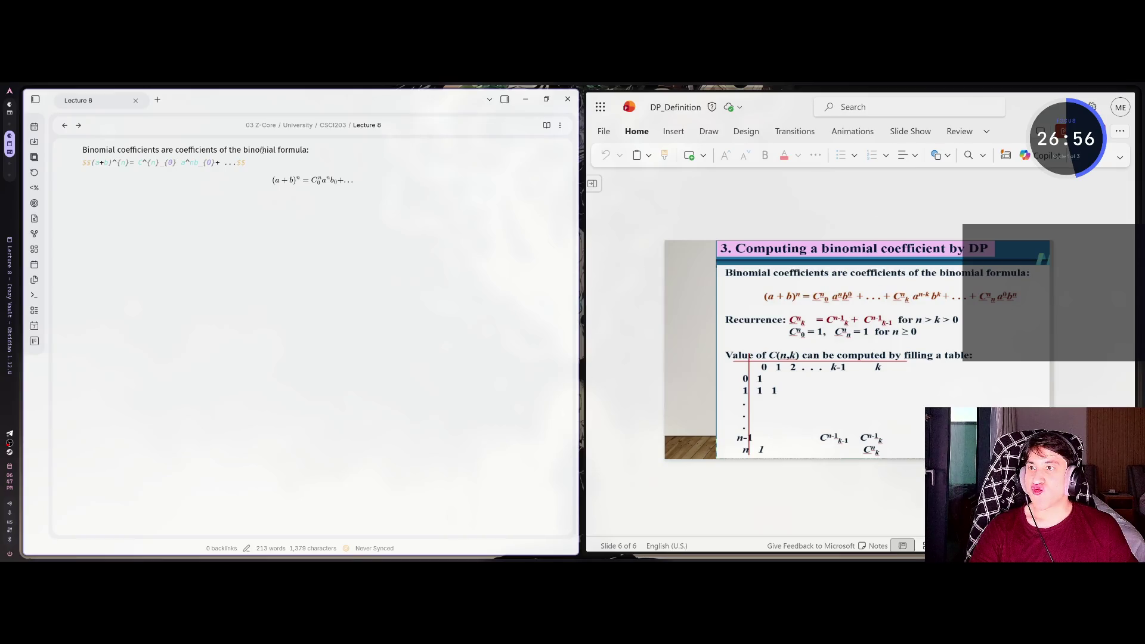
key(BackSpace)
text({n} b_{0})
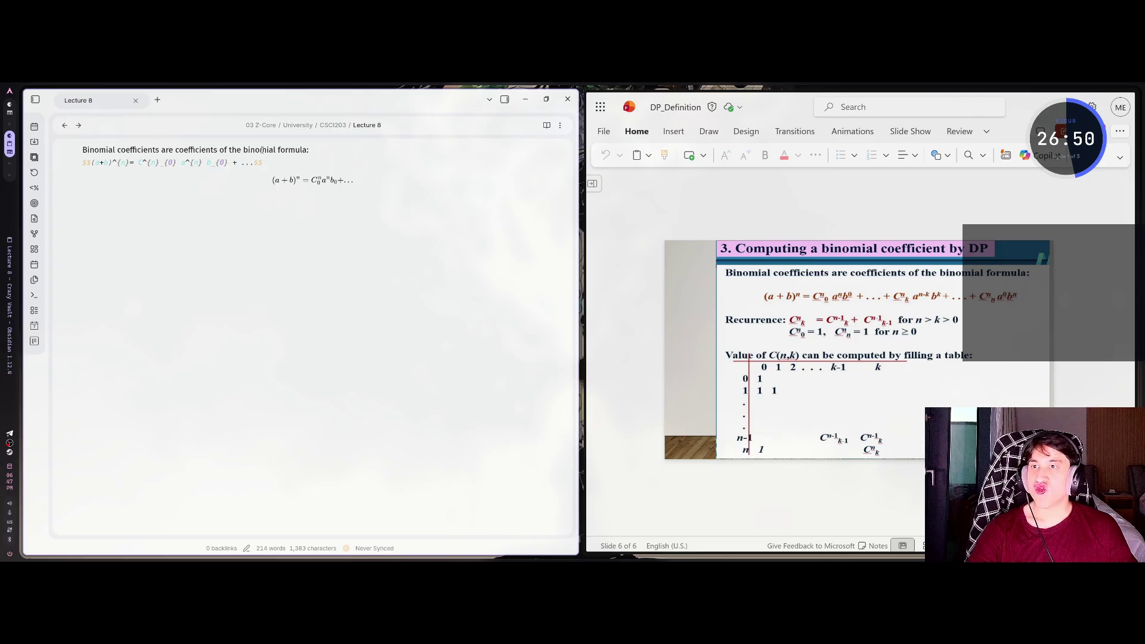
Append the terms + C^{n}_{k} a^{n-k} b^{k} + ... + C^{n}_{n} a^{0} b^{n} to the formula
key(Left)
text(+ C)
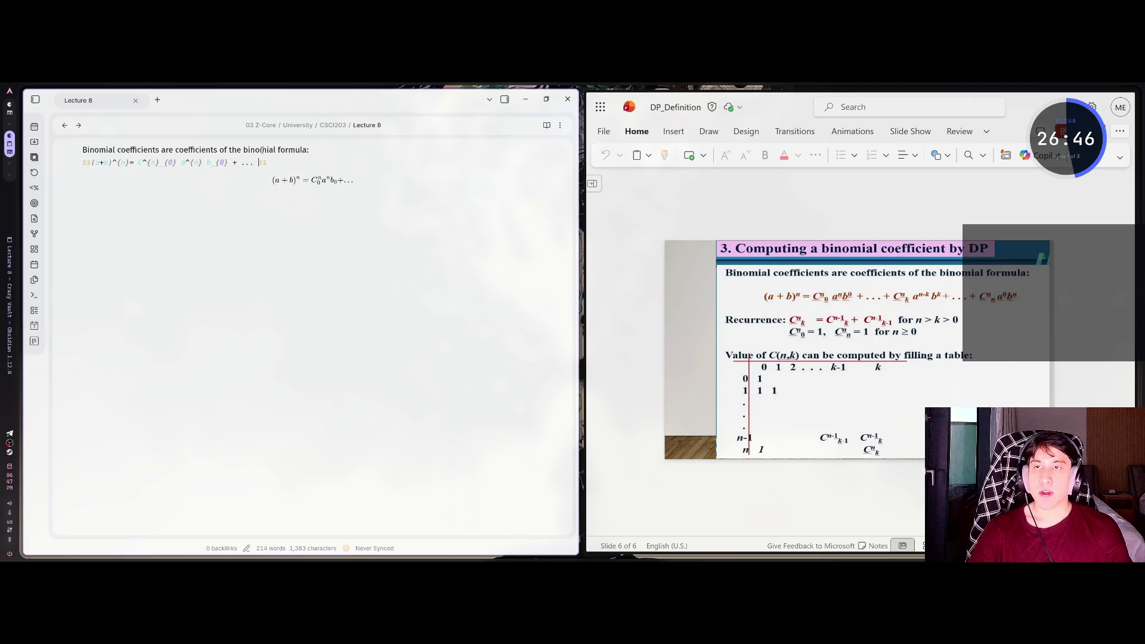
text(^n)
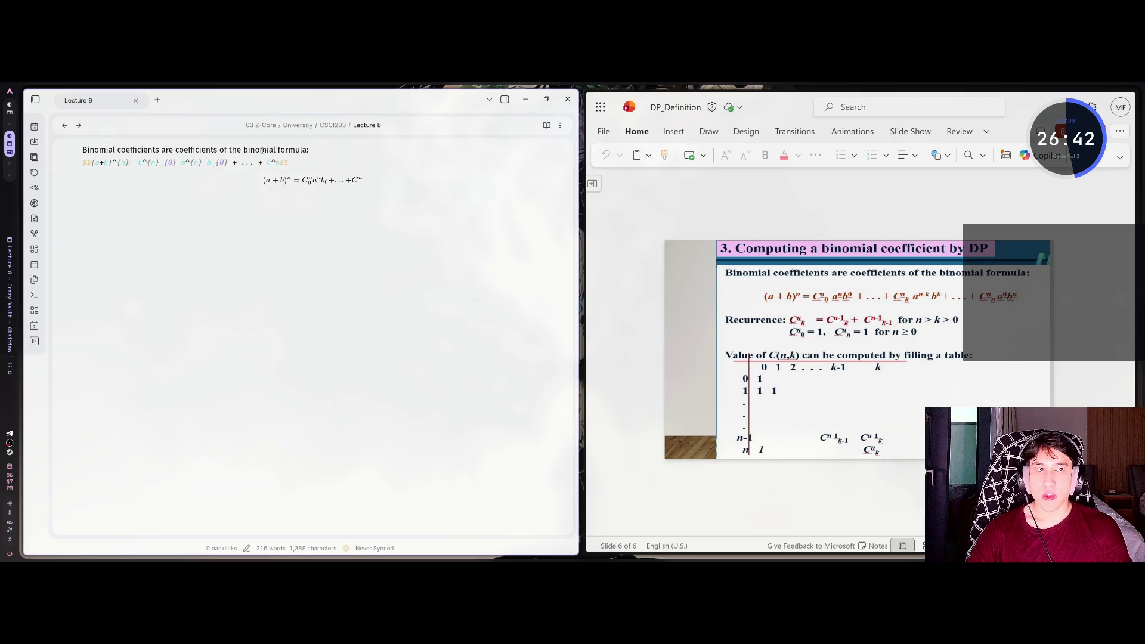
key(BackSpace)
text({n})
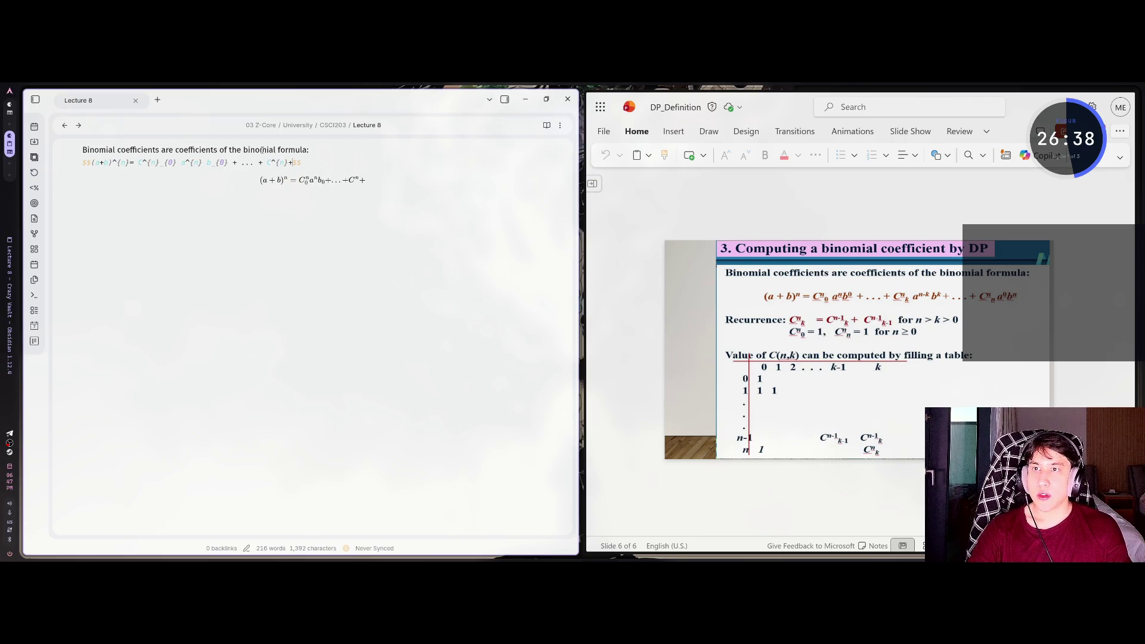
text(_)
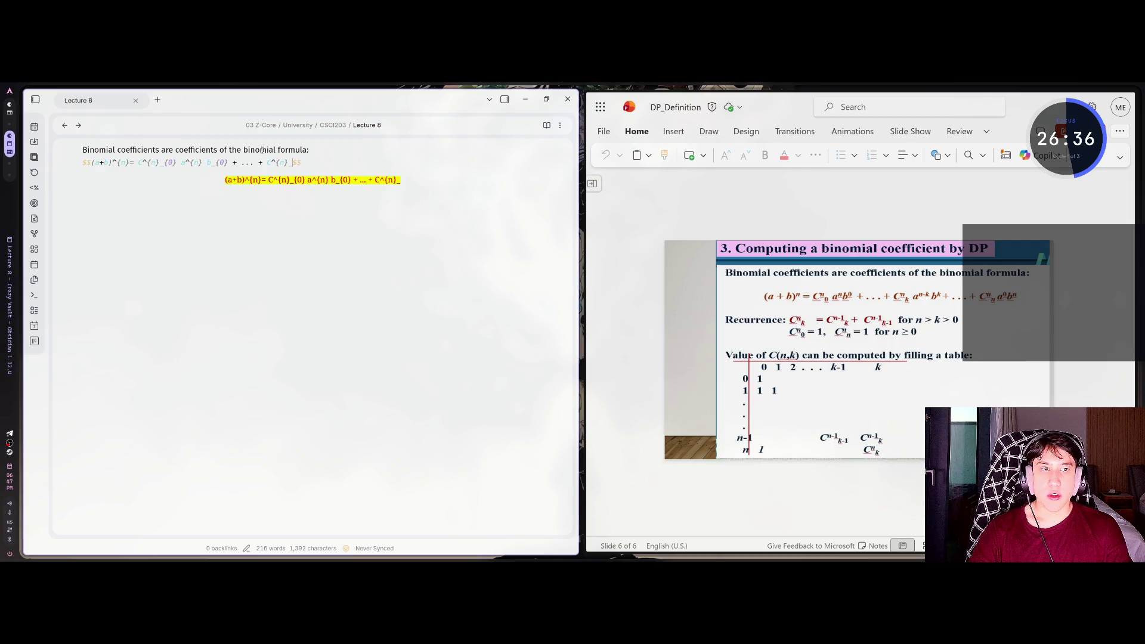
text({k})
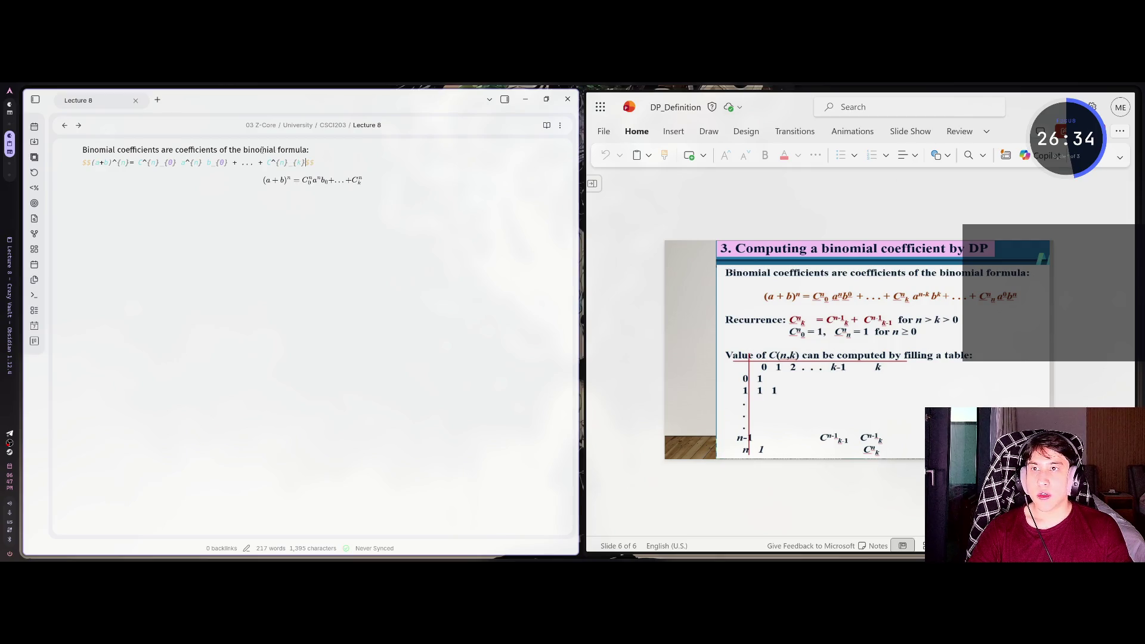
text( a)
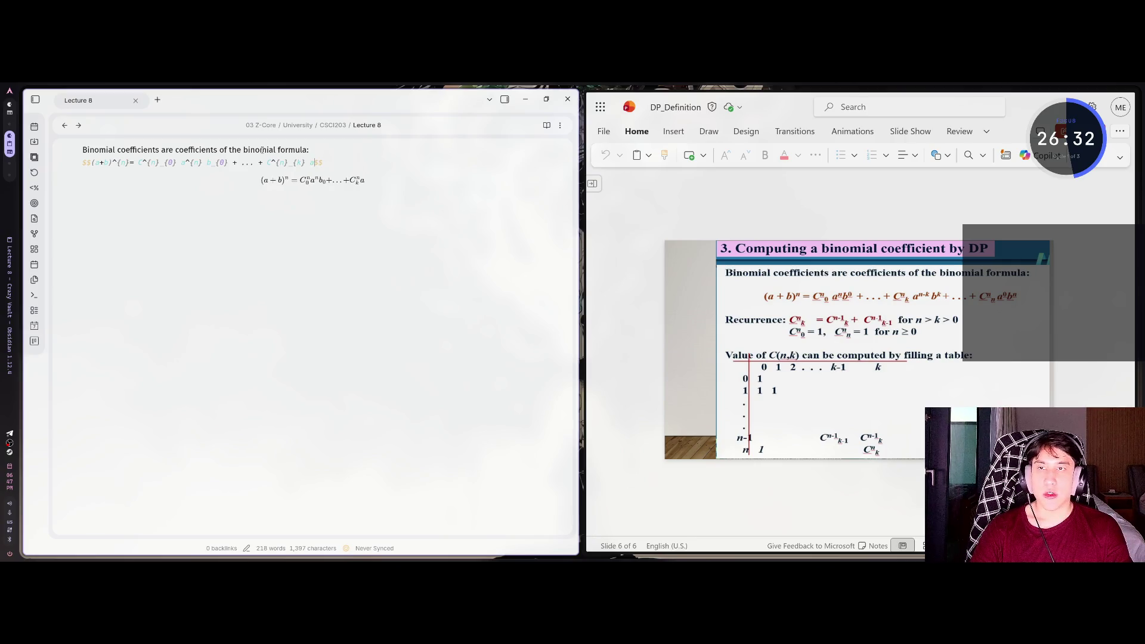
text(^{)
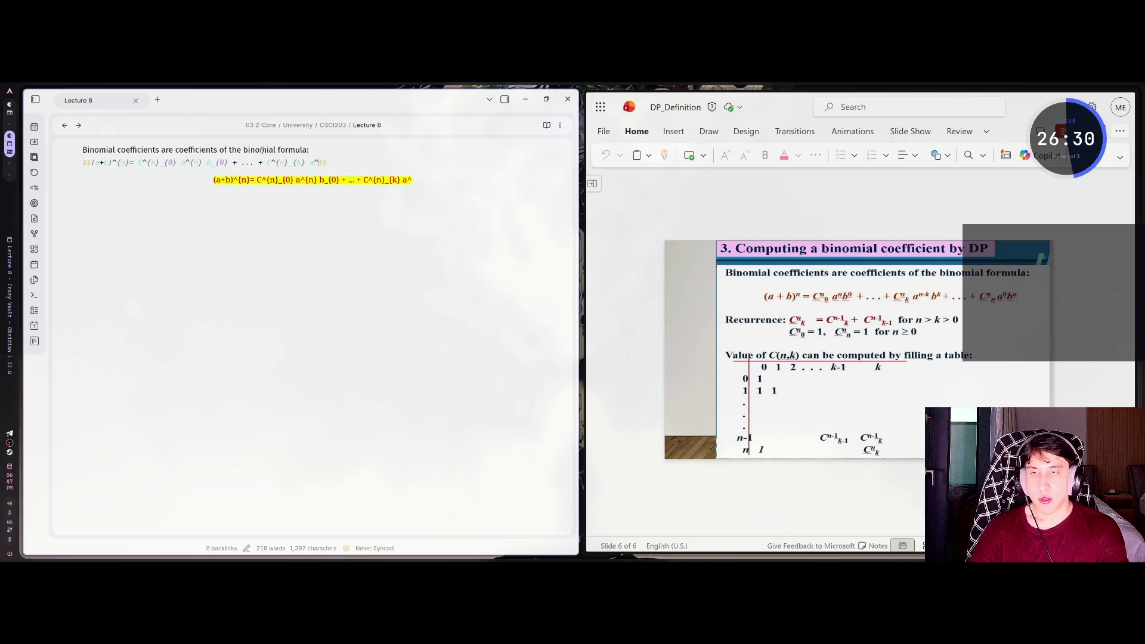
text(n - k} )
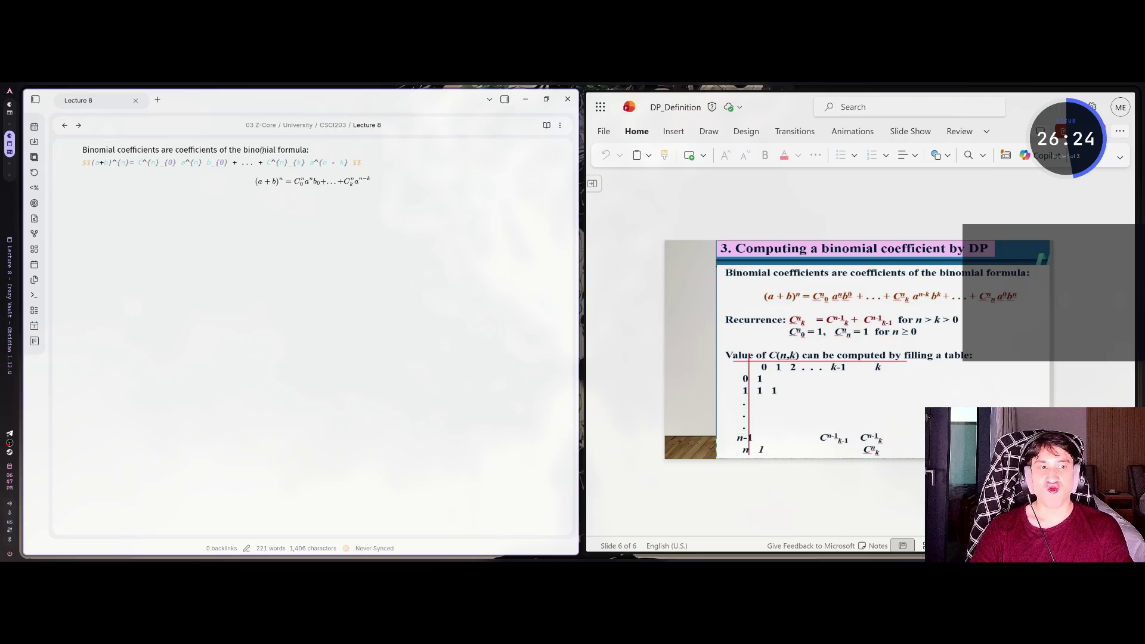
text(b^k)
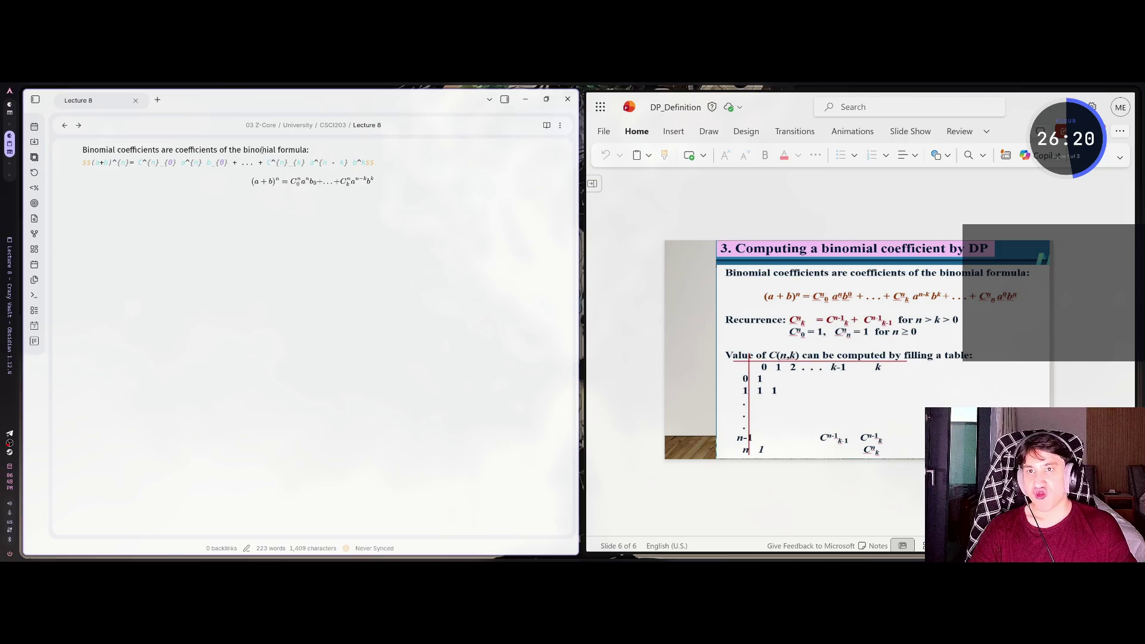
key(BackSpace)
text({k})
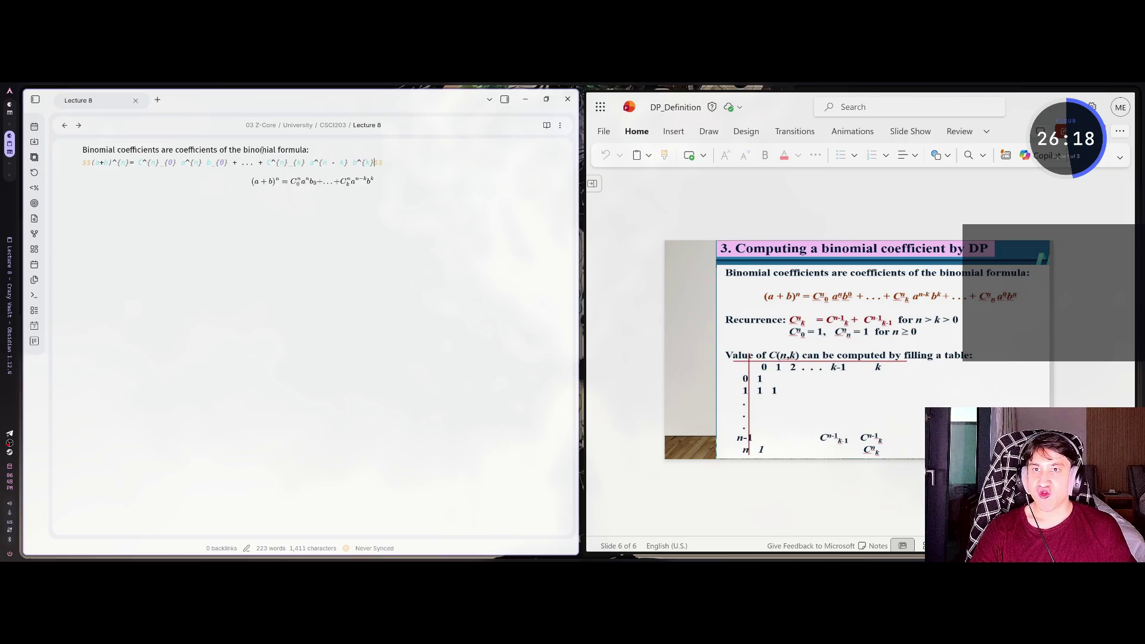
text( + ...)
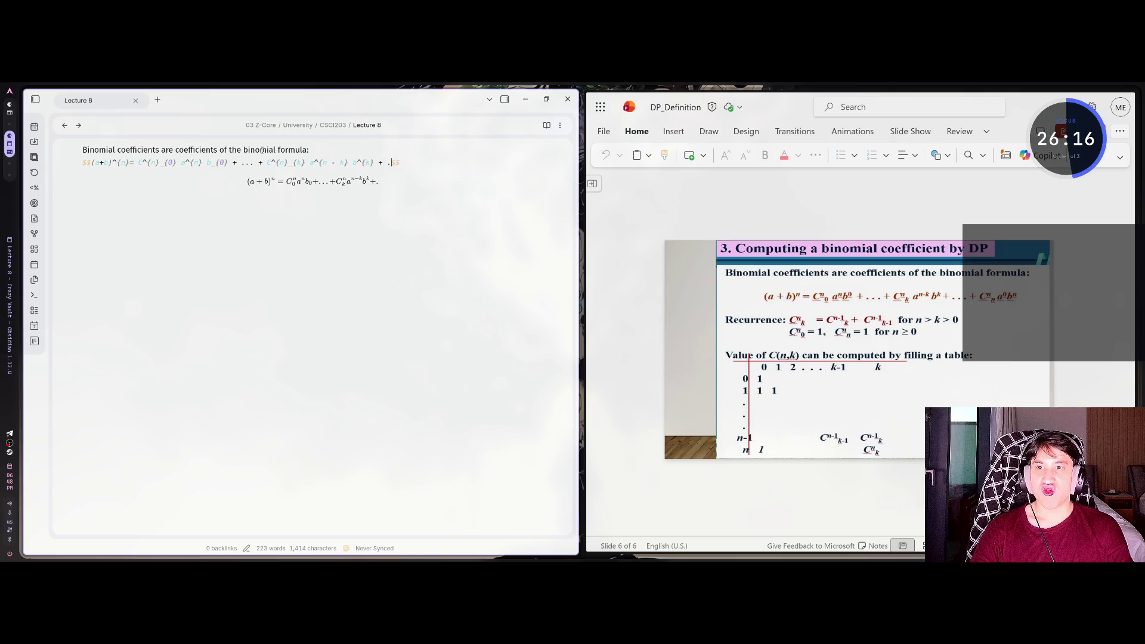
text(+ C^)
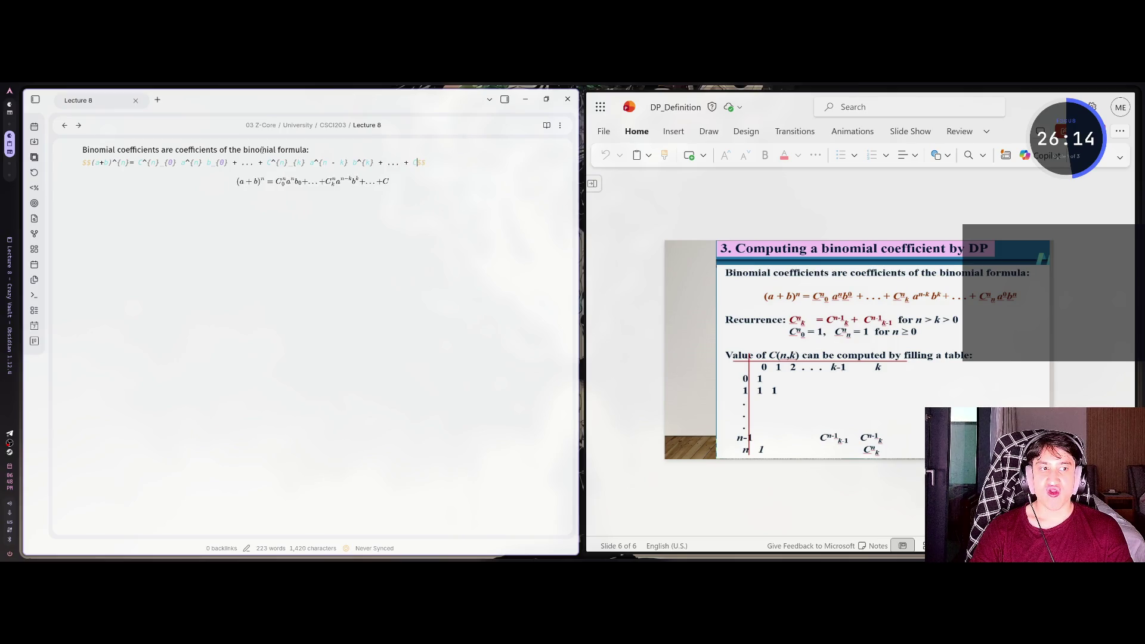
text({)
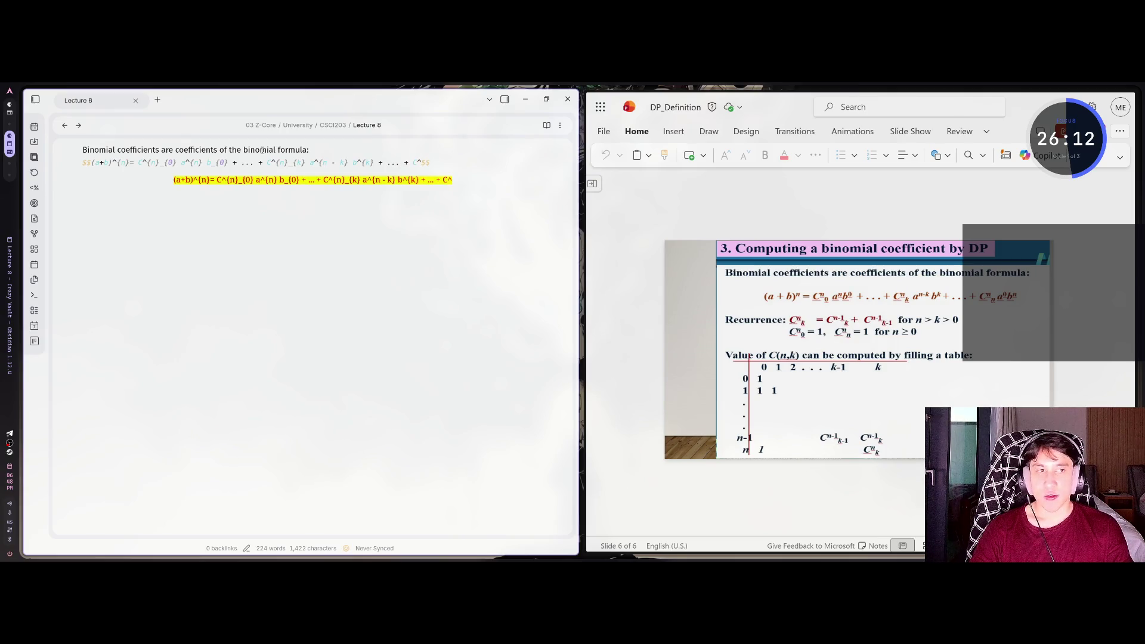
text(n)
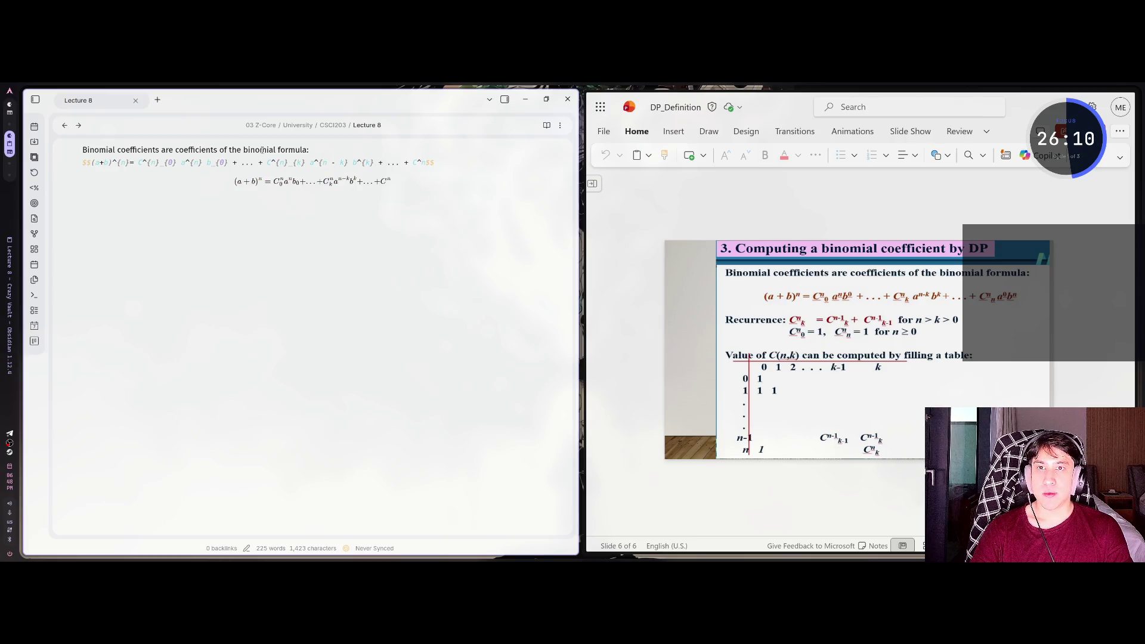
key(shift+Left)
text({n}_{n})
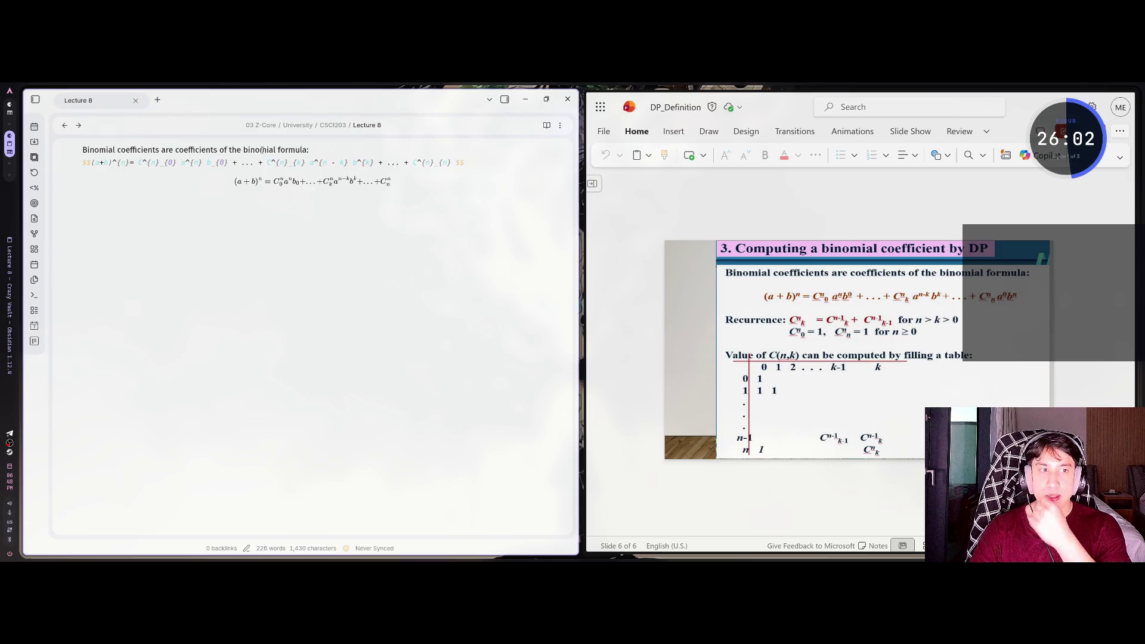
text( a)
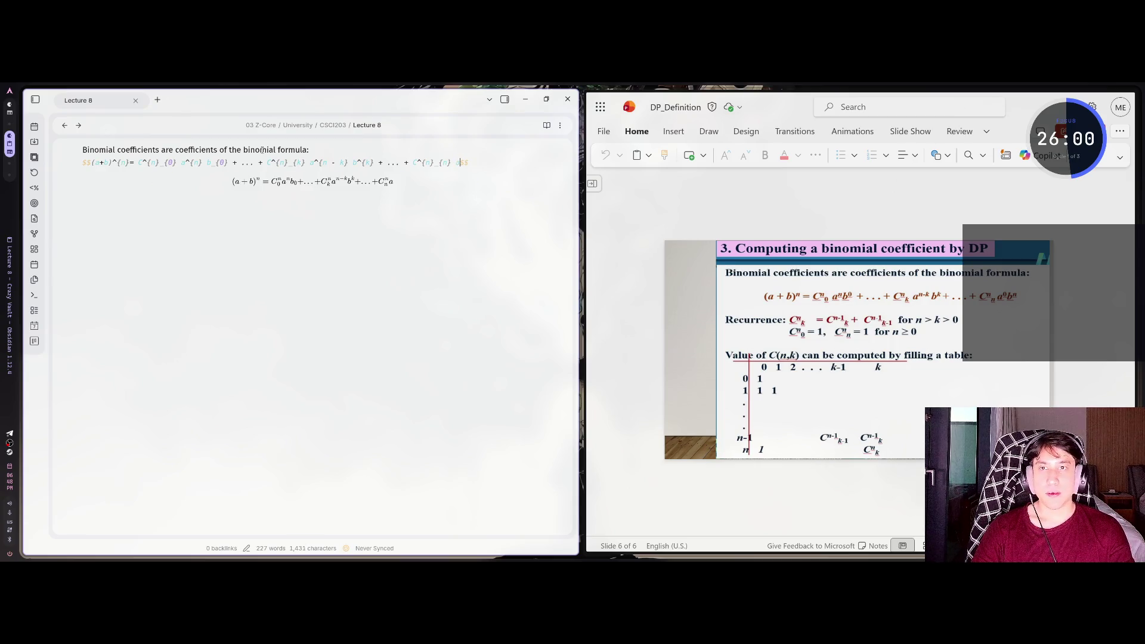
text(^0)
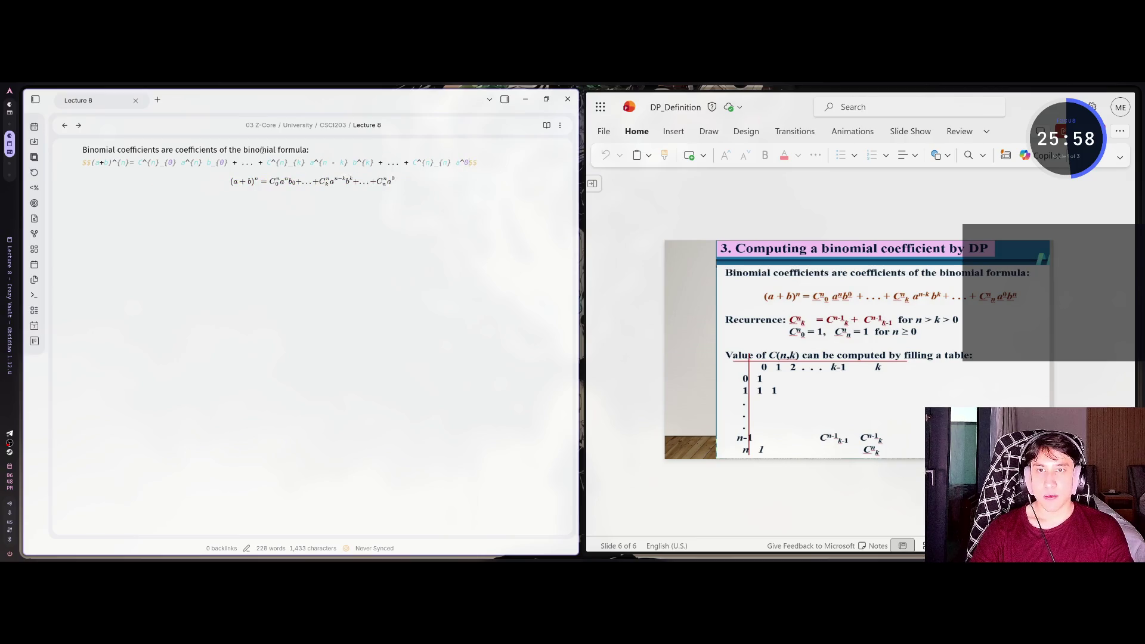
key(BackSpace)
text({0} b^n)
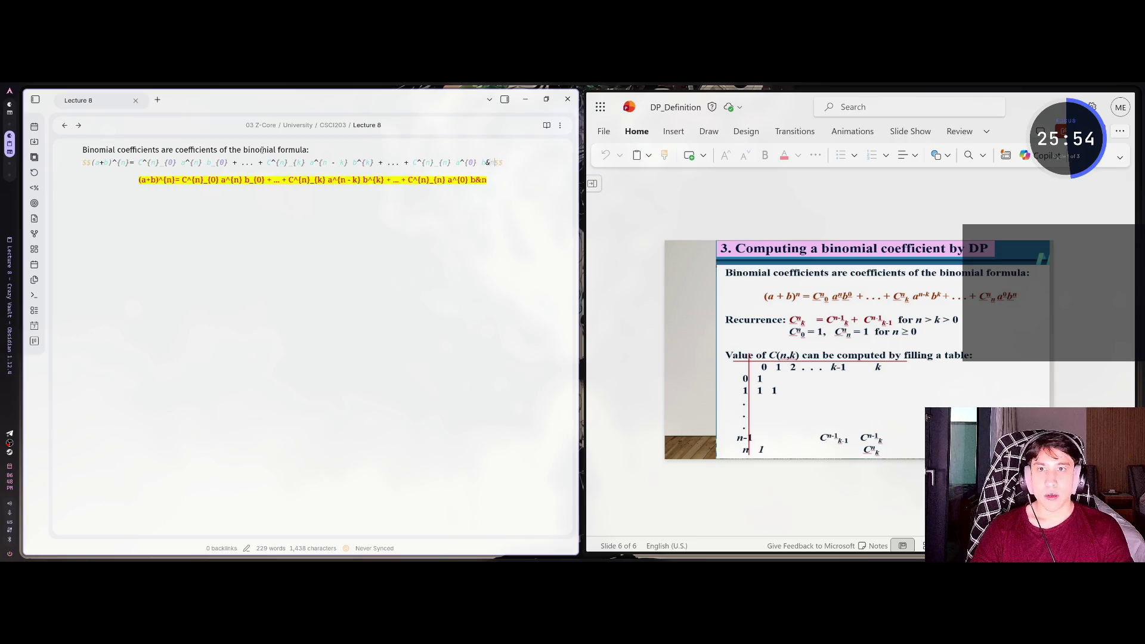
text(^{n})
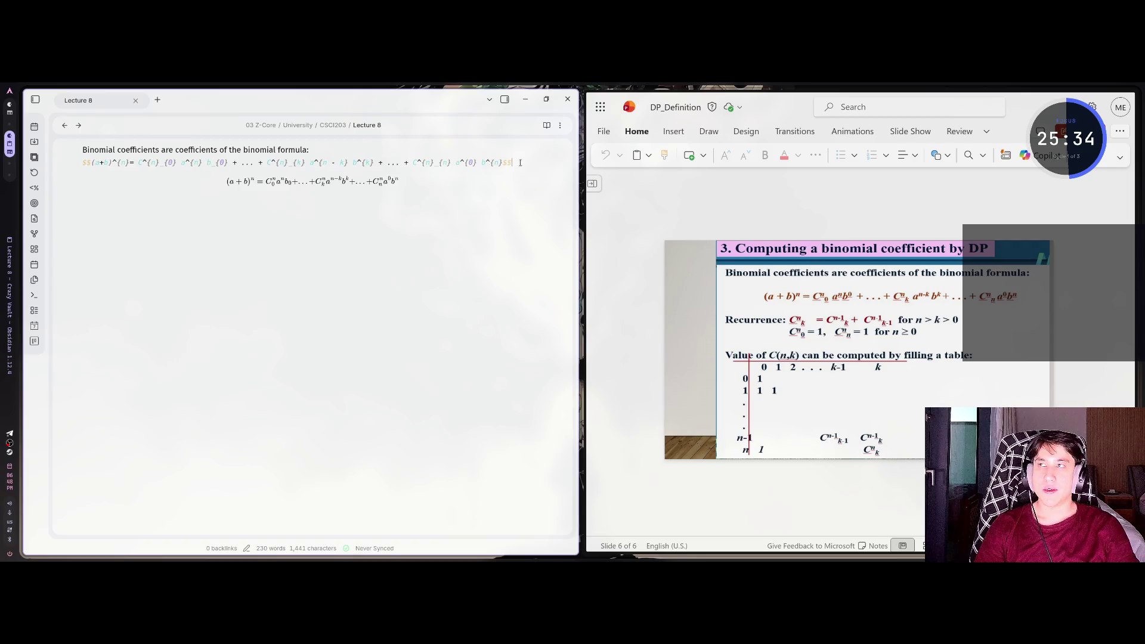
key(Return)
key(Return)
Start a 'Recurrence:' line with inline math C^{n}_{k}, reworking the subscript after typos
text(Recurrence: $C$$)
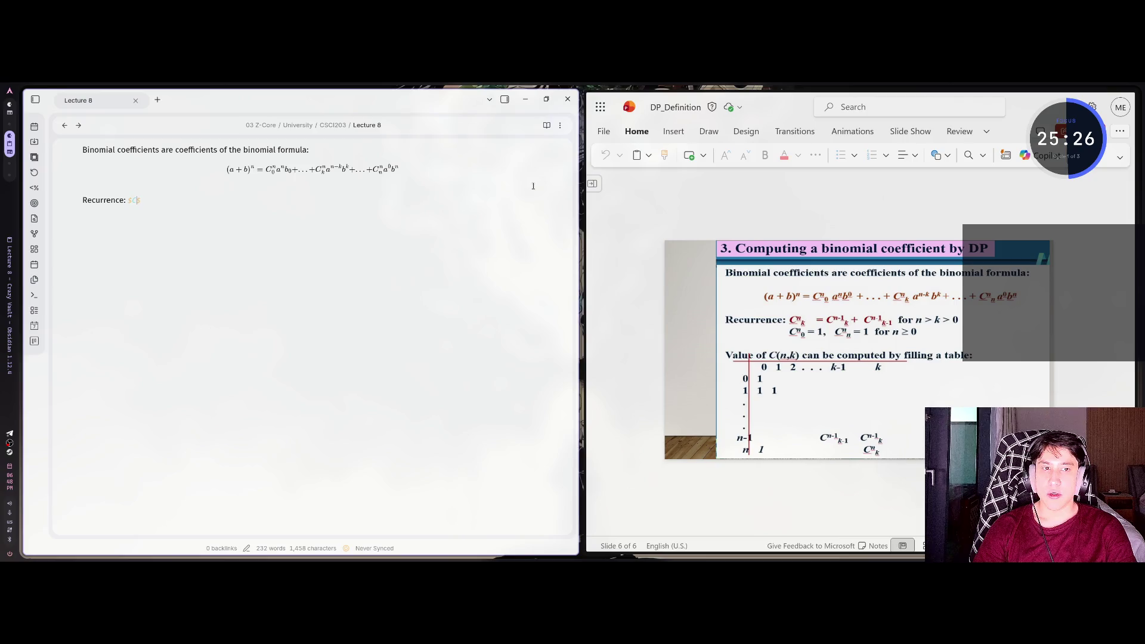
text(^)
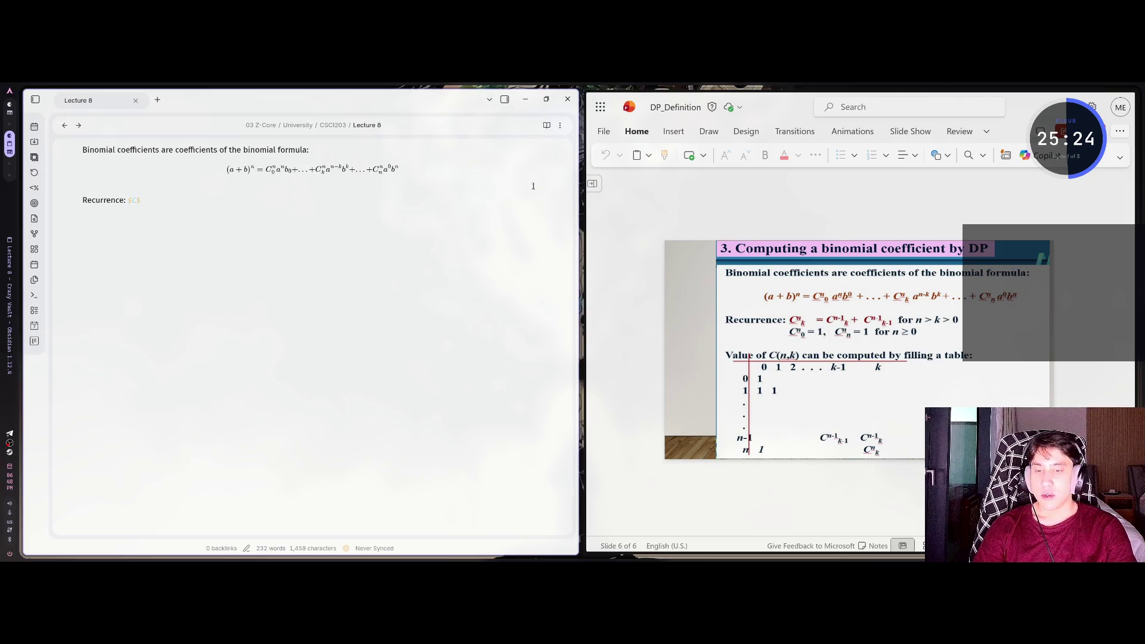
text(n)
key(BackSpace)
text({n})
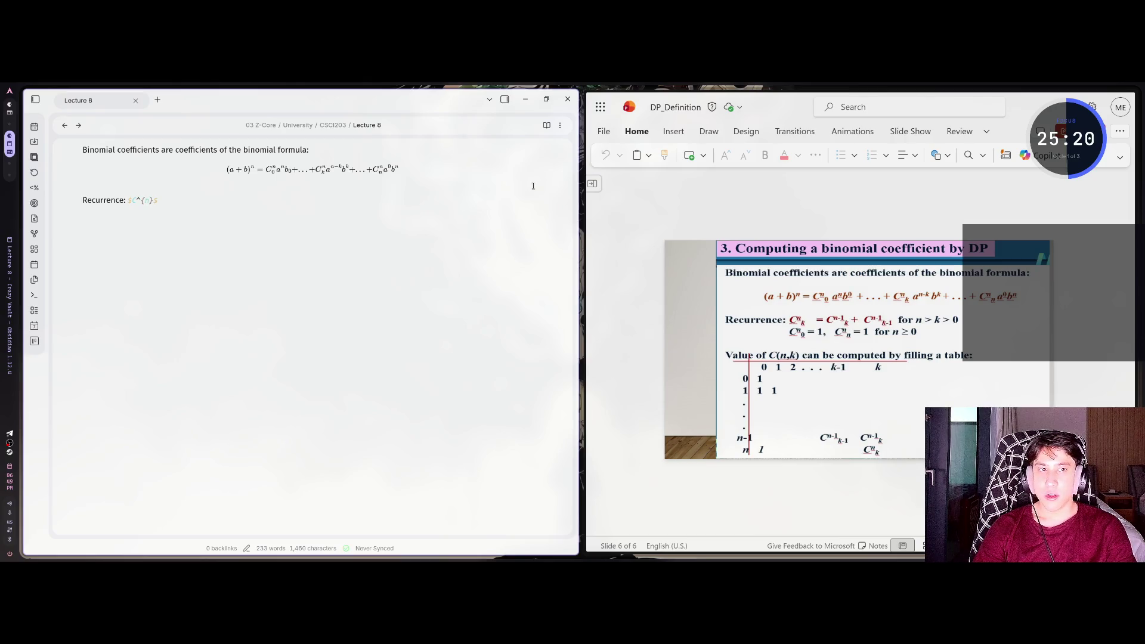
text(_{k} )
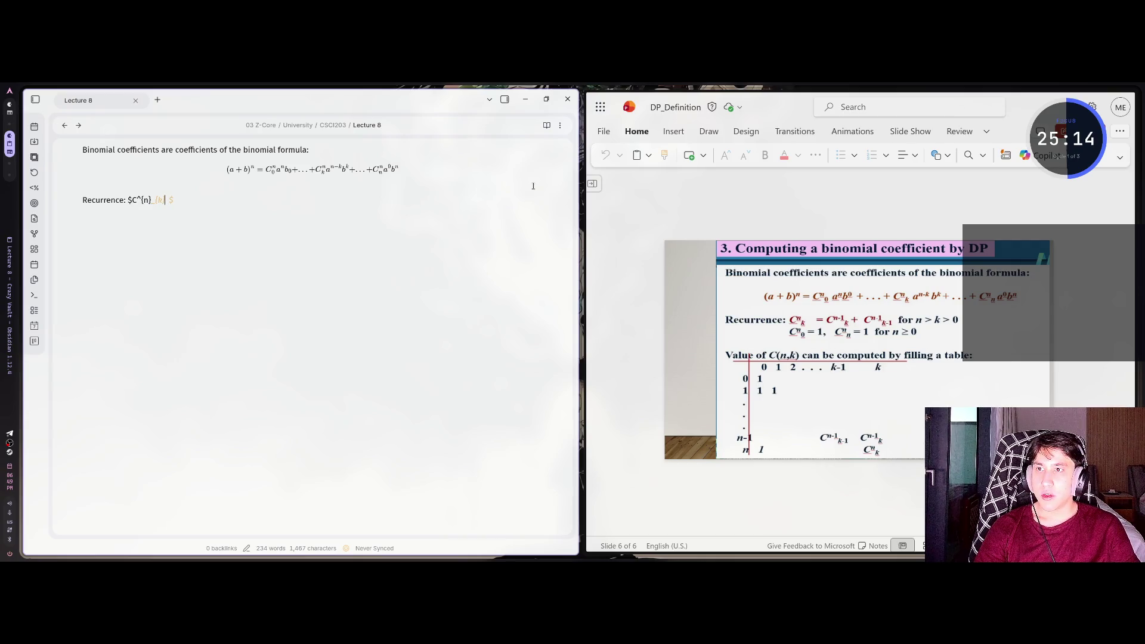
text( })
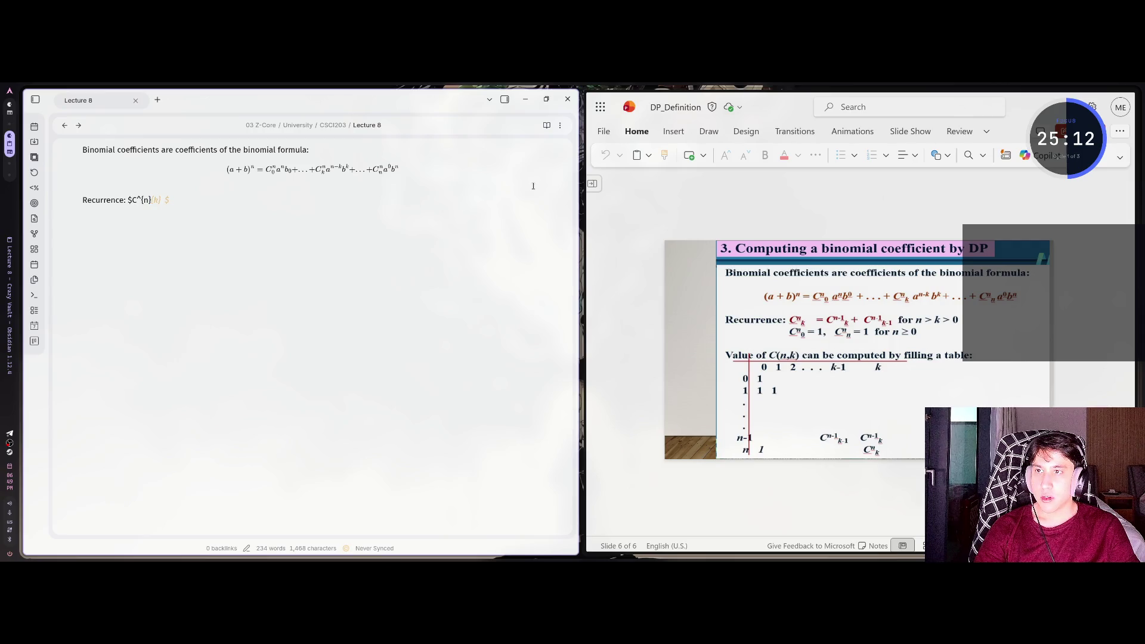
text(_)
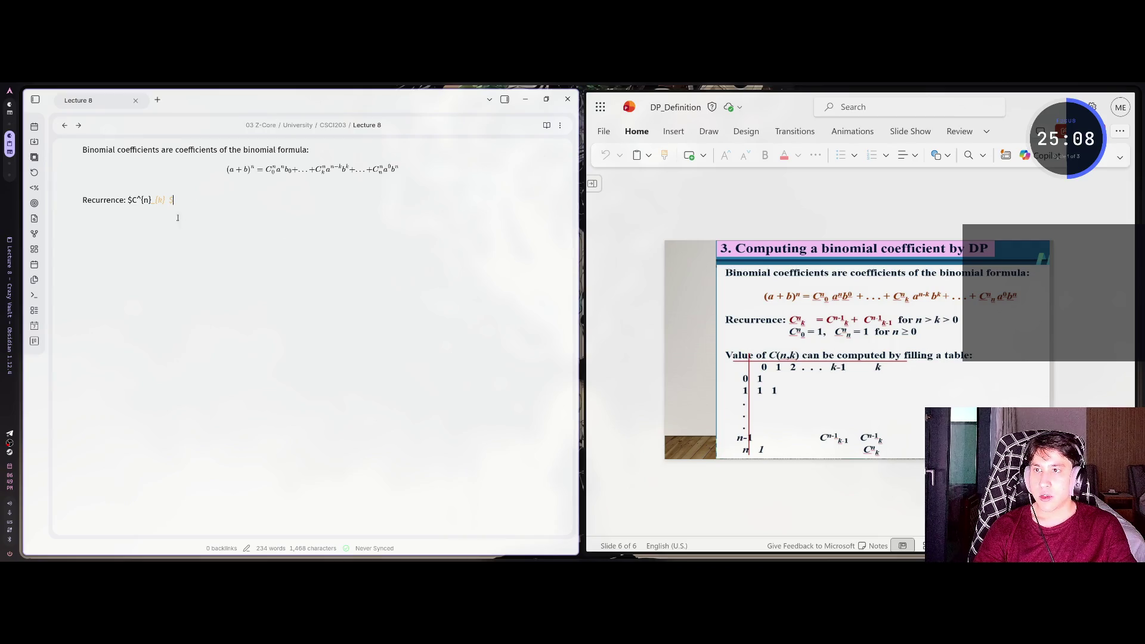
click(130, 200)
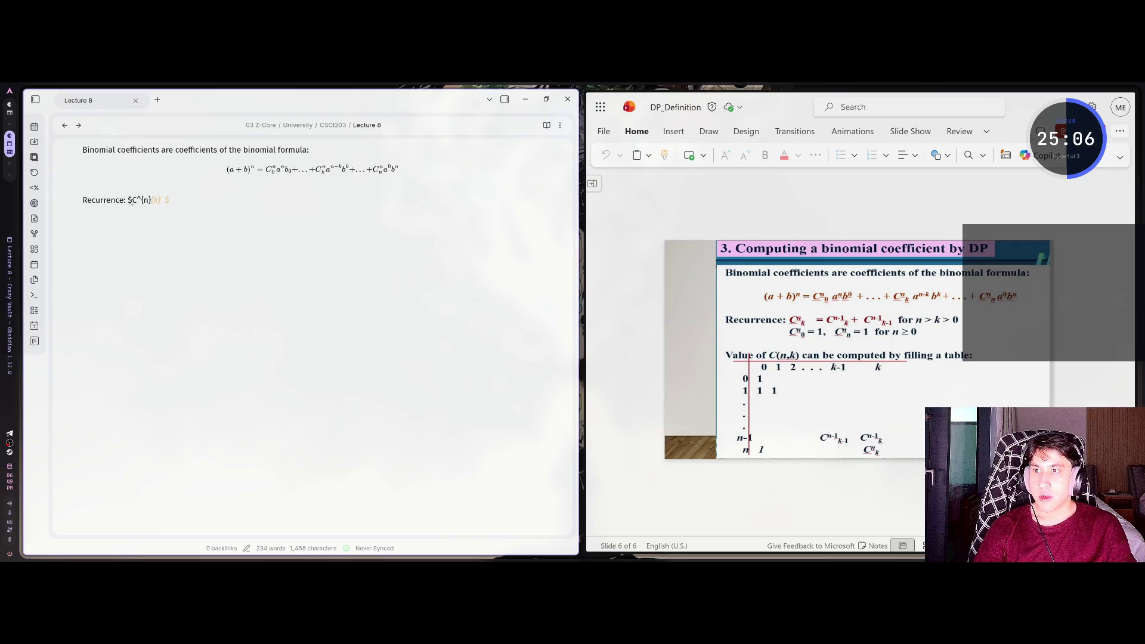
key(BackSpace)
text(_)
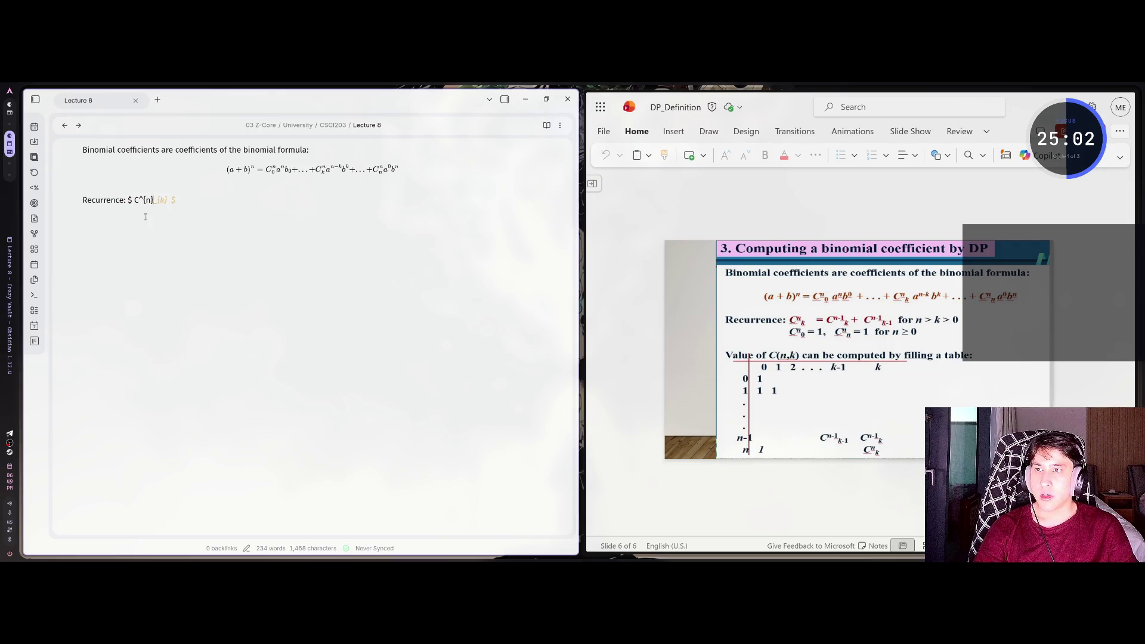
key(BackSpace)
key(BackSpace)
key(BackSpace)
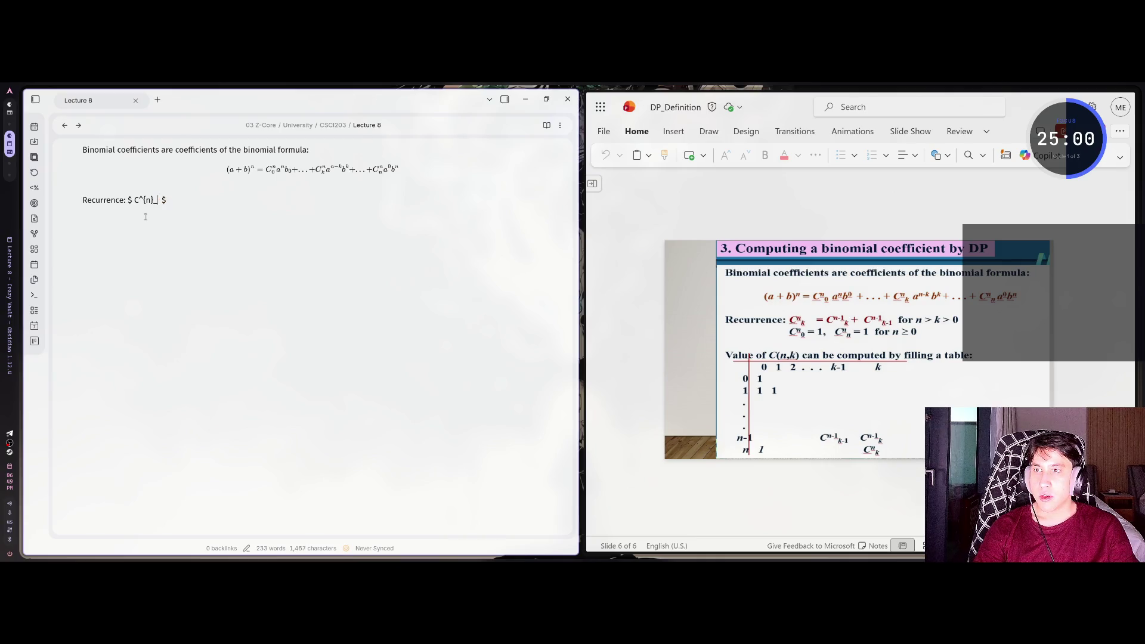
text(_{k)
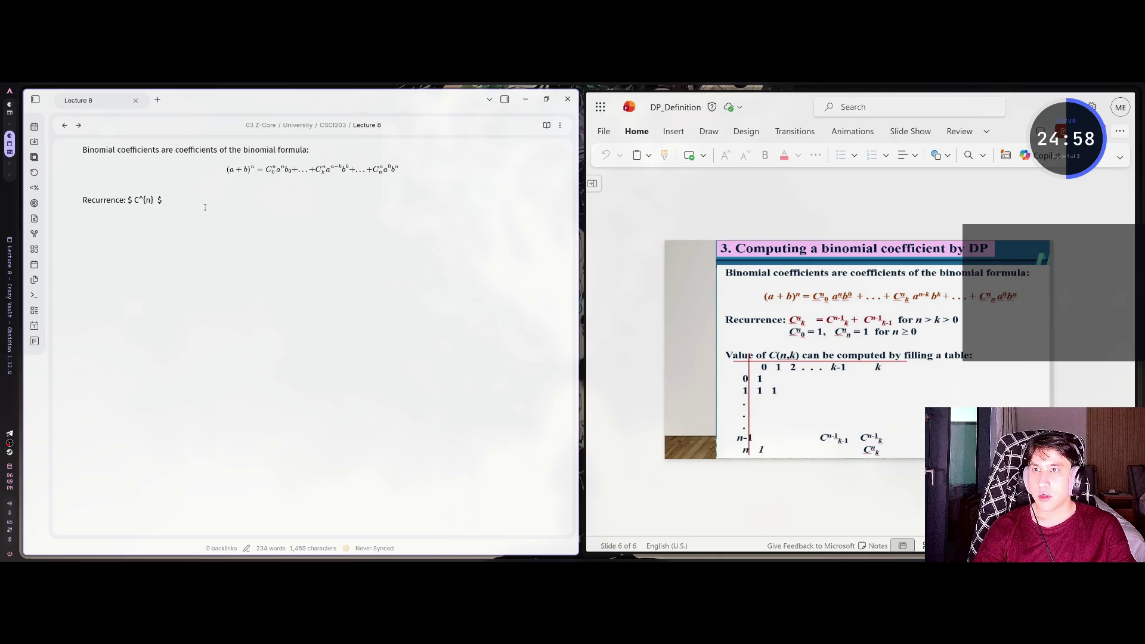
key(BackSpace)
key(BackSpace)
key(BackSpace)
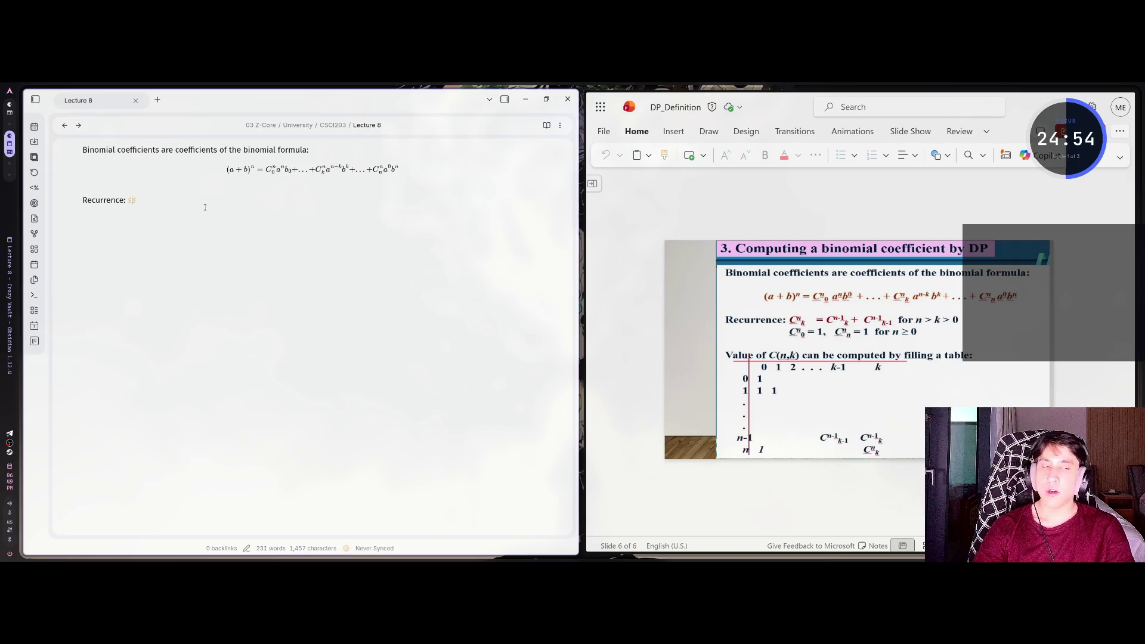
text(C)
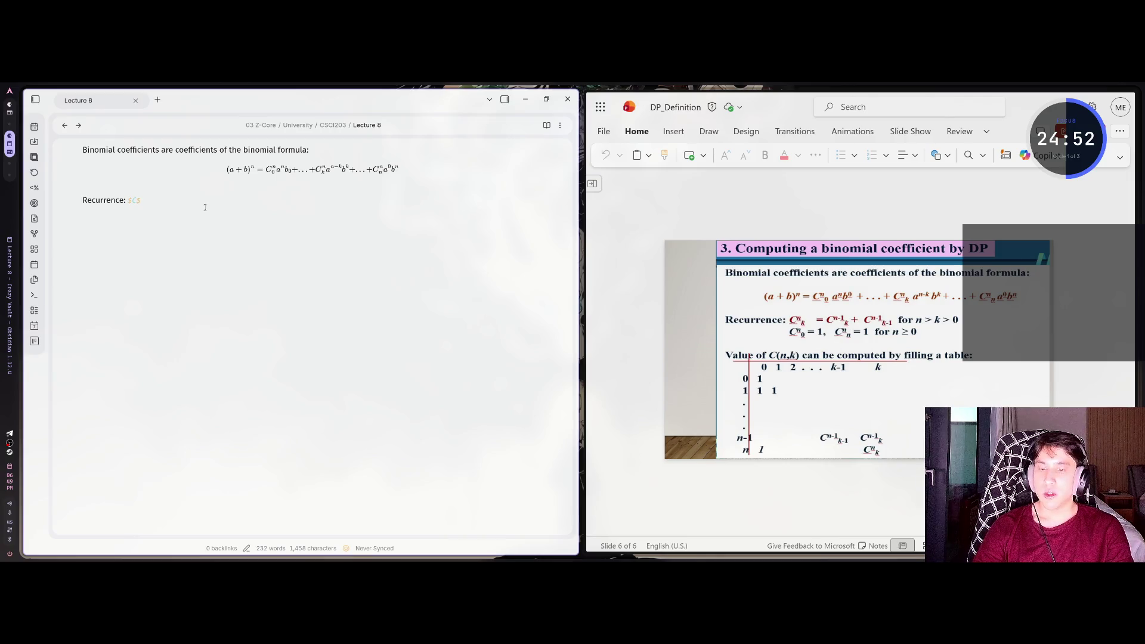
text(^{n})
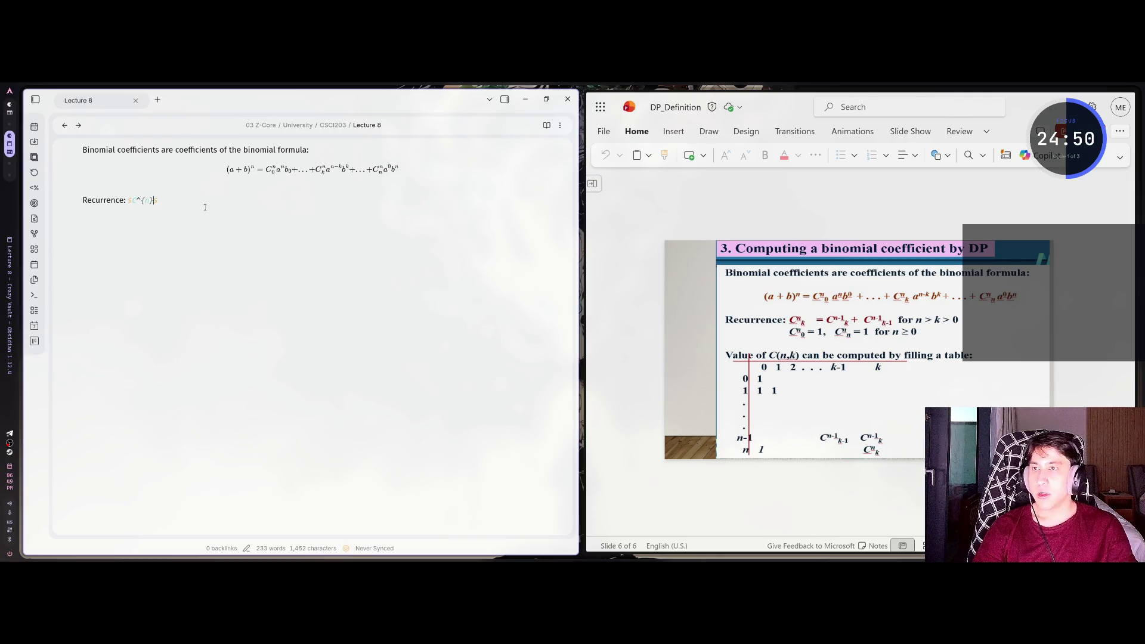
text(_k)
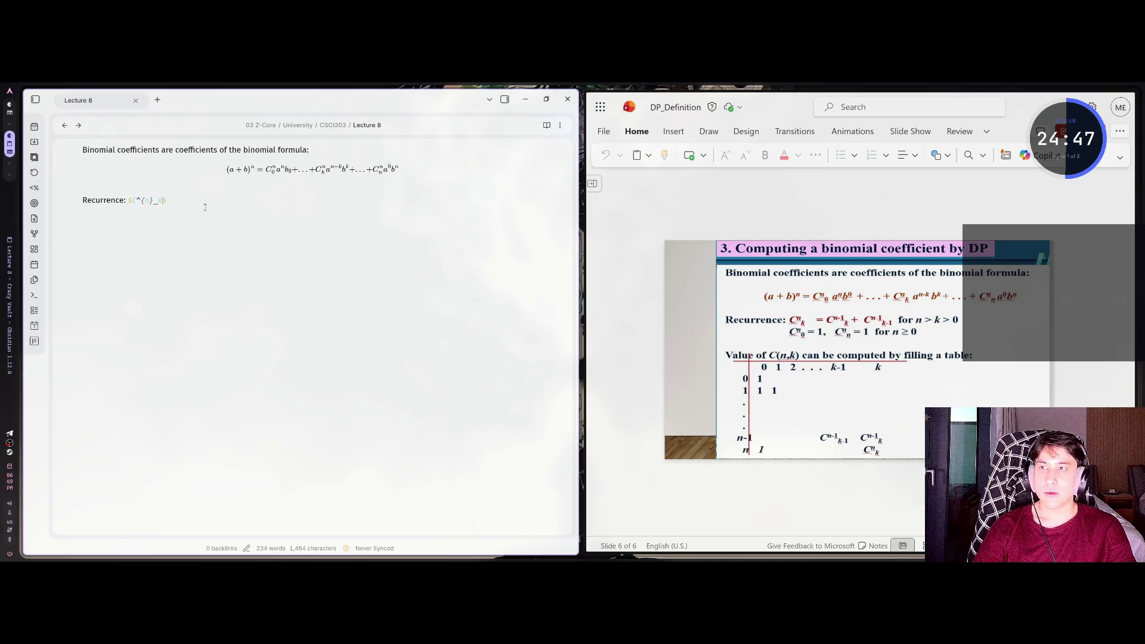
key(BackSpace)
text({k})
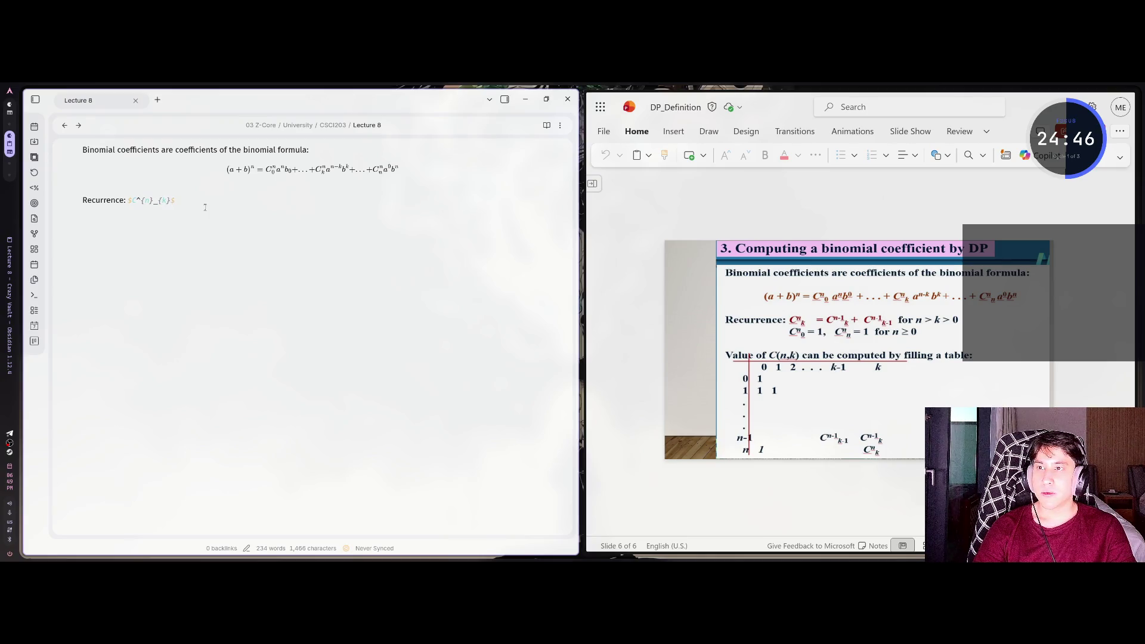
text( =)
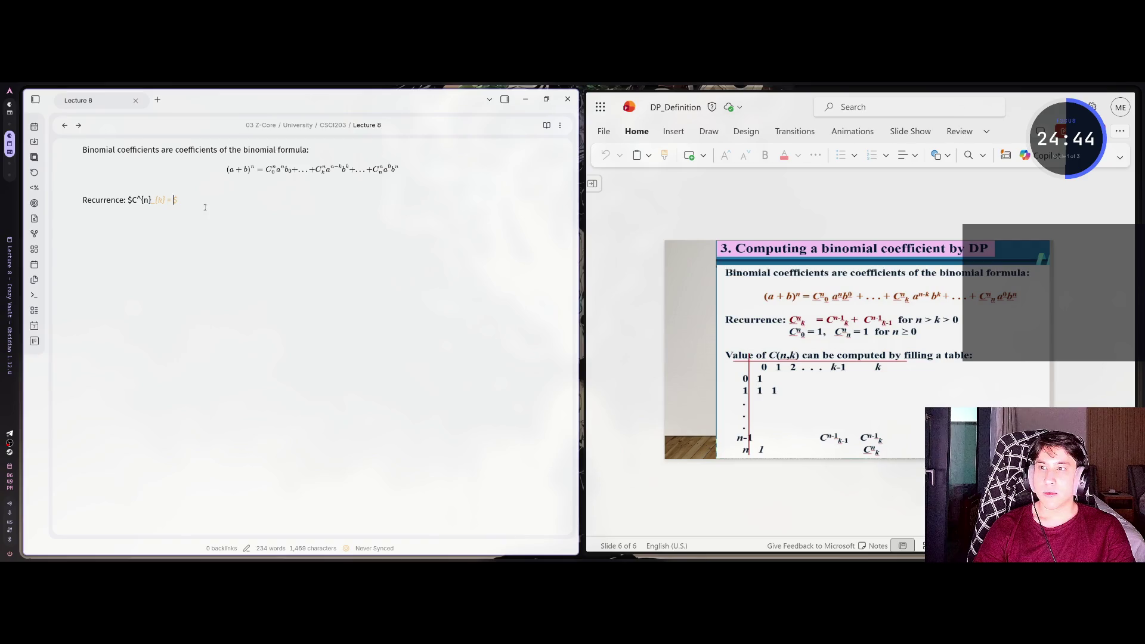
key(BackSpace)
key(BackSpace)
key(BackSpace)
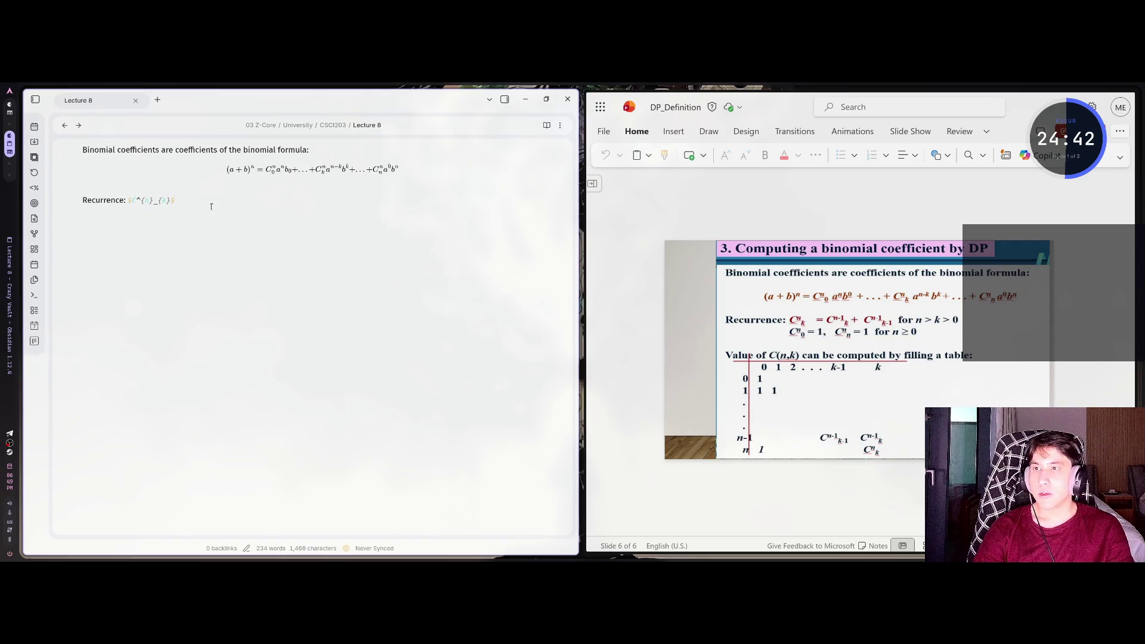
Complete the recurrence with = C^{n-1} + C^{n-1}_{k-1} and add 'for n > k > 0'
click(107, 200)
click(144, 200)
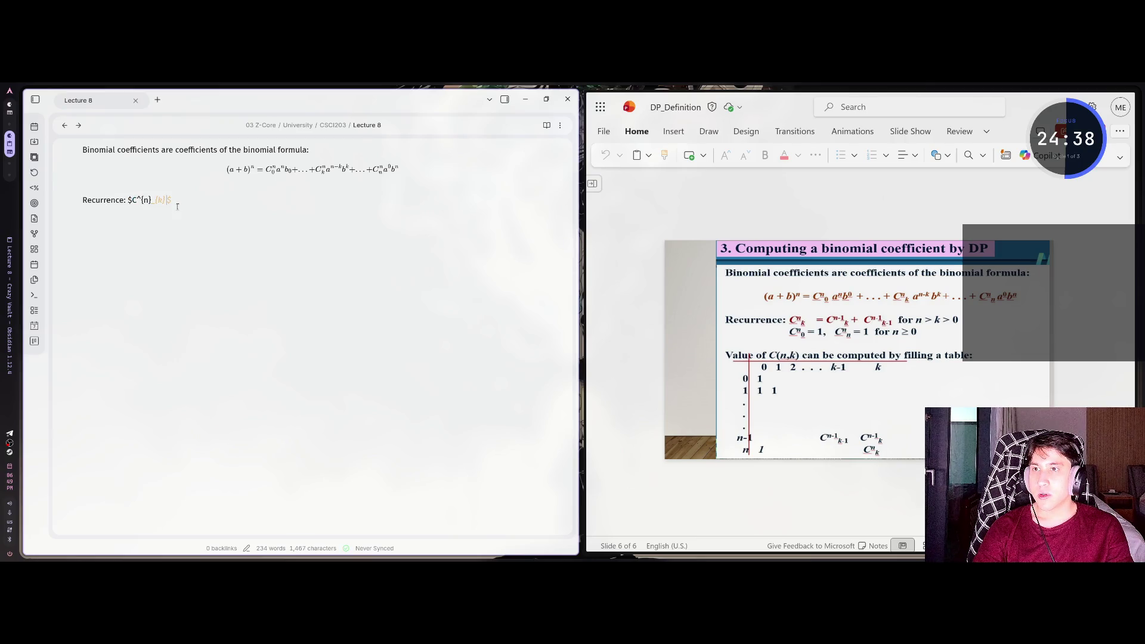
text(=)
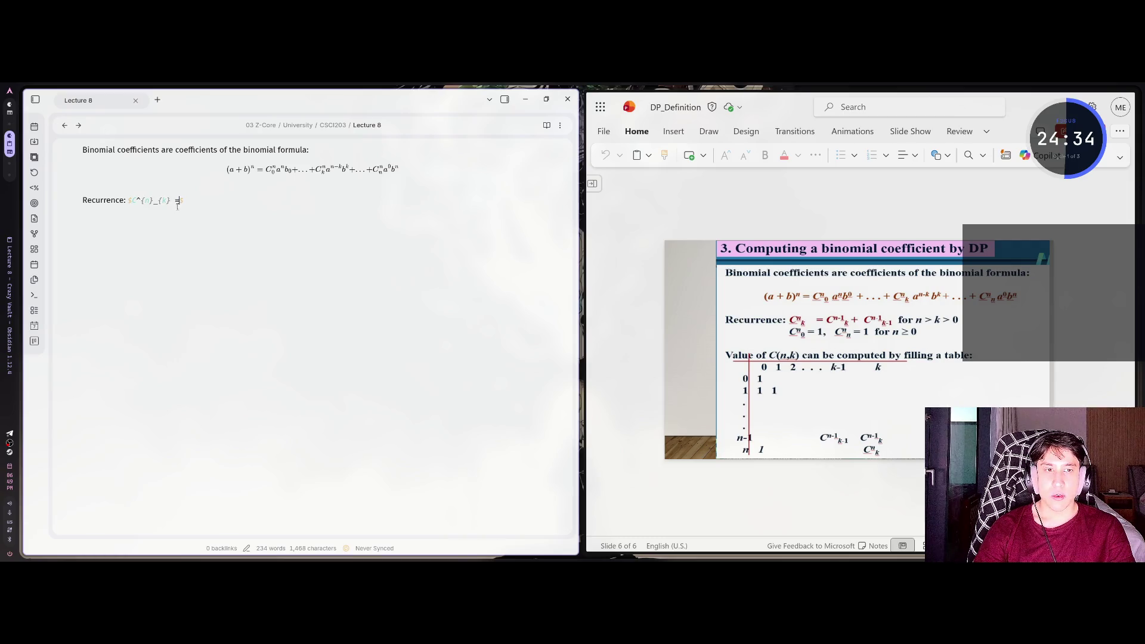
text( C^)
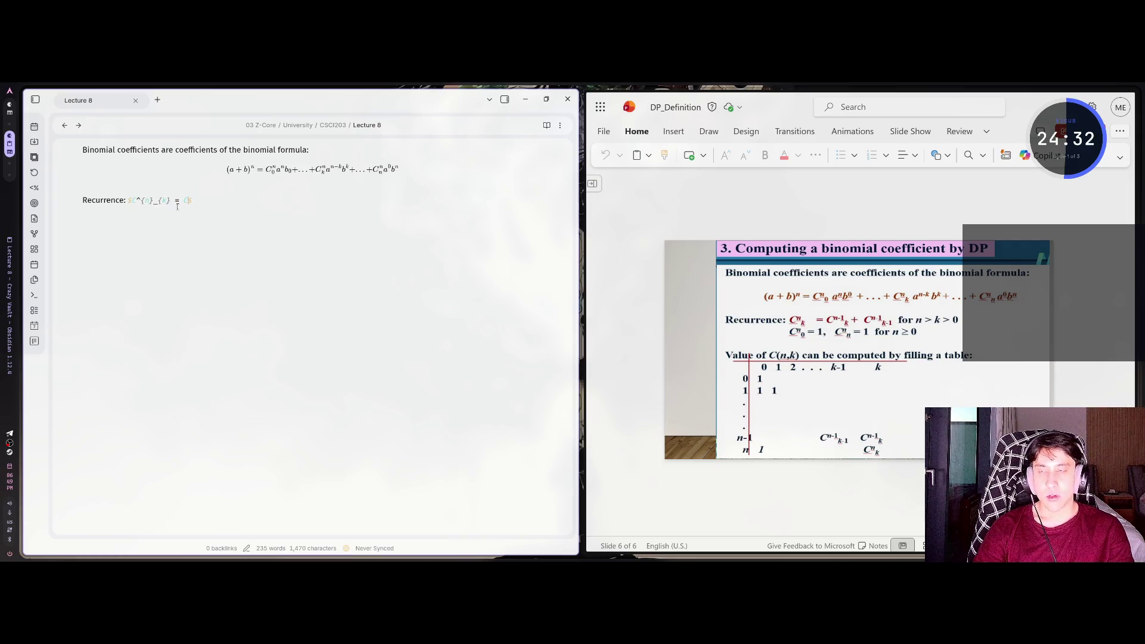
text({n-1})
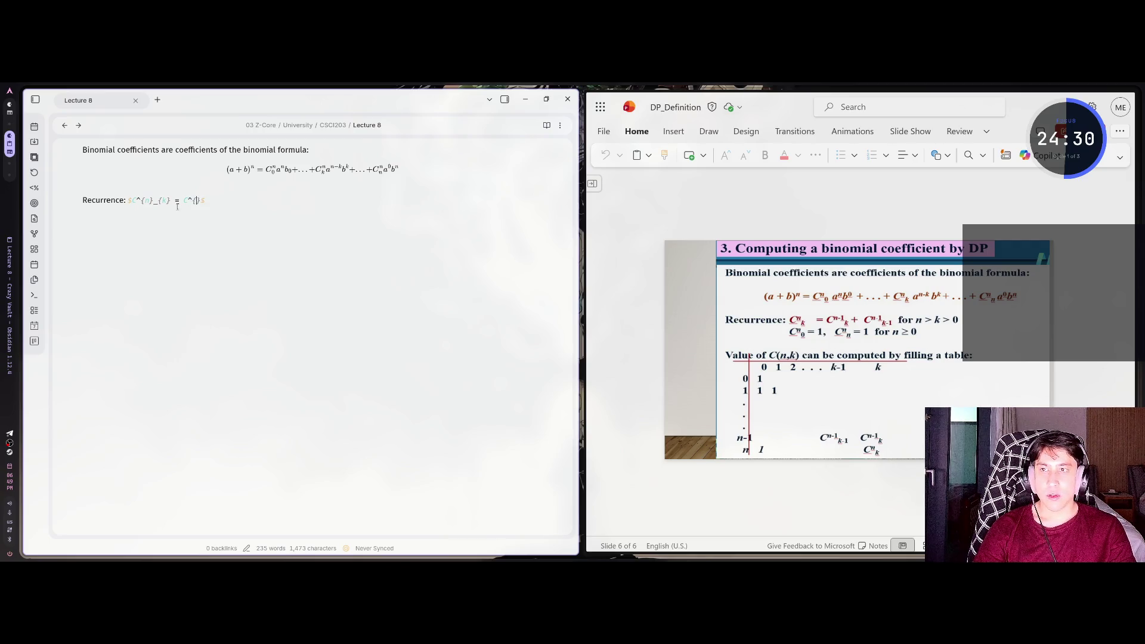
text( + C)
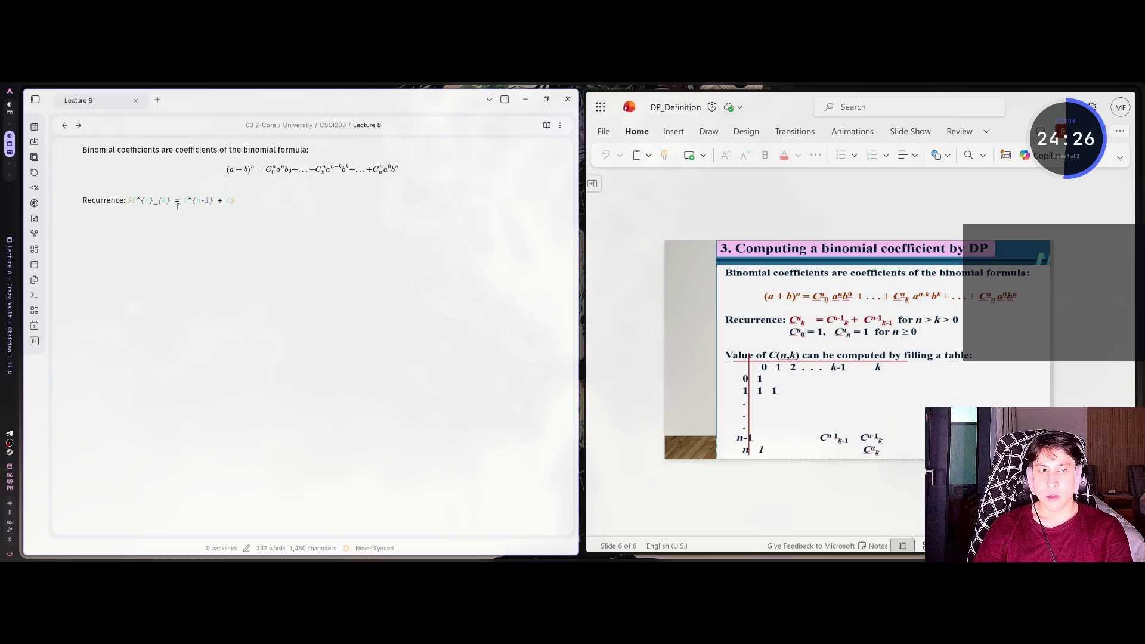
text(^{n-1}_{)
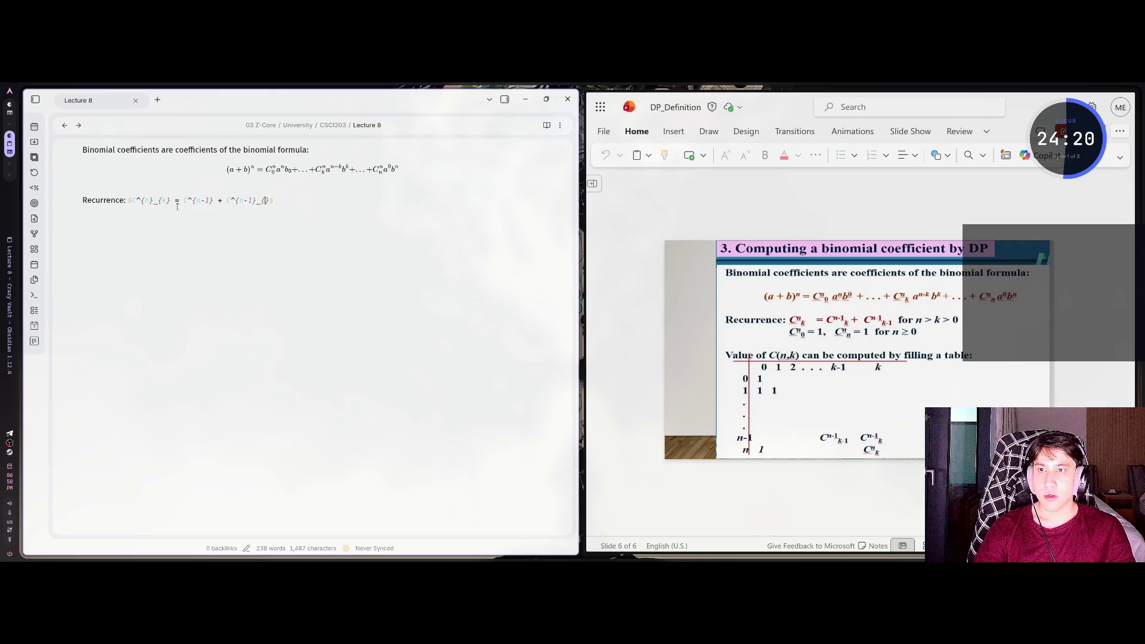
text(k-1)
key(End)
text(for n > k > 0)
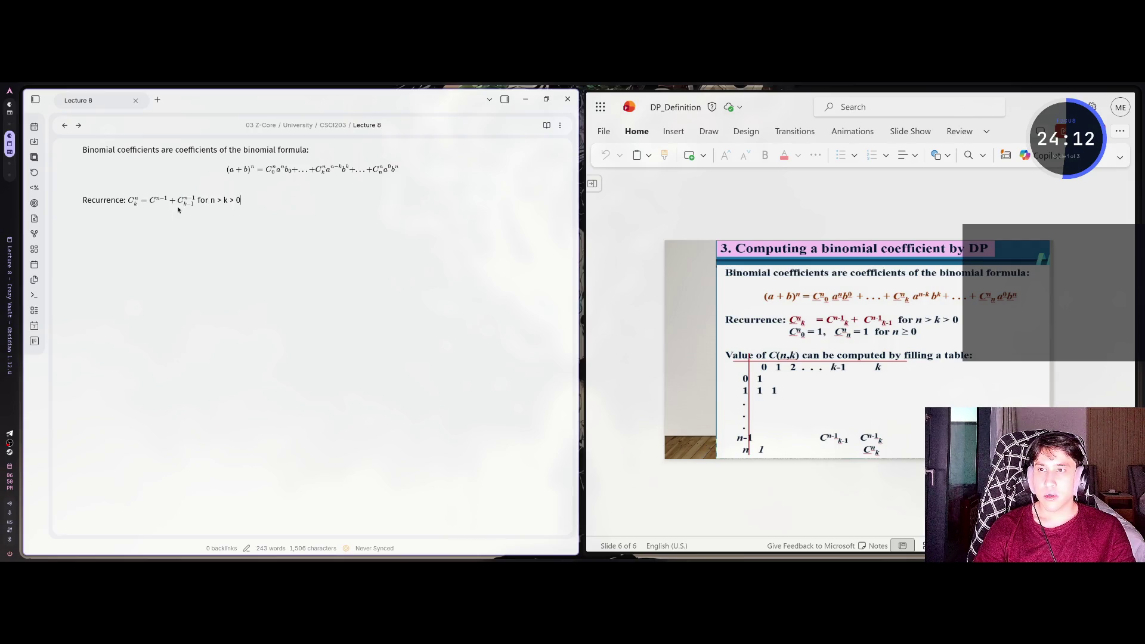
key(Return)
Type the base cases C^{n}_{0} = 1, C^{n}_{n} = 1 for n ≥ 0 as inline math
key(Tab)
text(#)
key(BackSpace)
text($$)
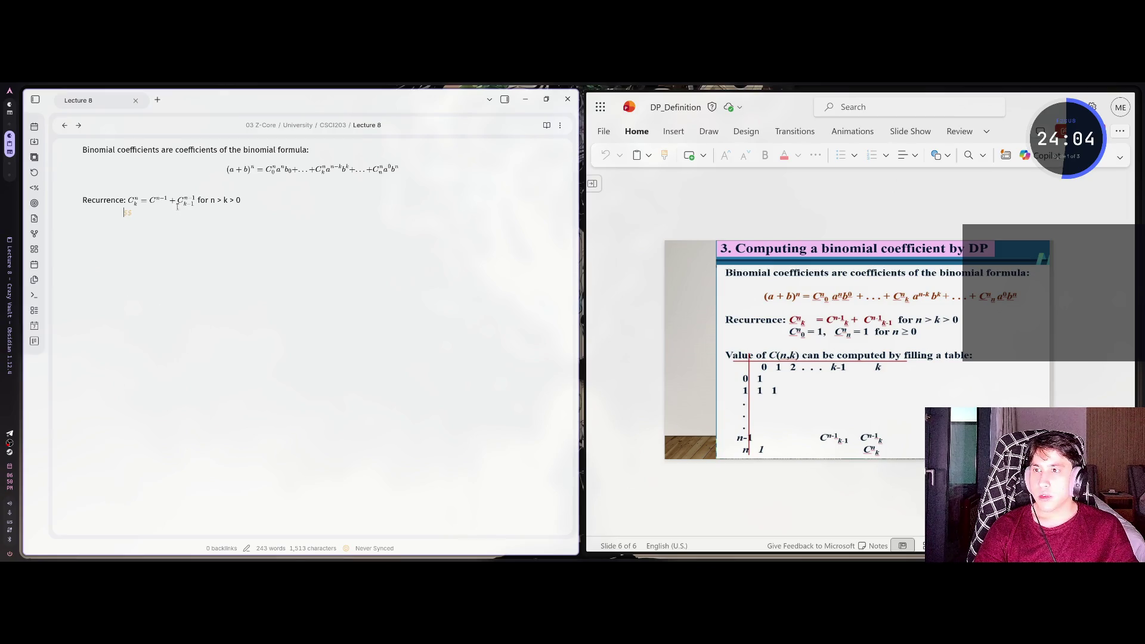
text( C)
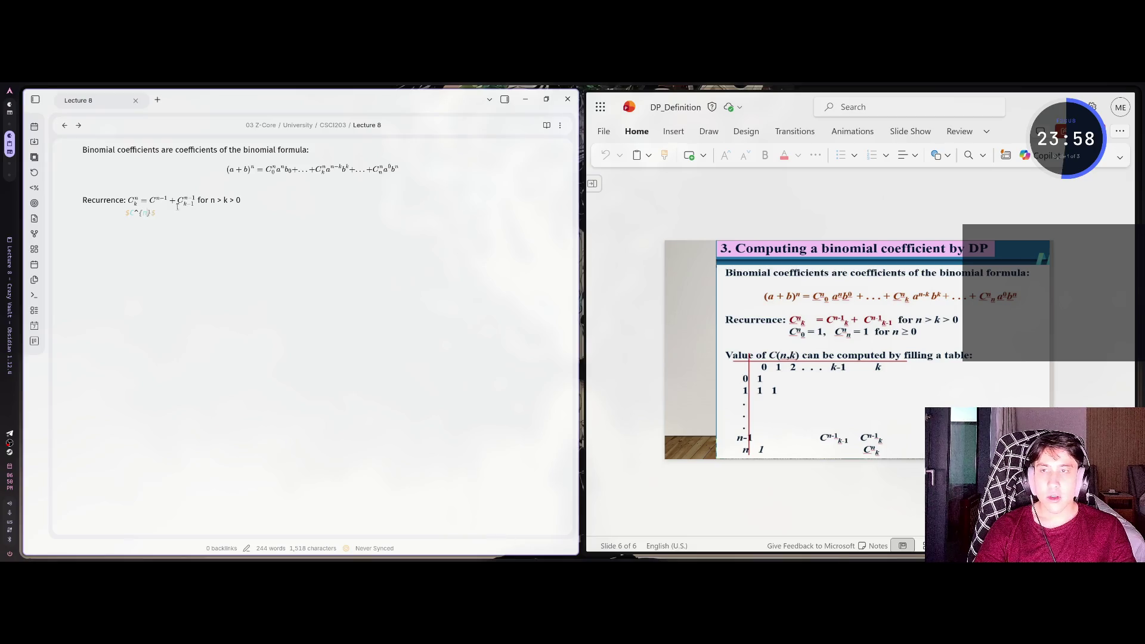
key(Right)
text({)
text(0)
text( = 1)
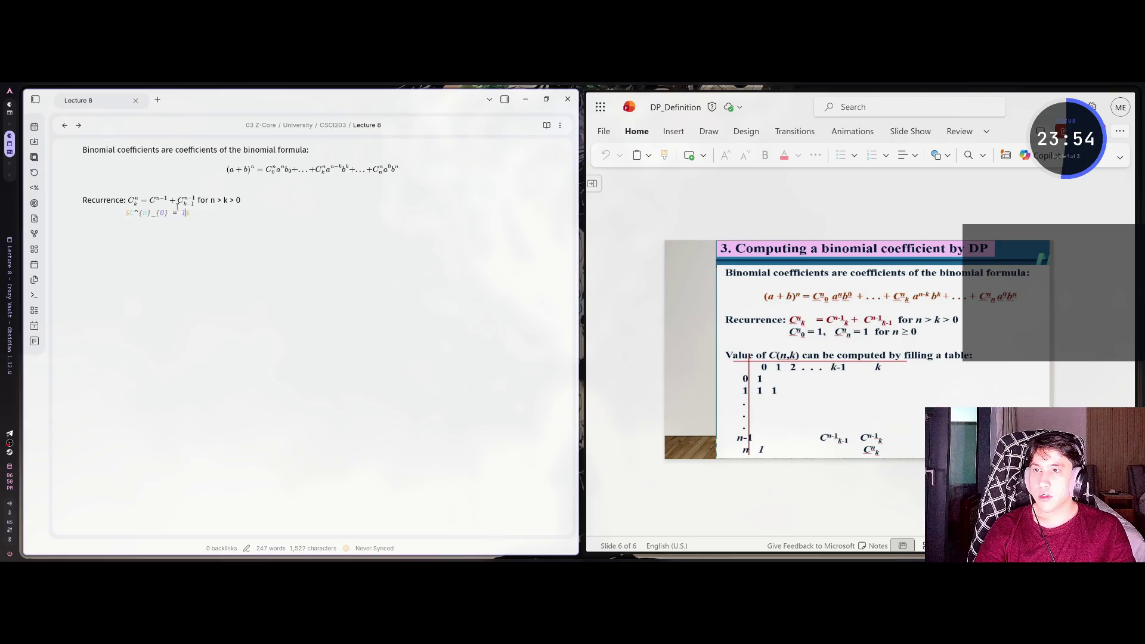
text(, C)
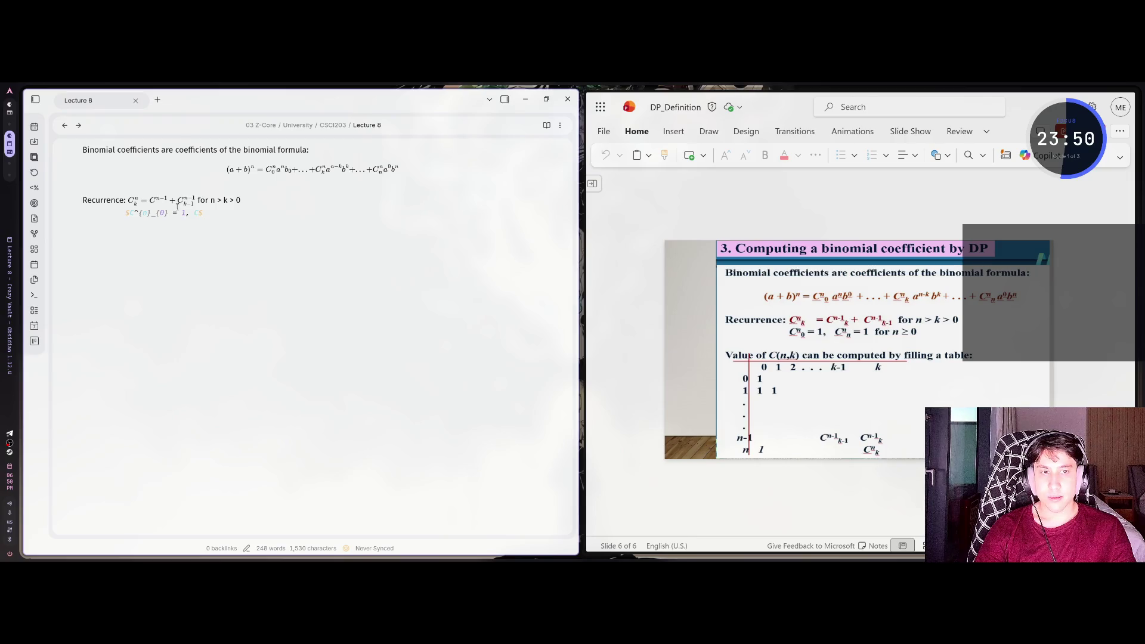
text({)
text({)
text(_)
text({)
text(n)
text( 1)
text( for)
text( n)
text(=)
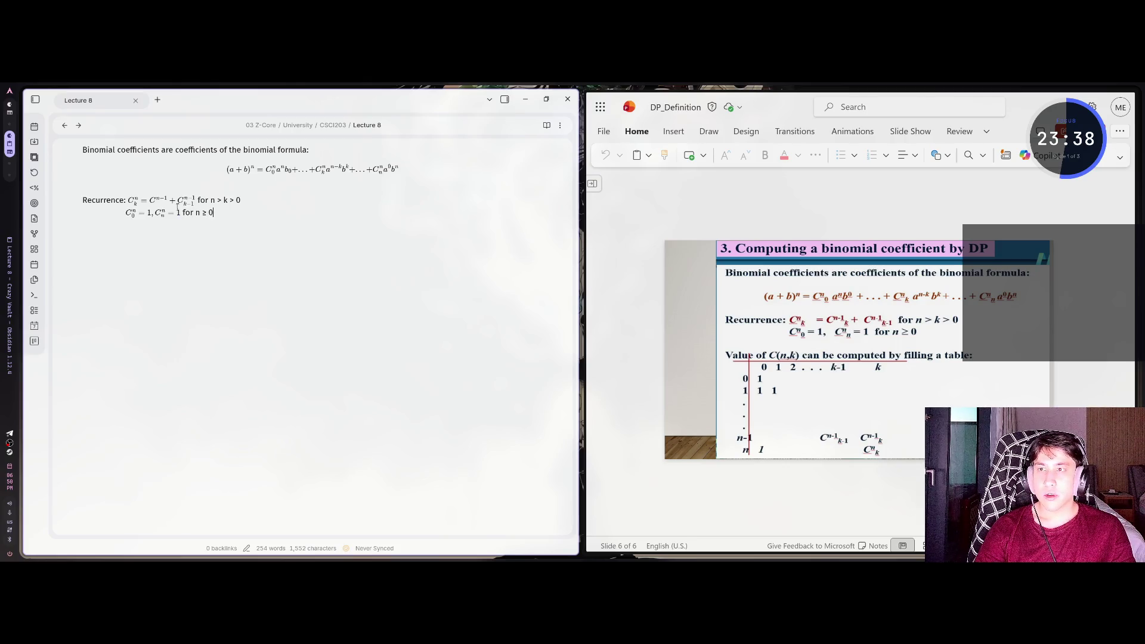
Fix the base-case line's indentation so it sits correctly and renders beneath the recurrence
key(End)
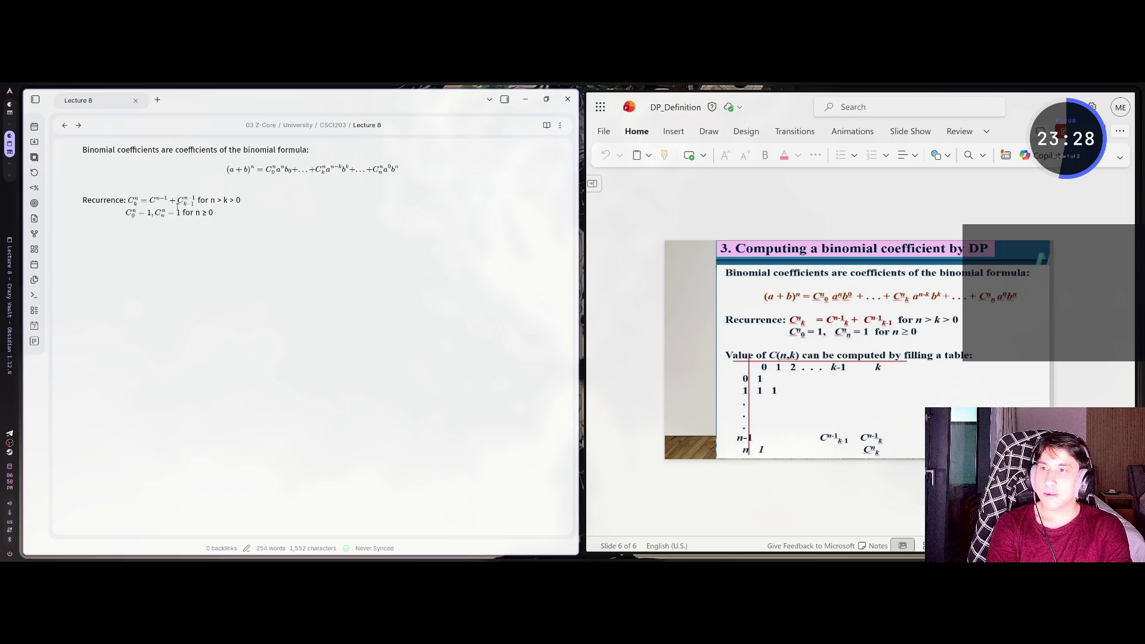
key(Left)
key(Left)
key(Left)
key(Tab)
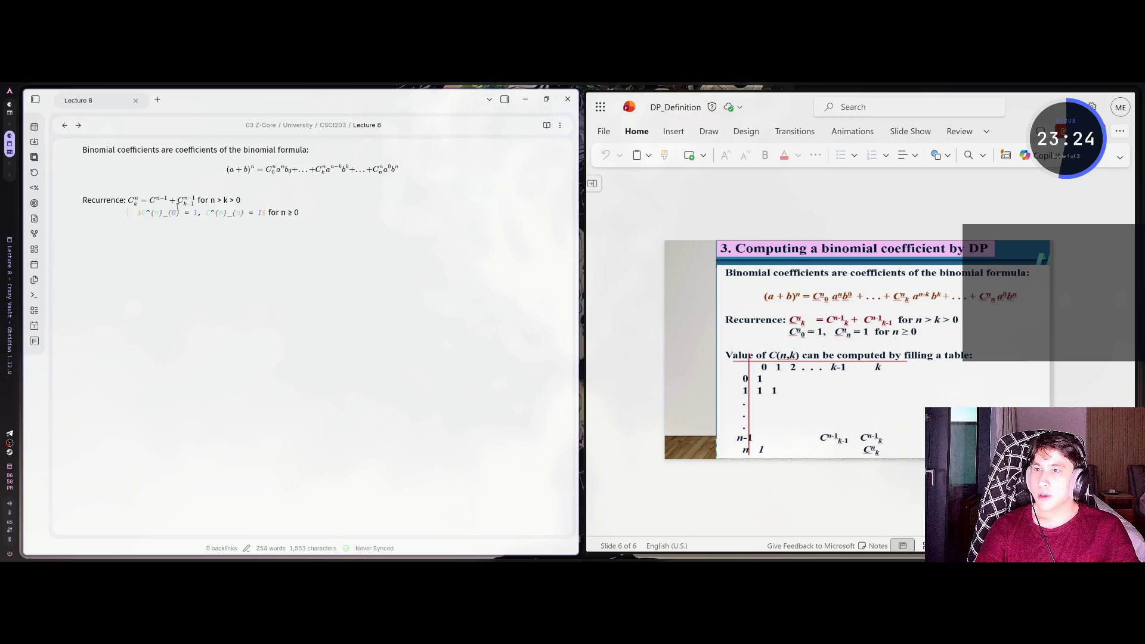
key(End)
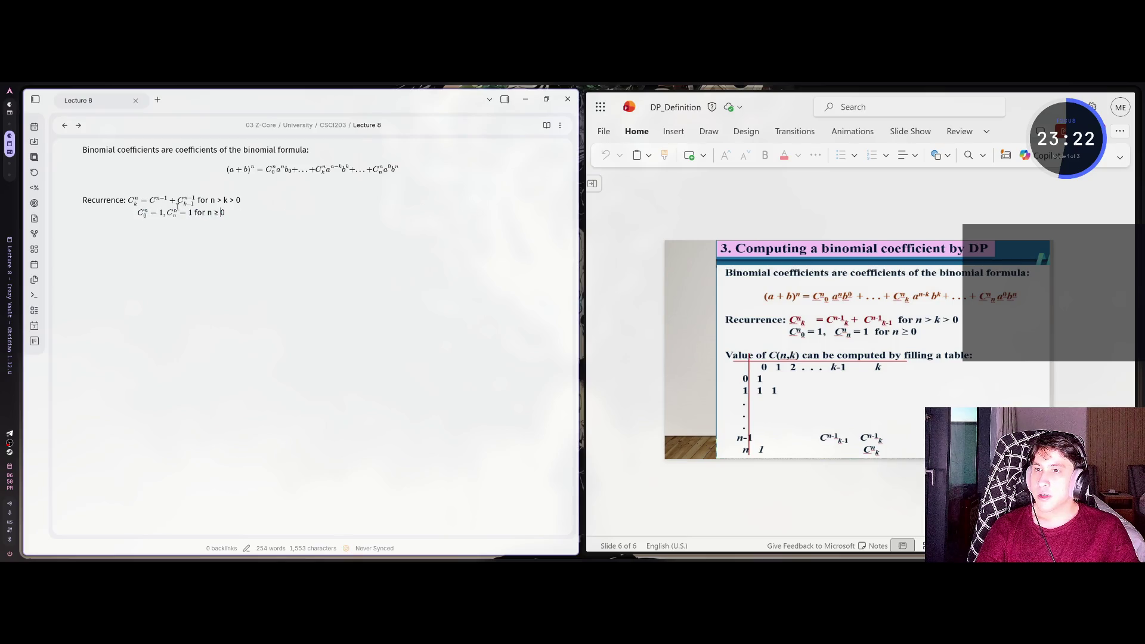
key(Home)
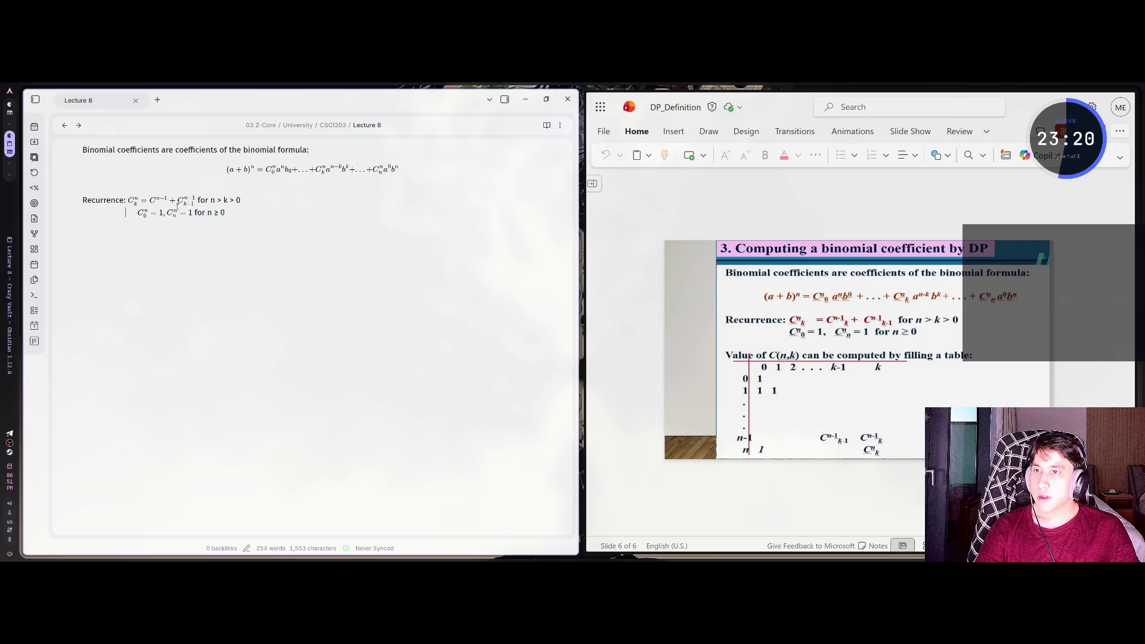
key(shift+Tab)
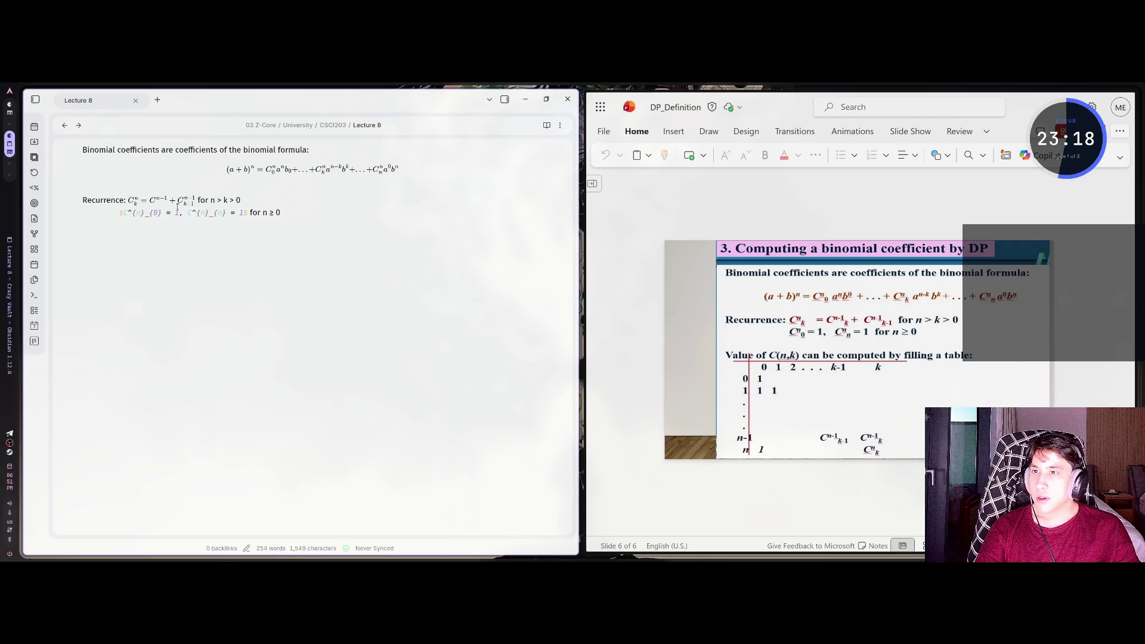
click(303, 221)
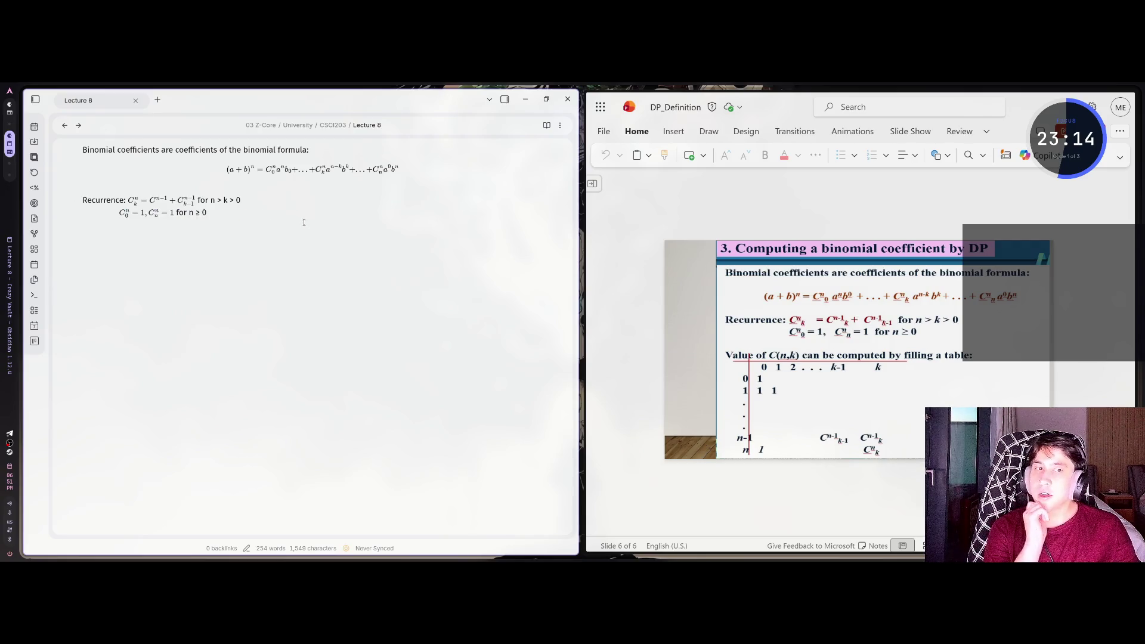
key(alt+Tab)
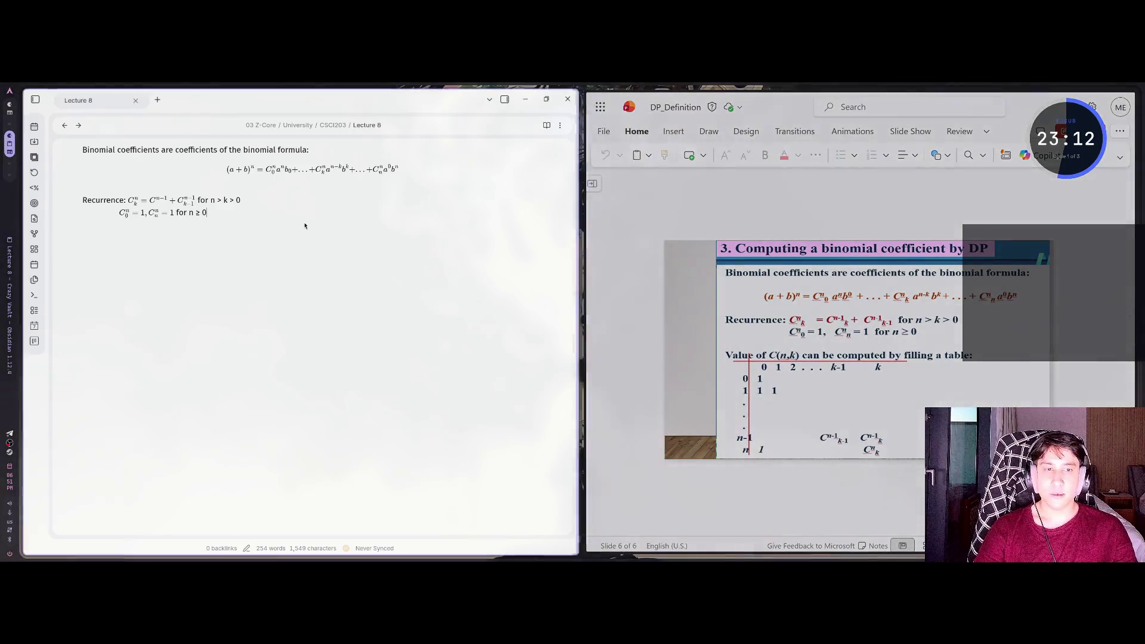
Screenshot the slide's C(n,k) table and paste it into the note below the base cases
drag(722, 350, 975, 457)
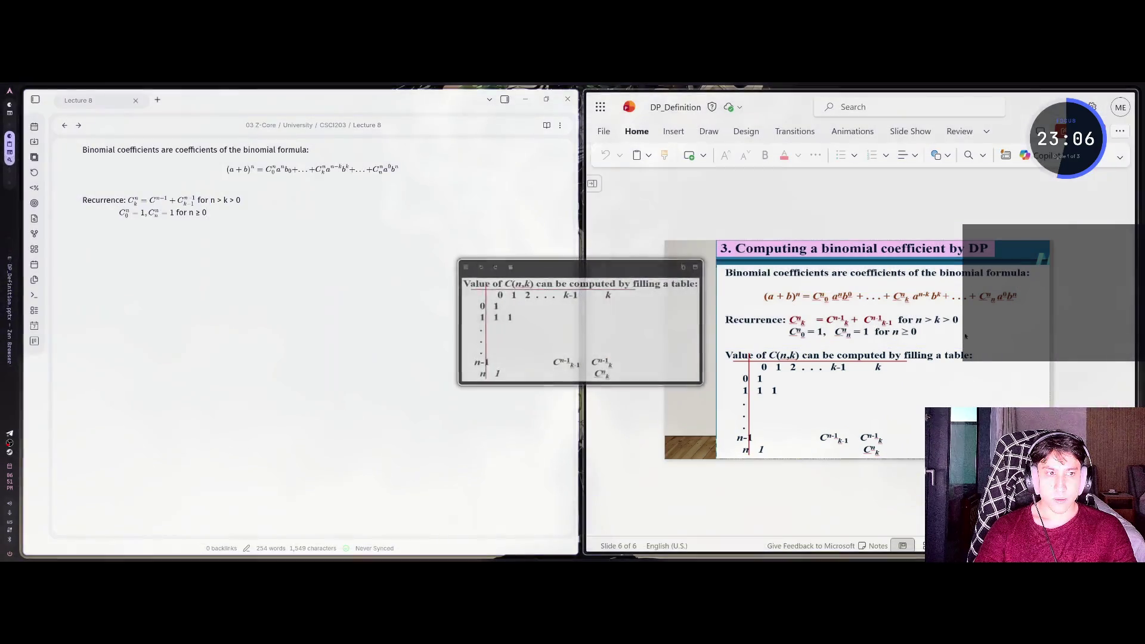
click(688, 265)
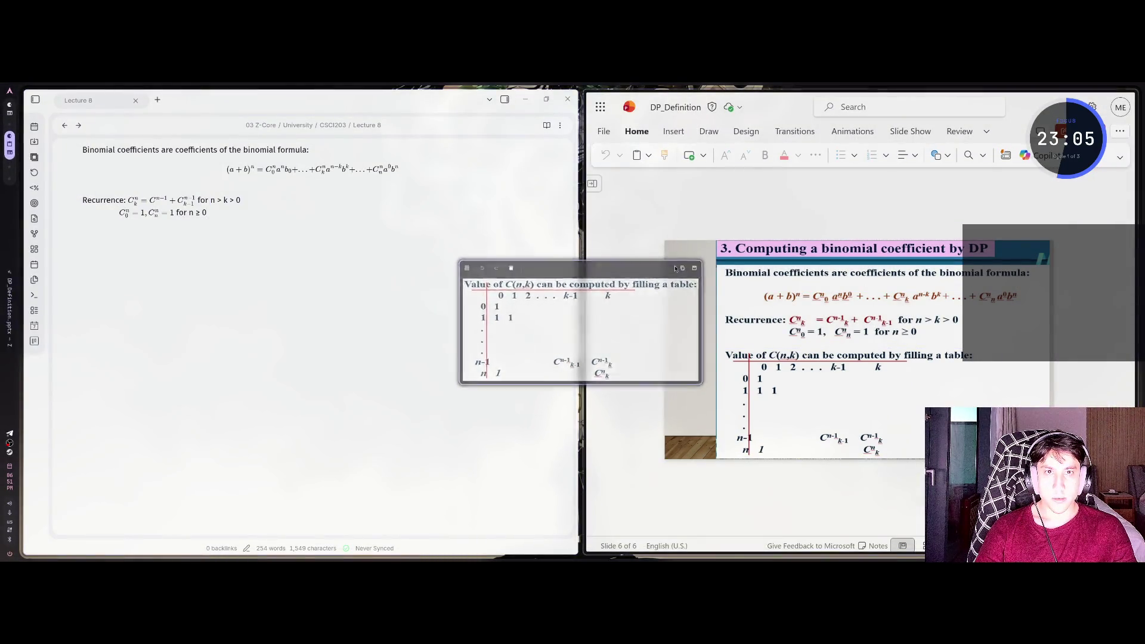
click(301, 250)
key(Return)
key(ctrl+v)
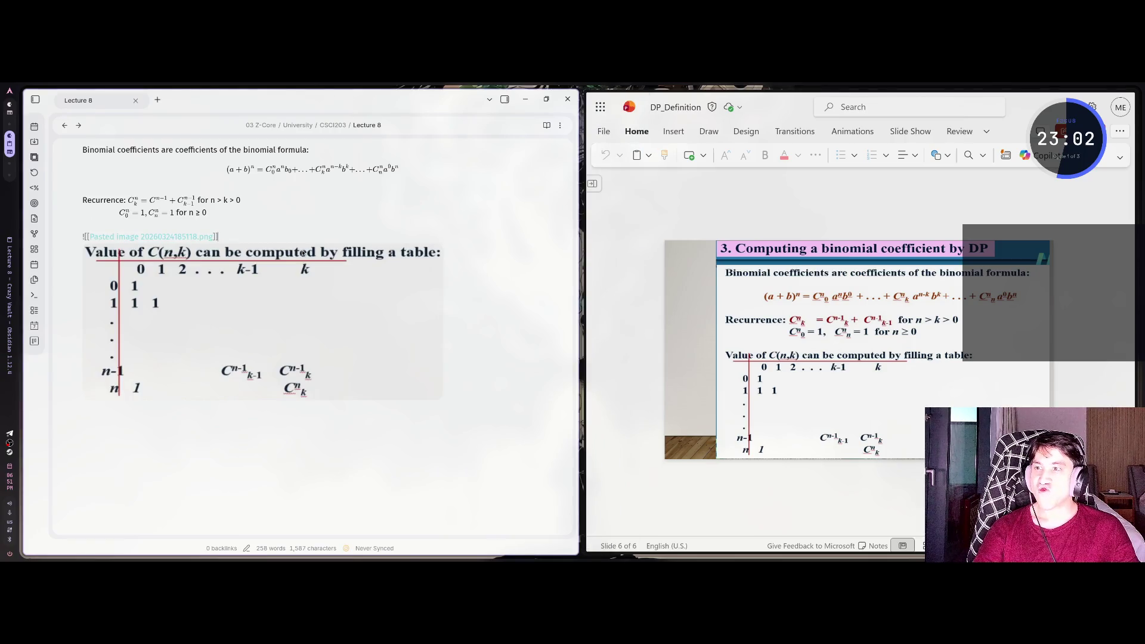
click(242, 226)
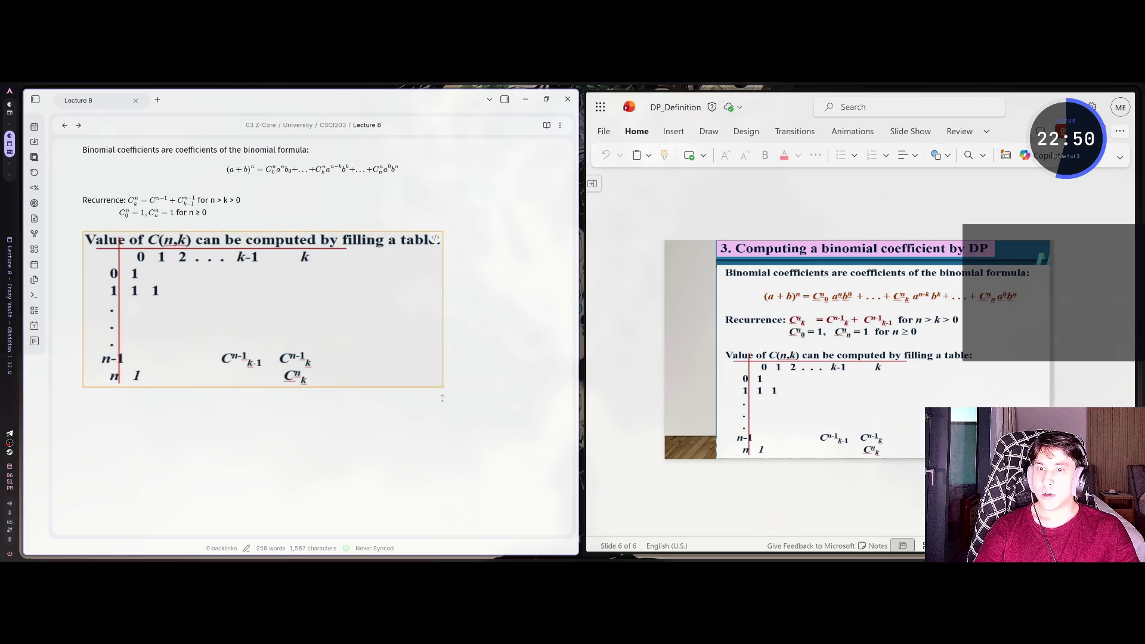
Shrink the embedded table image by dragging its corner handle inward
drag(444, 391, 383, 358)
click(228, 227)
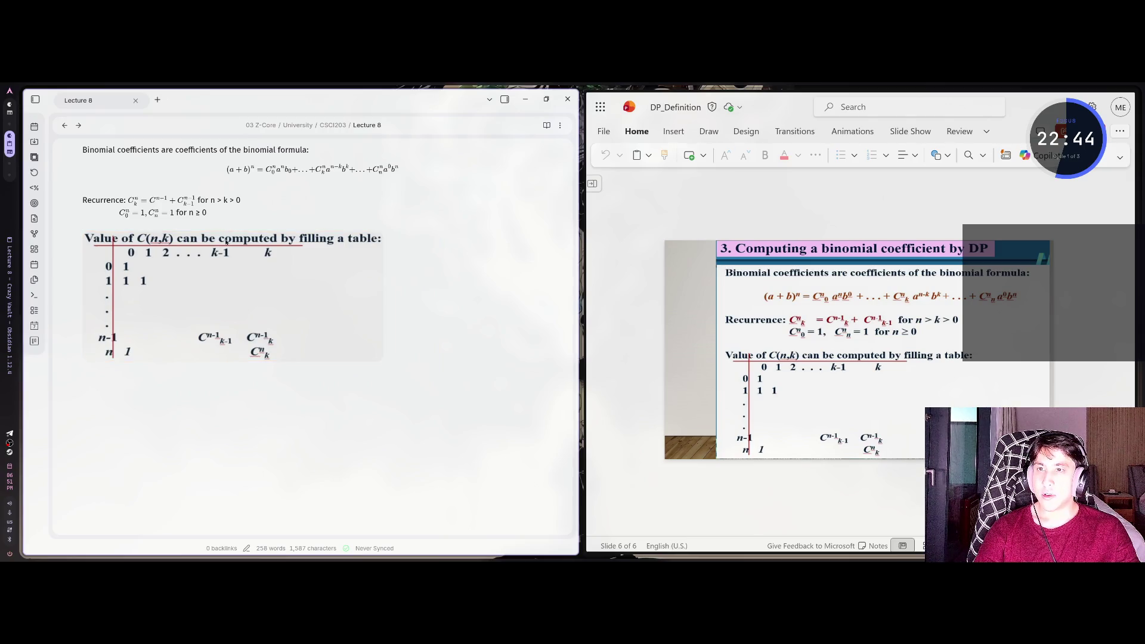
scroll(302, 410, up, 15)
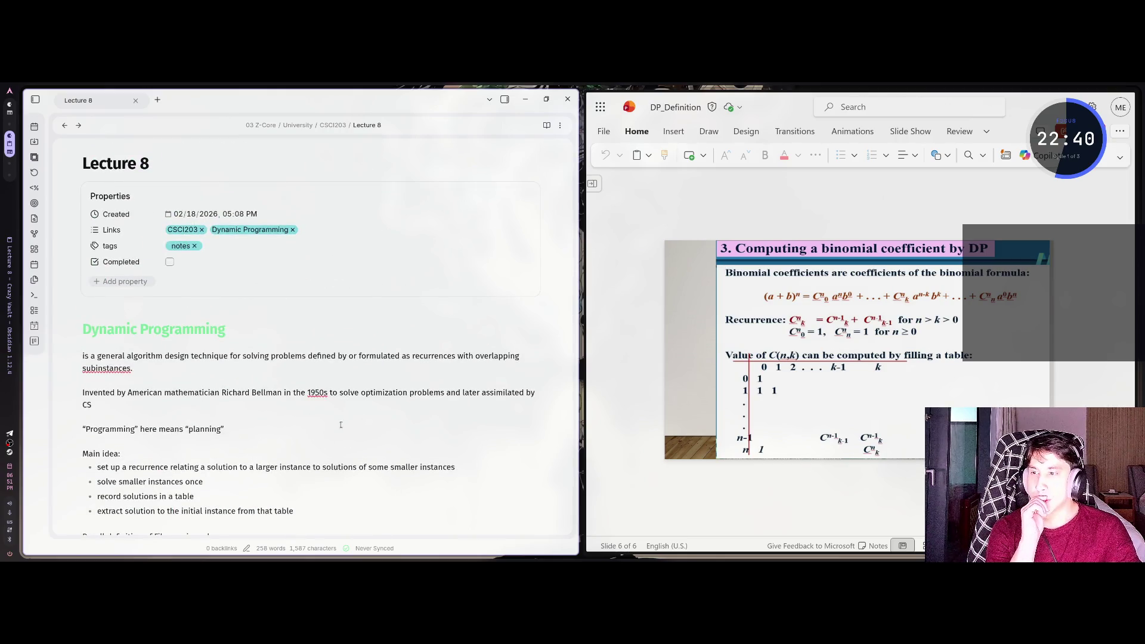
scroll(338, 425, down, 15)
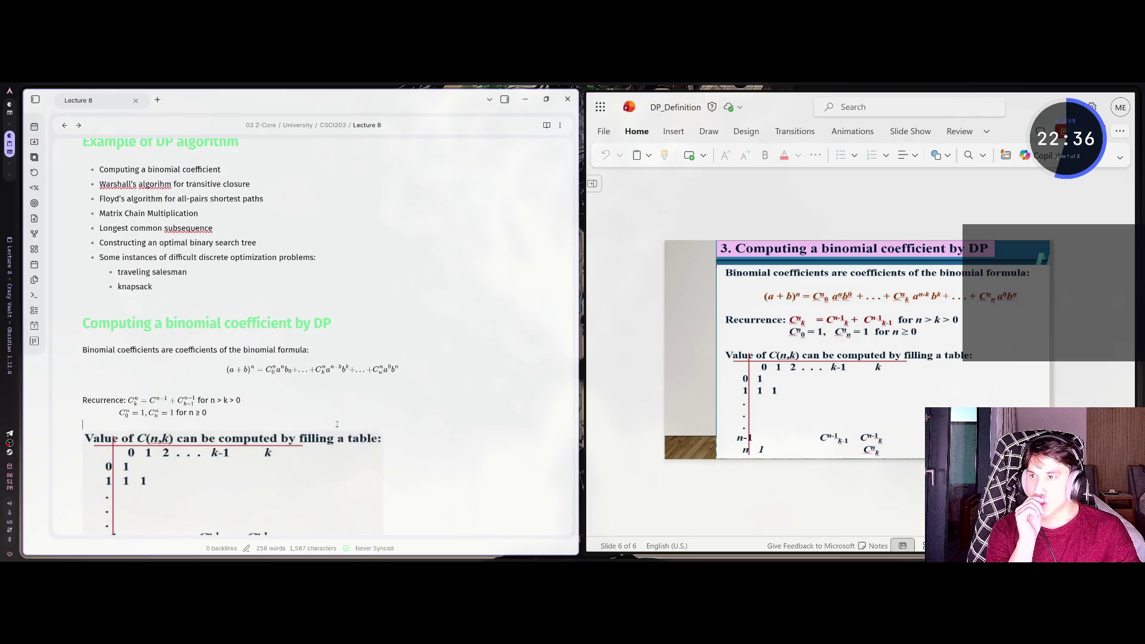
scroll(334, 425, up, 1)
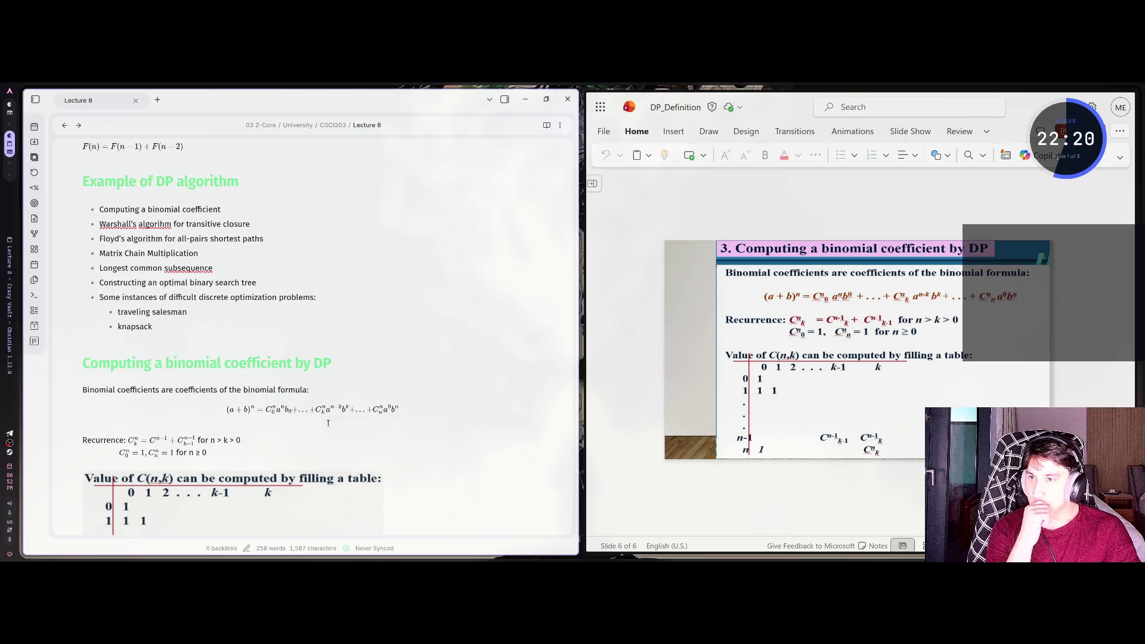
scroll(328, 423, down, 4)
click(868, 384)
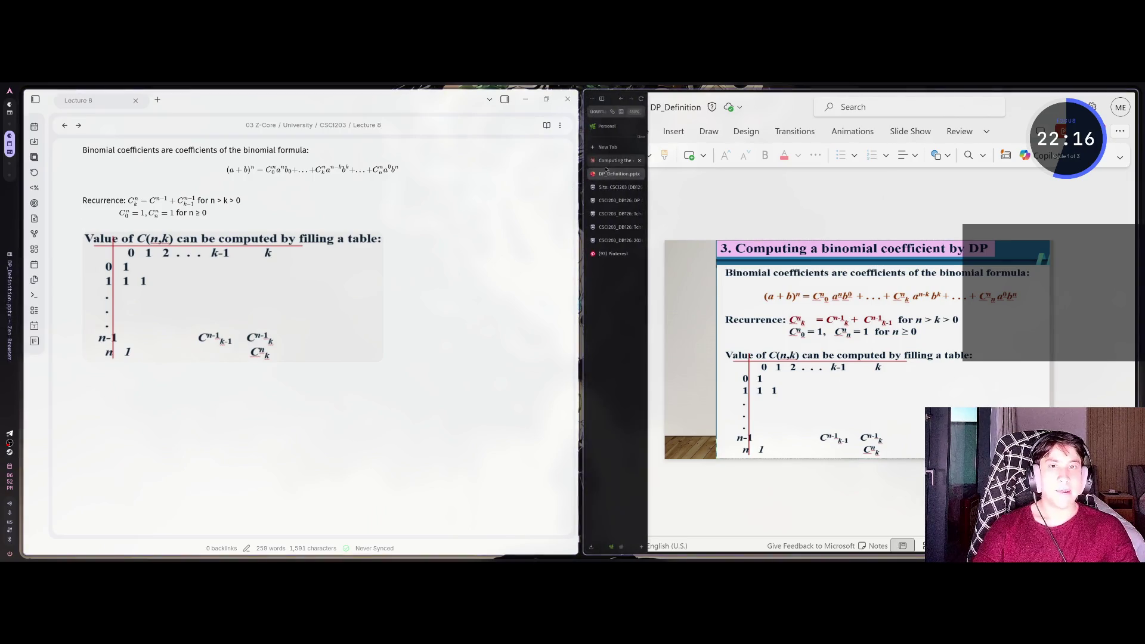
middle_click(607, 172)
Download Tchan_DP_Floyed Shortest Path.pptx from the CSCI203 Lecture 8 course page
click(615, 177)
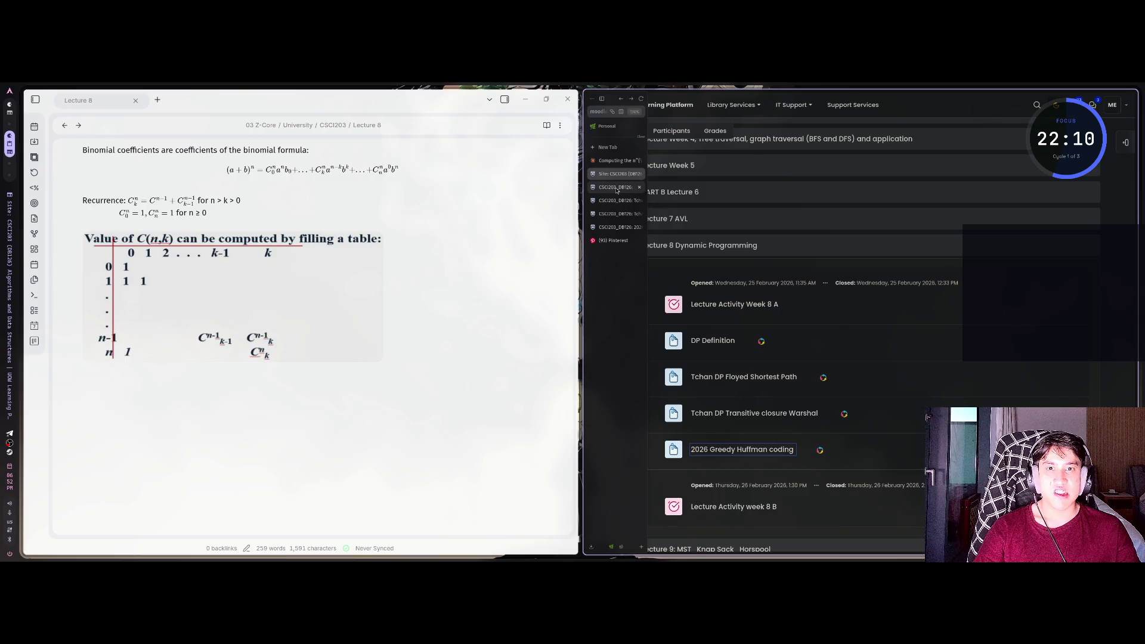
click(617, 187)
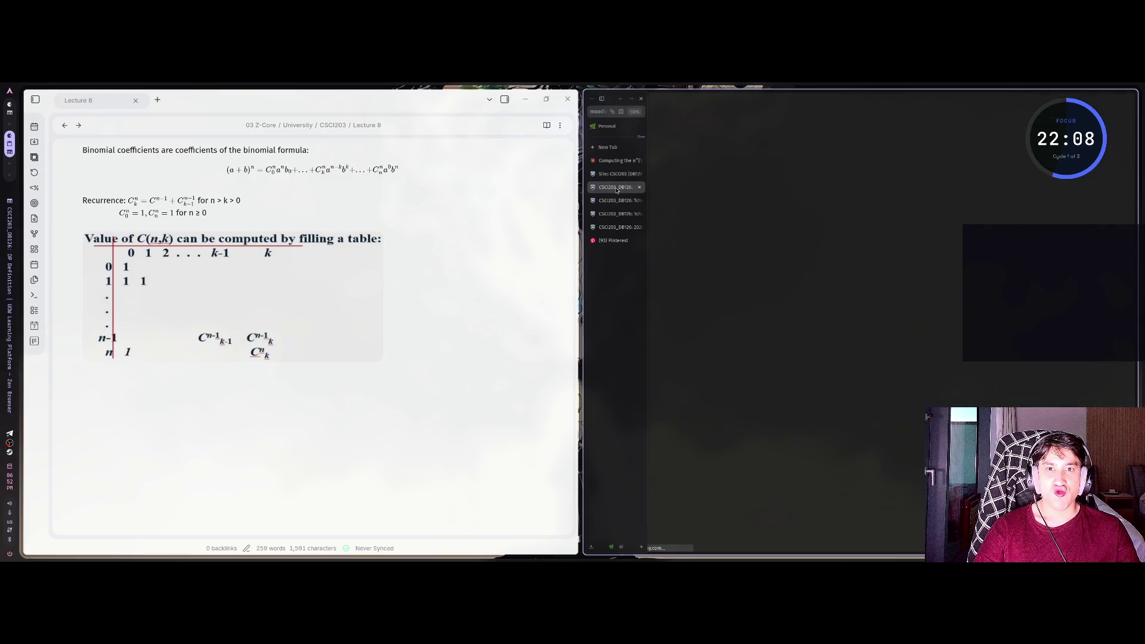
click(617, 200)
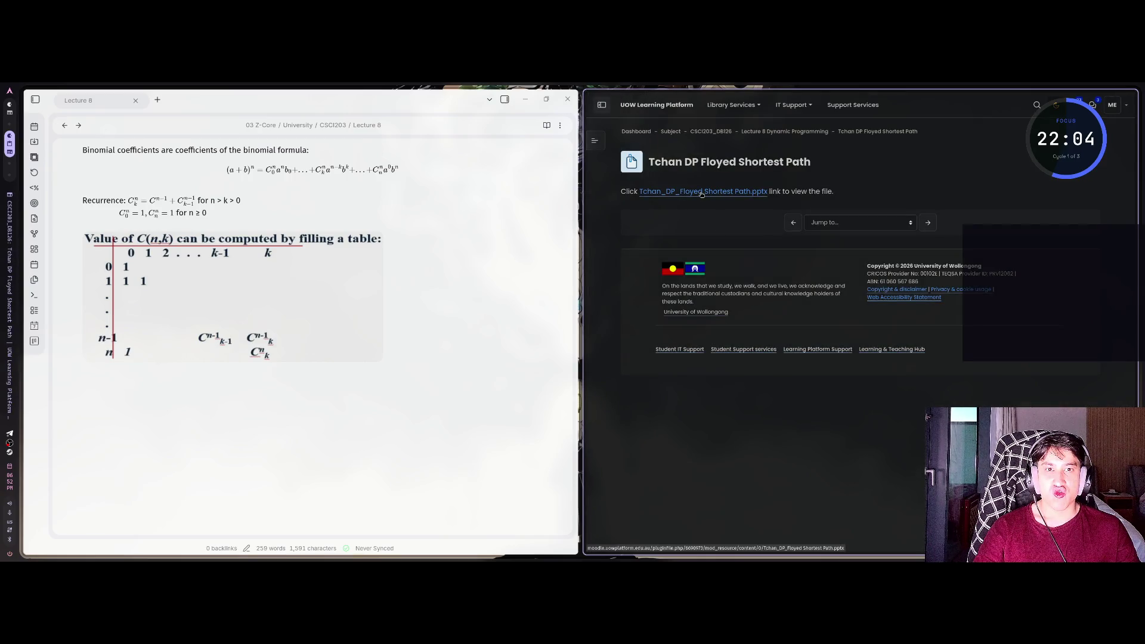
click(700, 195)
mouse_move(617, 187)
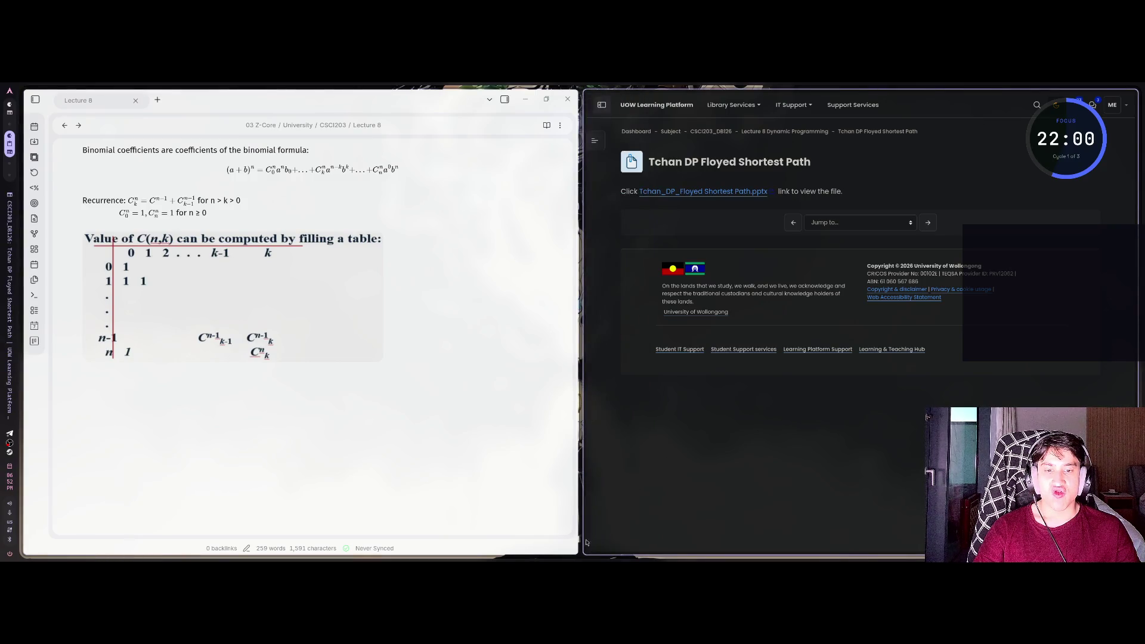
Confirm the pptx is in the Downloads folder, then return to the Claude chat
click(592, 547)
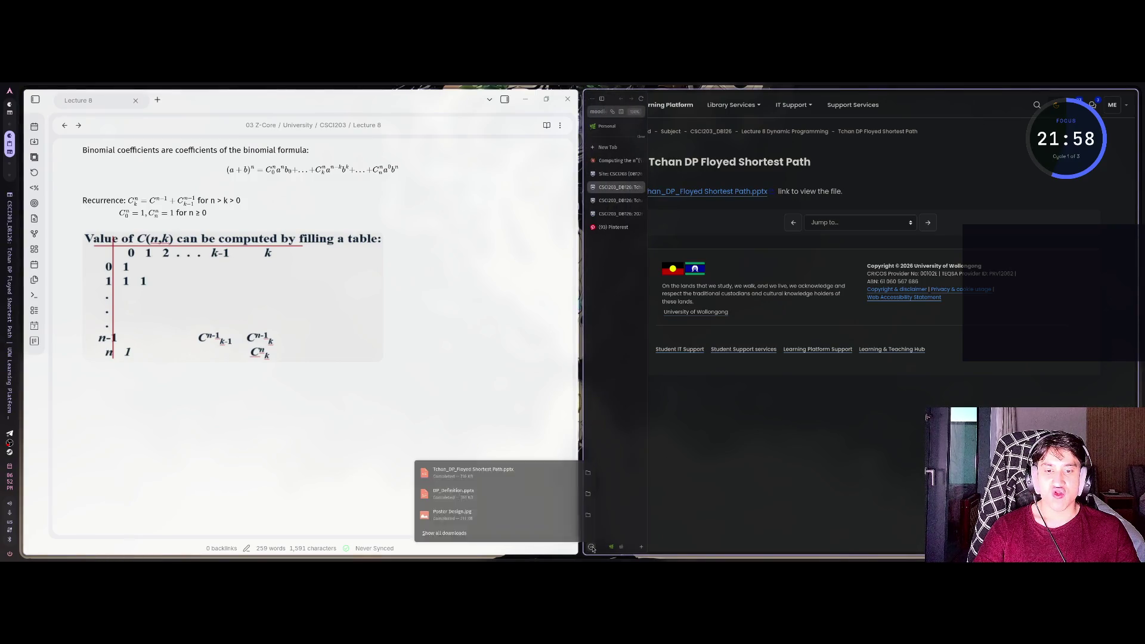
click(566, 475)
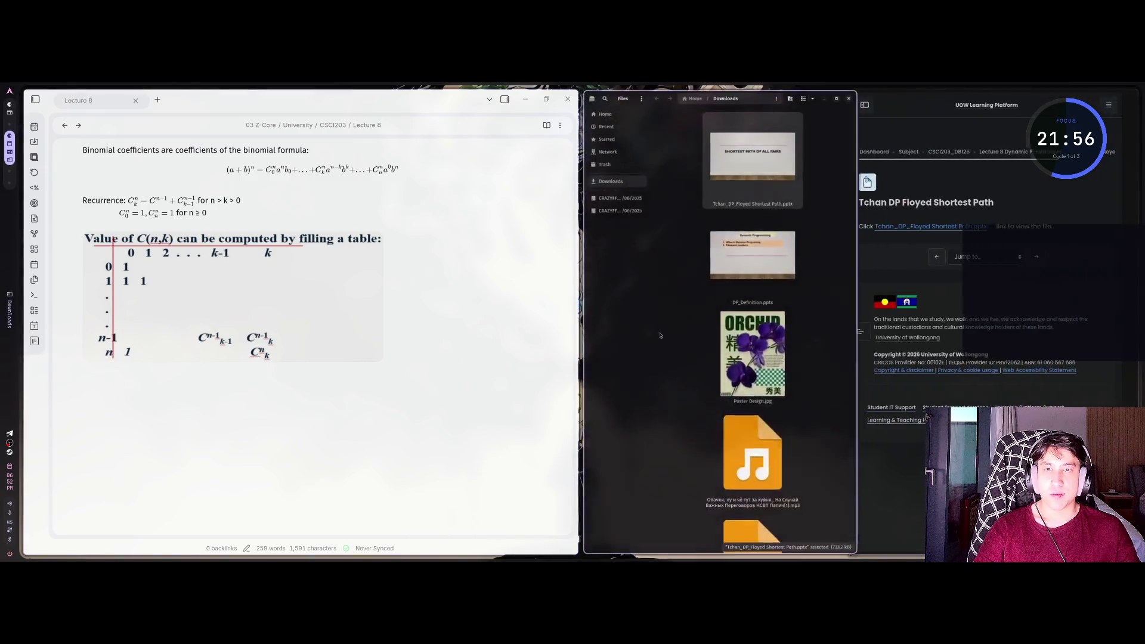
key(ctrl+w)
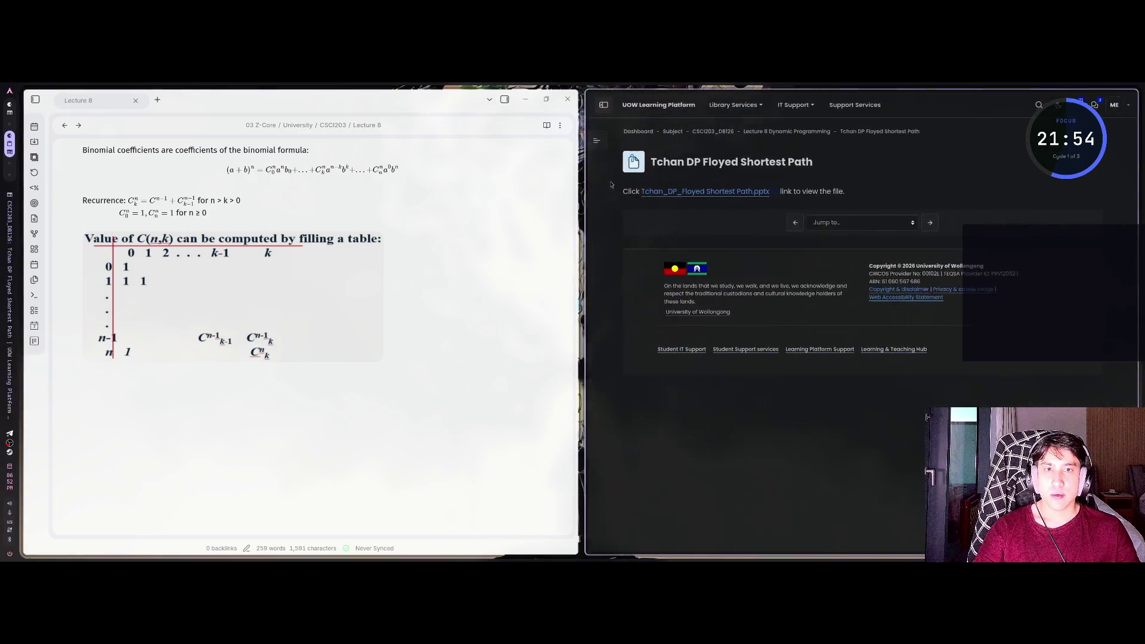
click(614, 161)
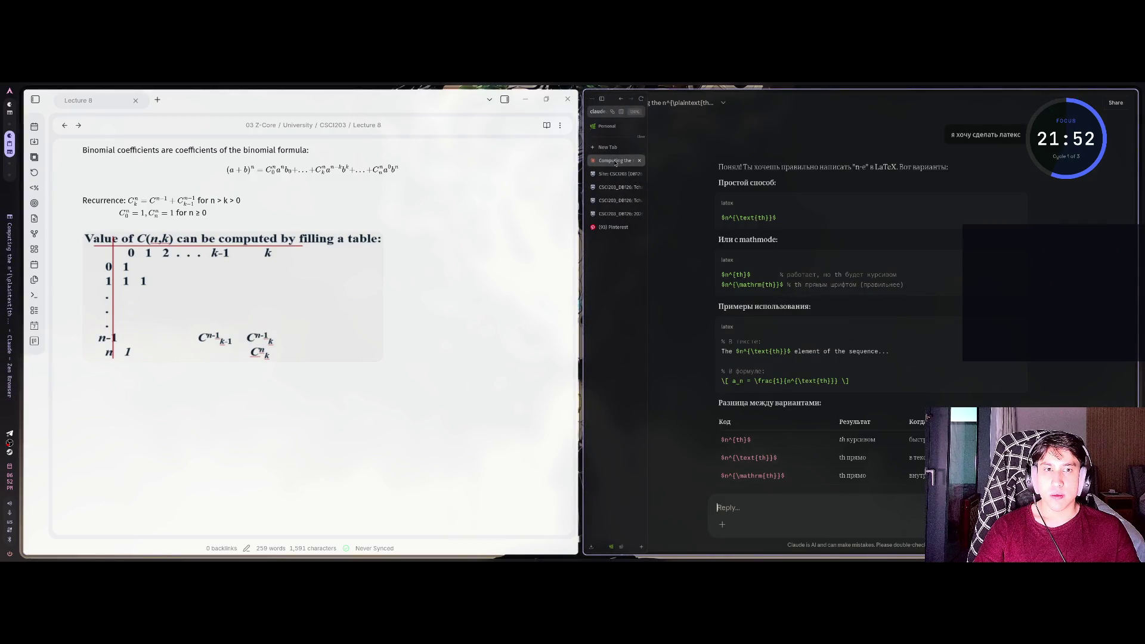
Type the Russian request 'напиши это в md' in Claude's message box
text(у)
key(BackSpace)
key(BackSpace)
key(alt+shift)
text(напи)
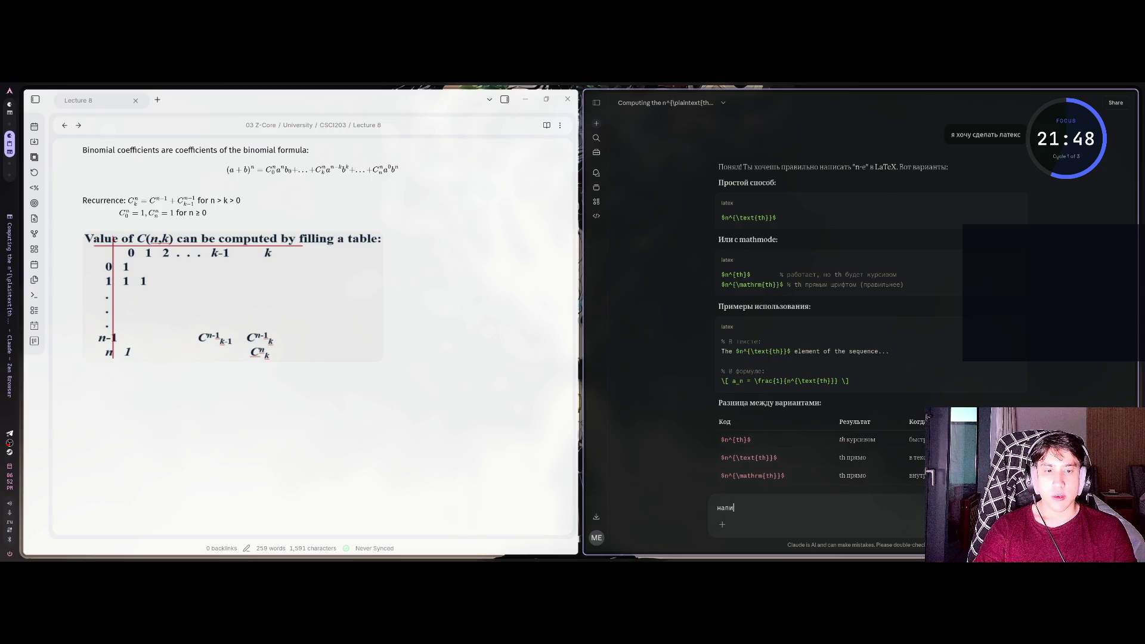
text(ши это в md)
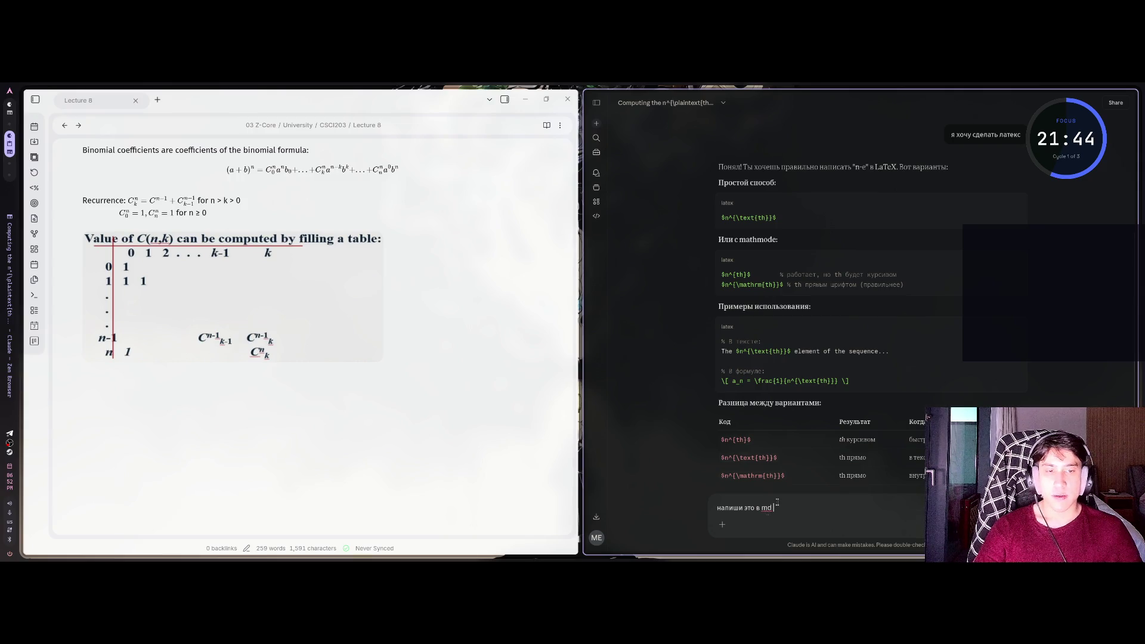
Attach DP_Definition.pptx to the message, then go back to the Tchan DP Floyed Shortest Path tab
click(722, 524)
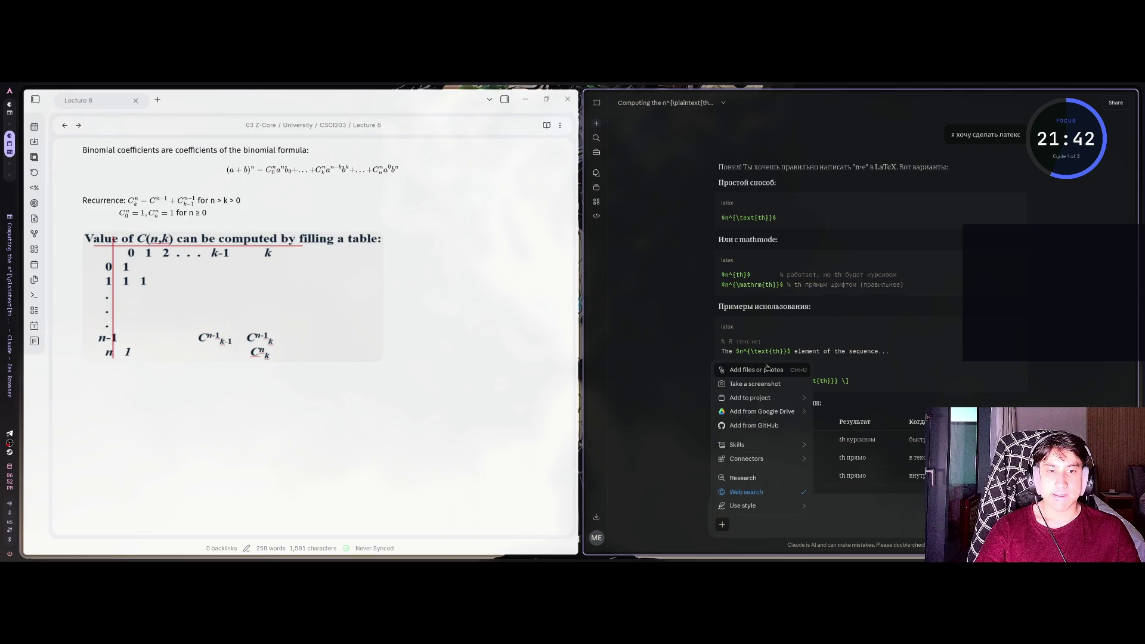
click(774, 386)
click(531, 258)
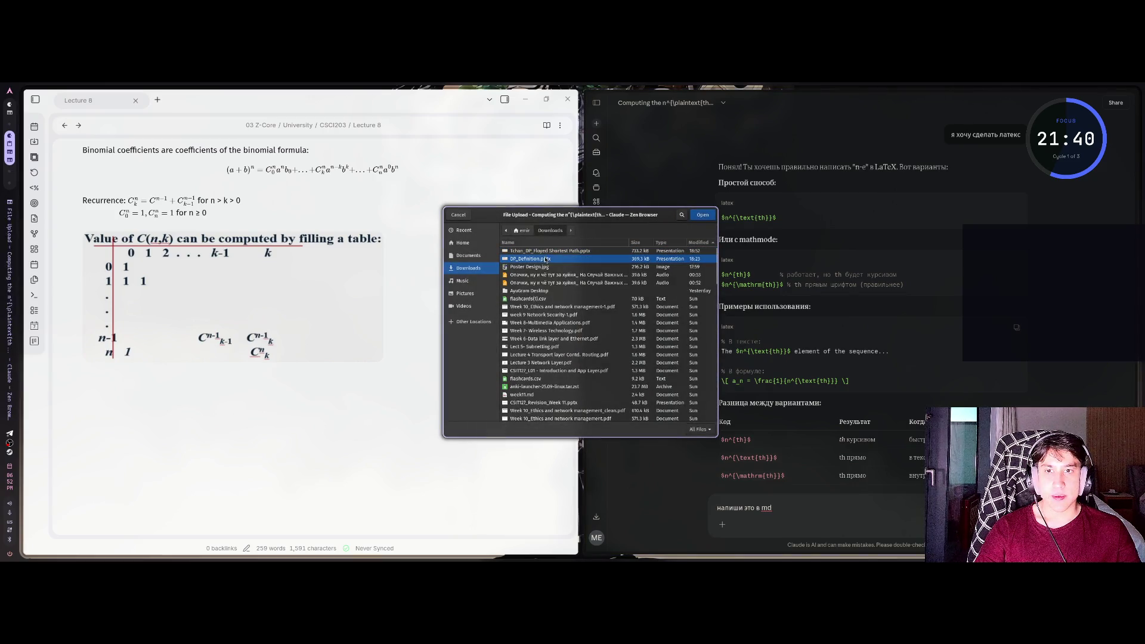
click(713, 216)
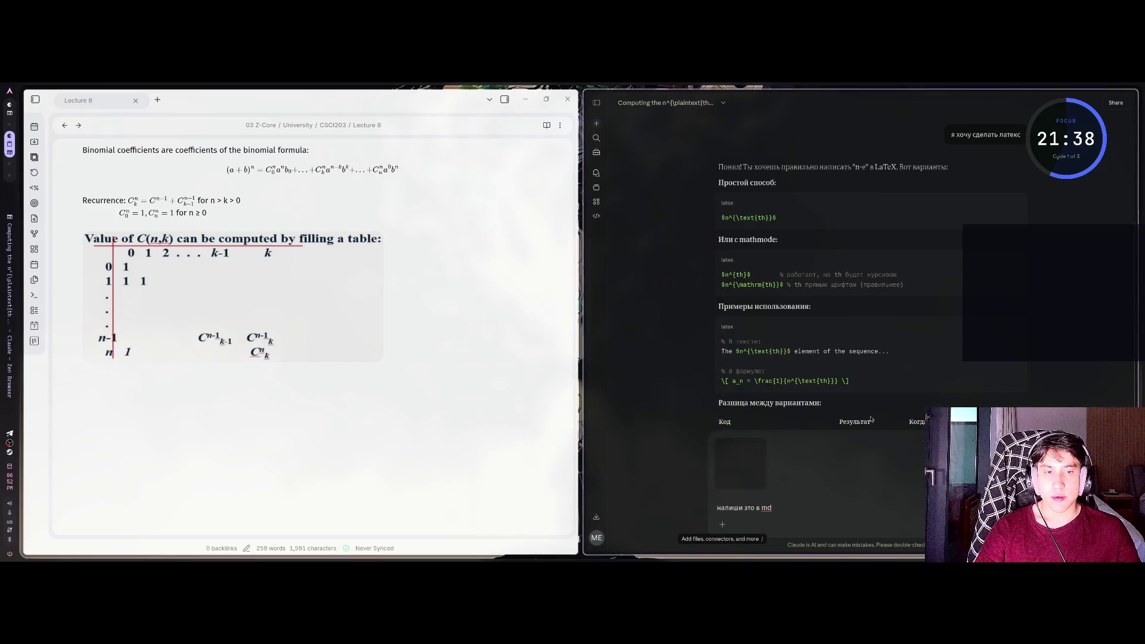
click(870, 419)
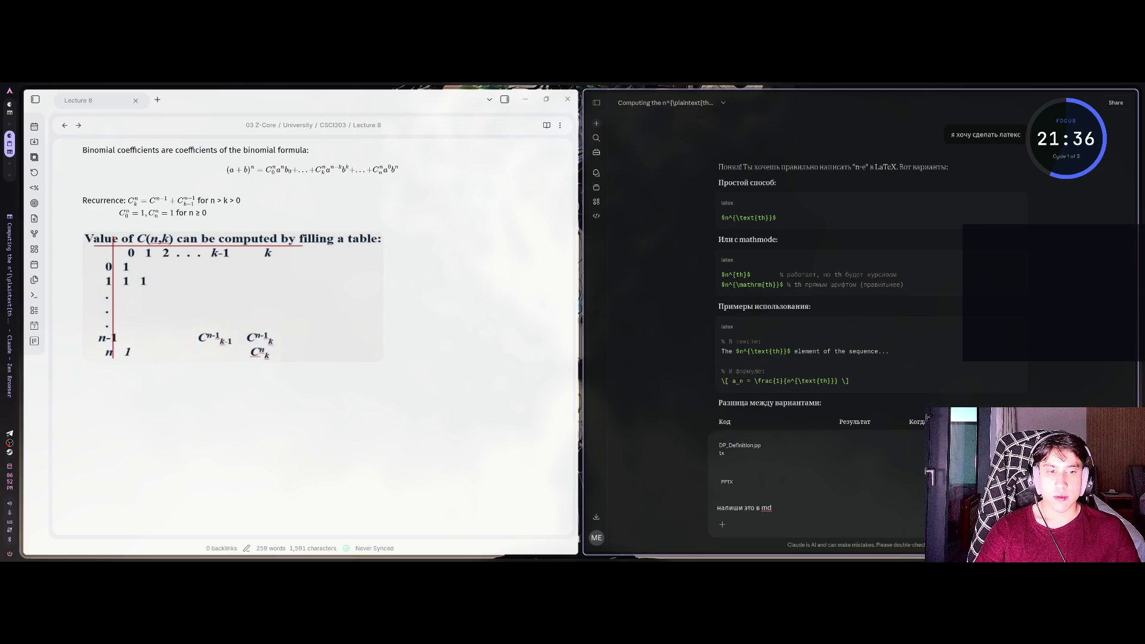
scroll(921, 493, down, 5)
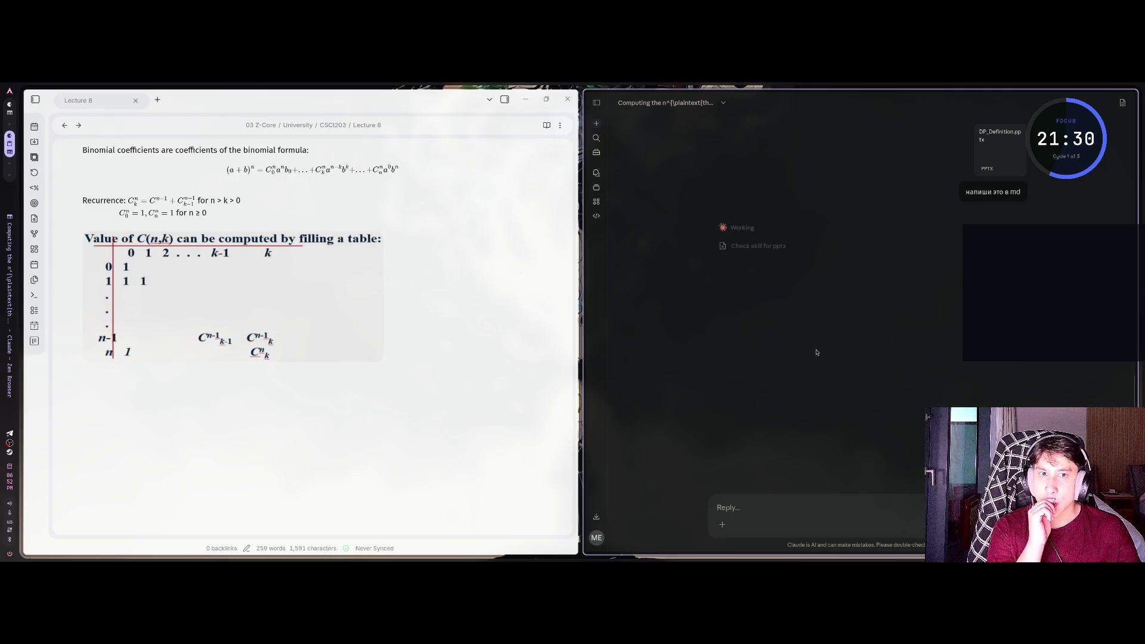
click(607, 173)
click(608, 186)
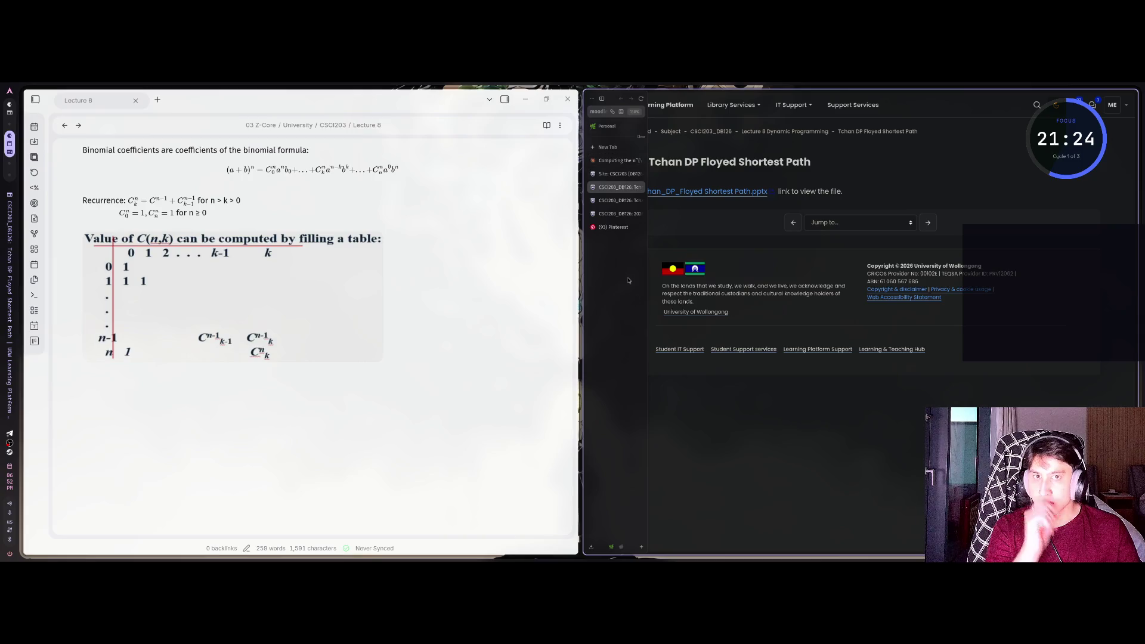
Go to PowerPoint for the web in a new browser tab
key(ctrl+shift+t)
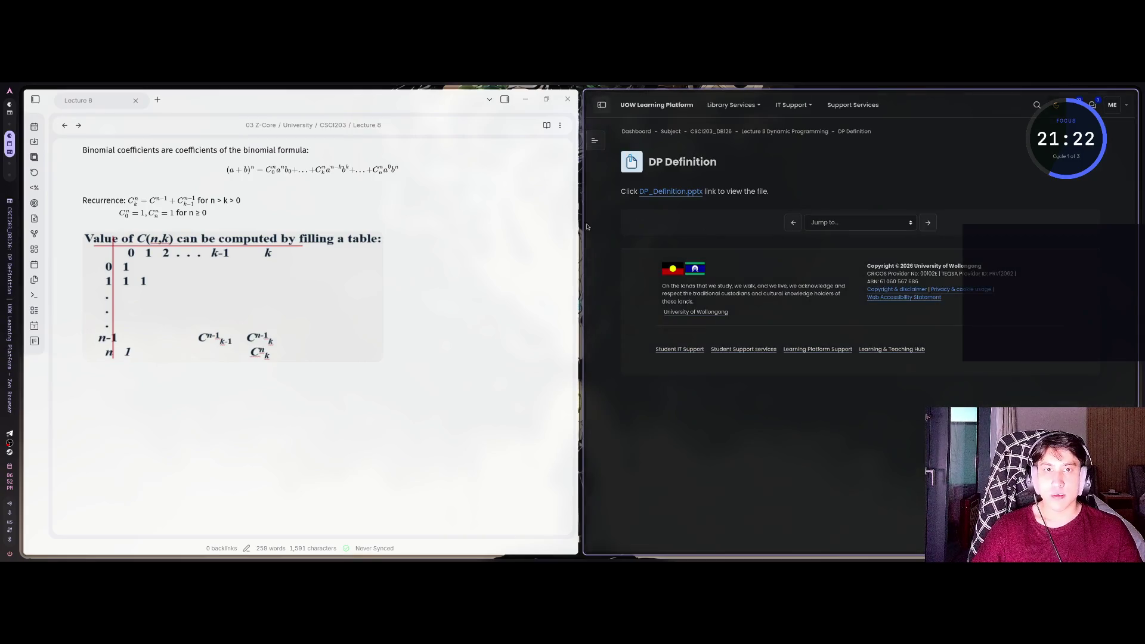
key(ctrl+w)
key(ctrl+t)
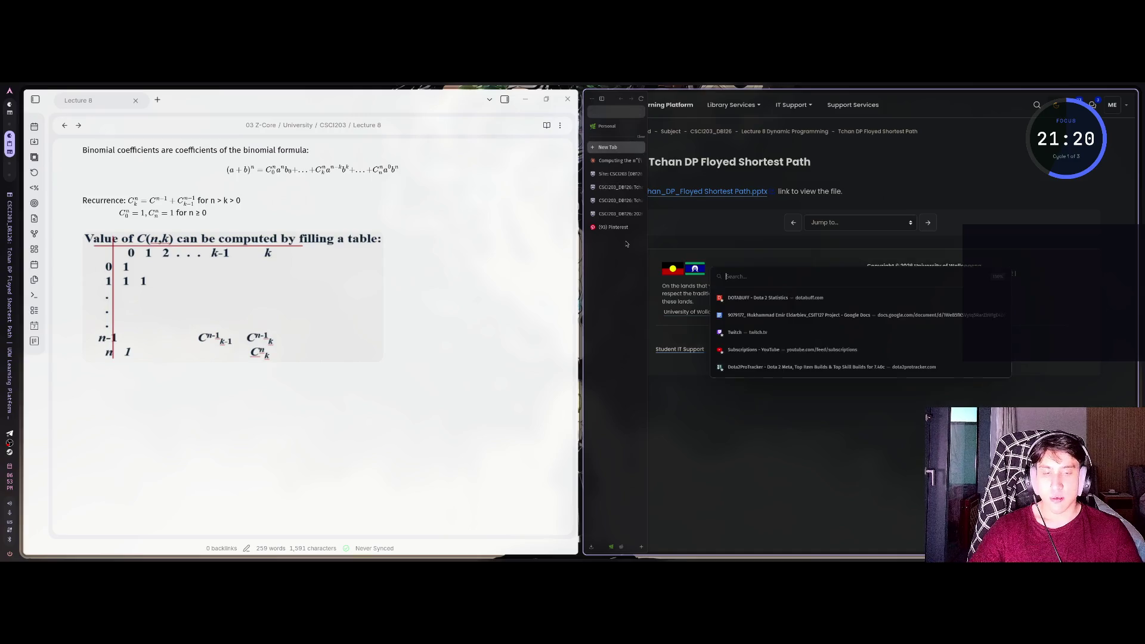
text(po)
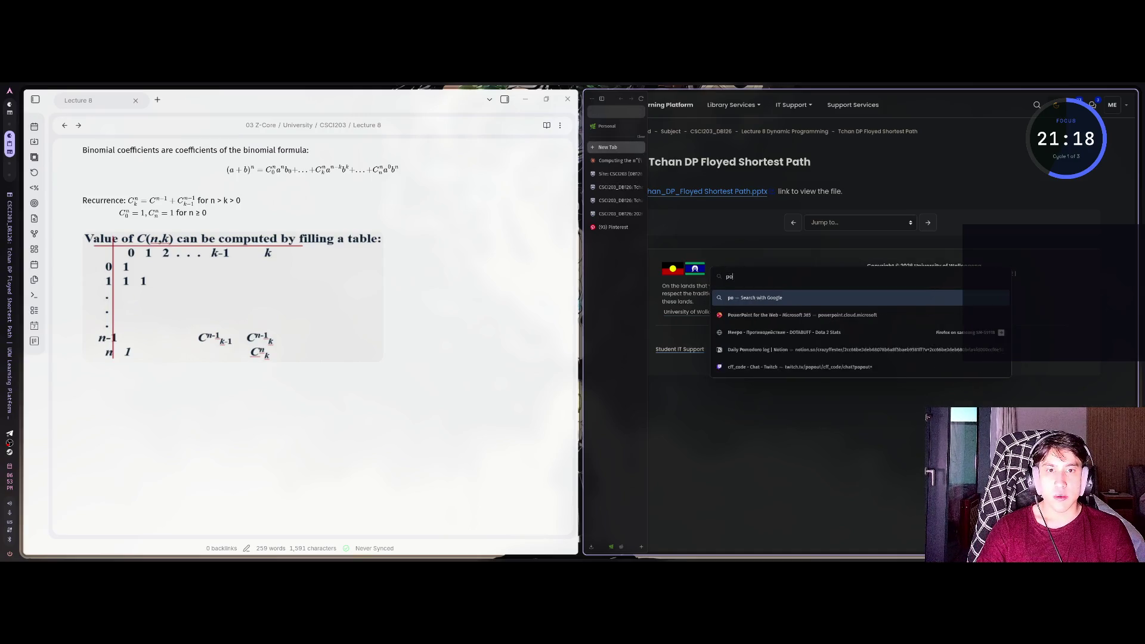
key(Down)
key(Return)
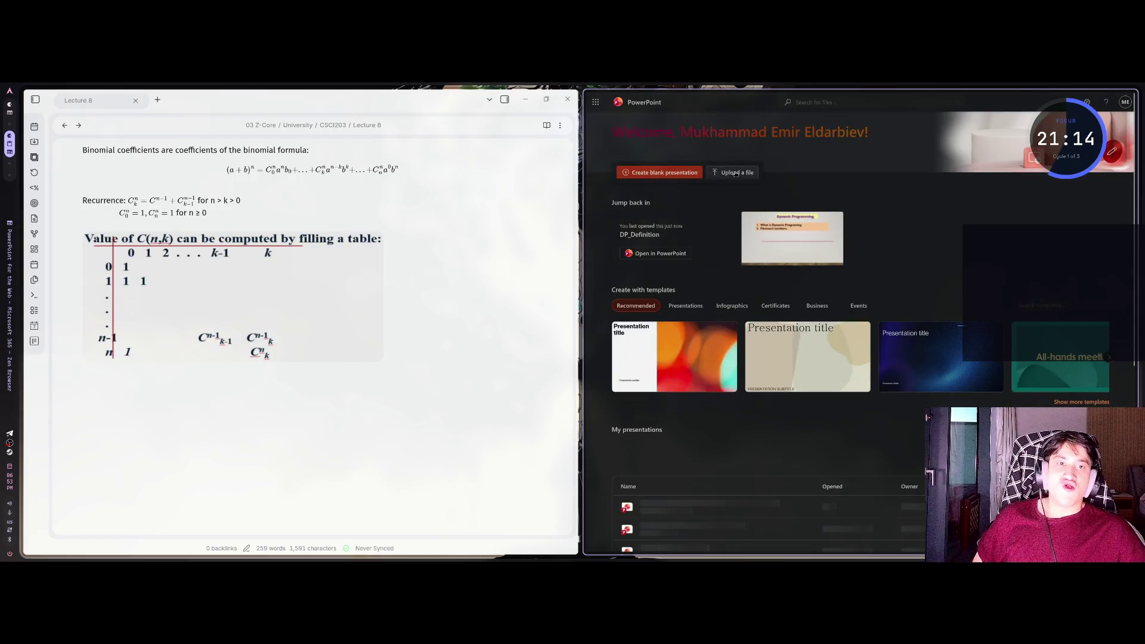
Upload Tchan_DP_Floyed Shortest Path.pptx, view it with thumbnails hidden, then leave for the desktop
click(735, 173)
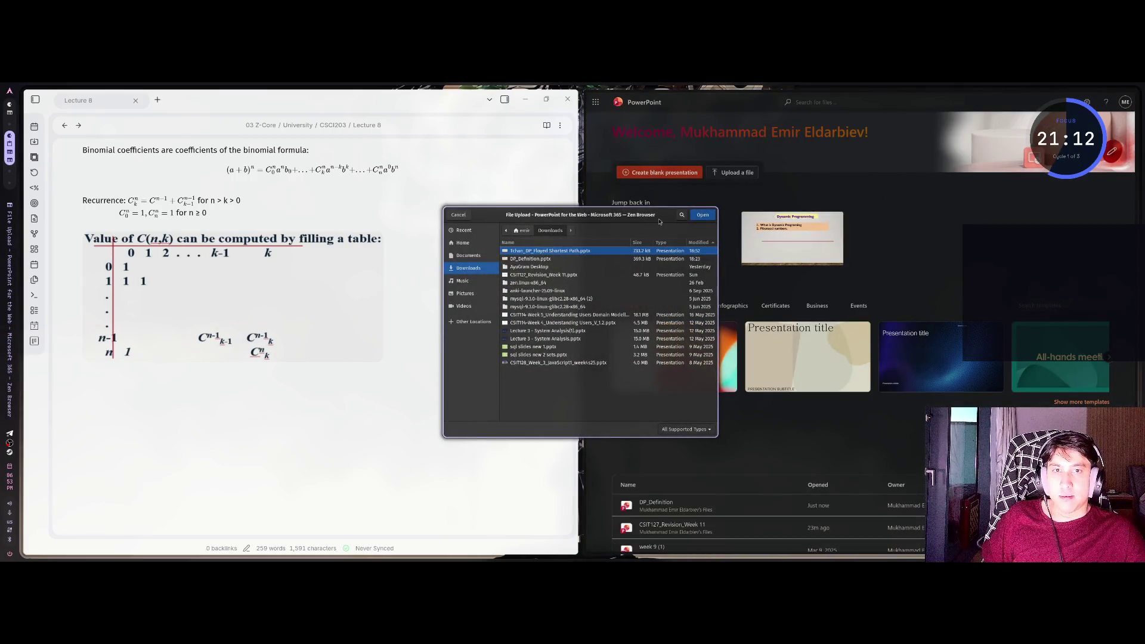
click(703, 215)
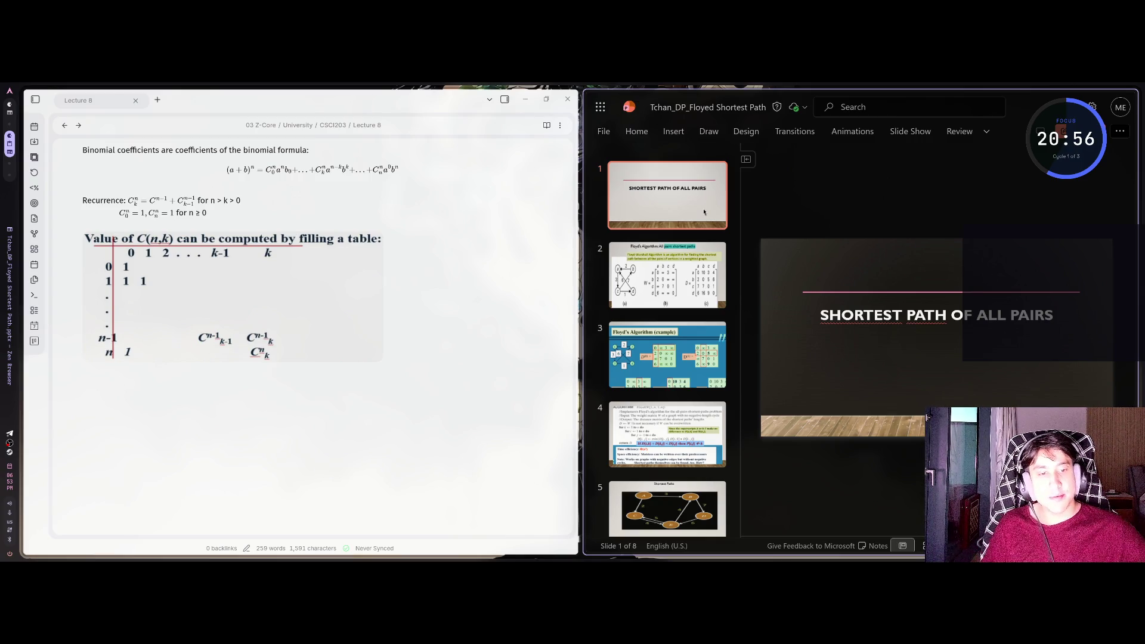
scroll(706, 255, down, 5)
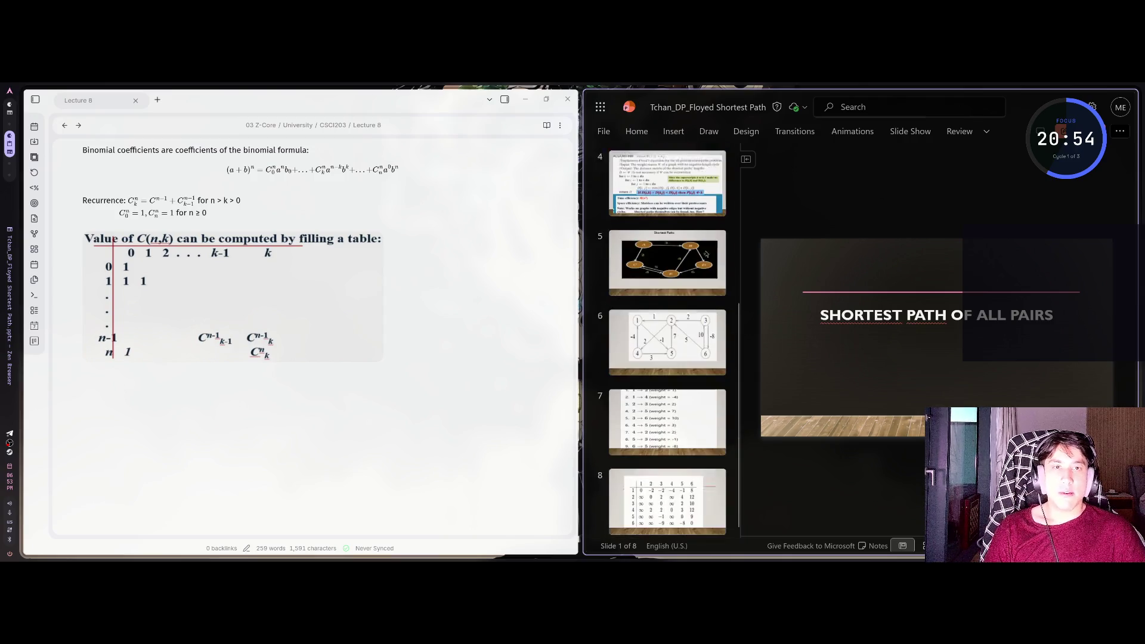
scroll(706, 238, up, 5)
click(708, 217)
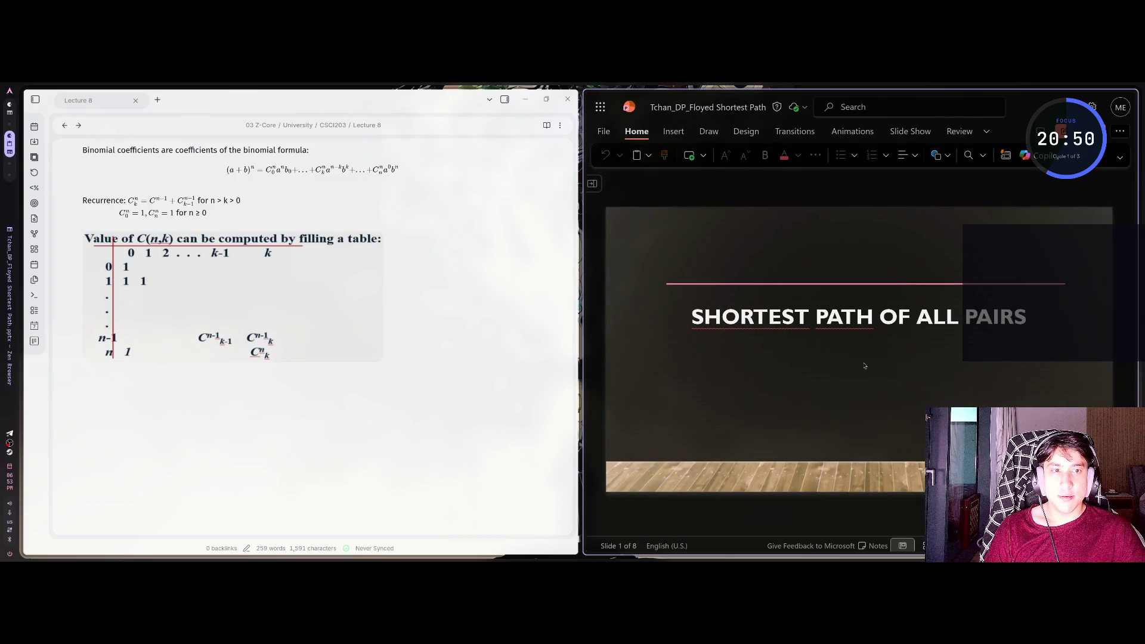
key(ctrl+w)
key(alt+2)
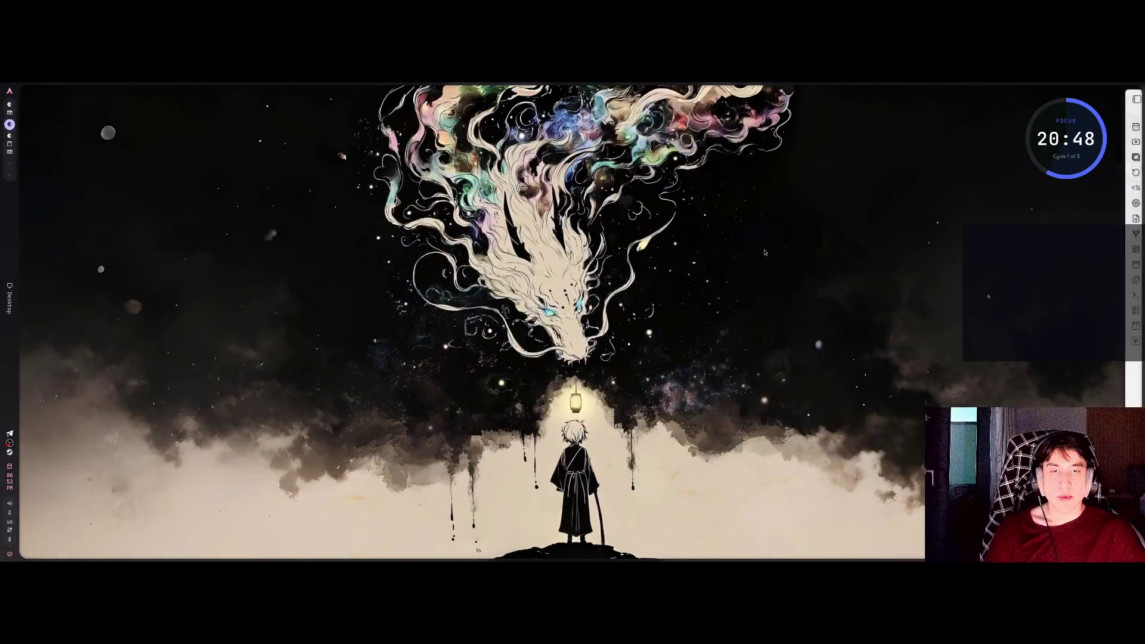
Add the level-two heading '## Shortest path of all pairs' on a new line below the table image
key(Up)
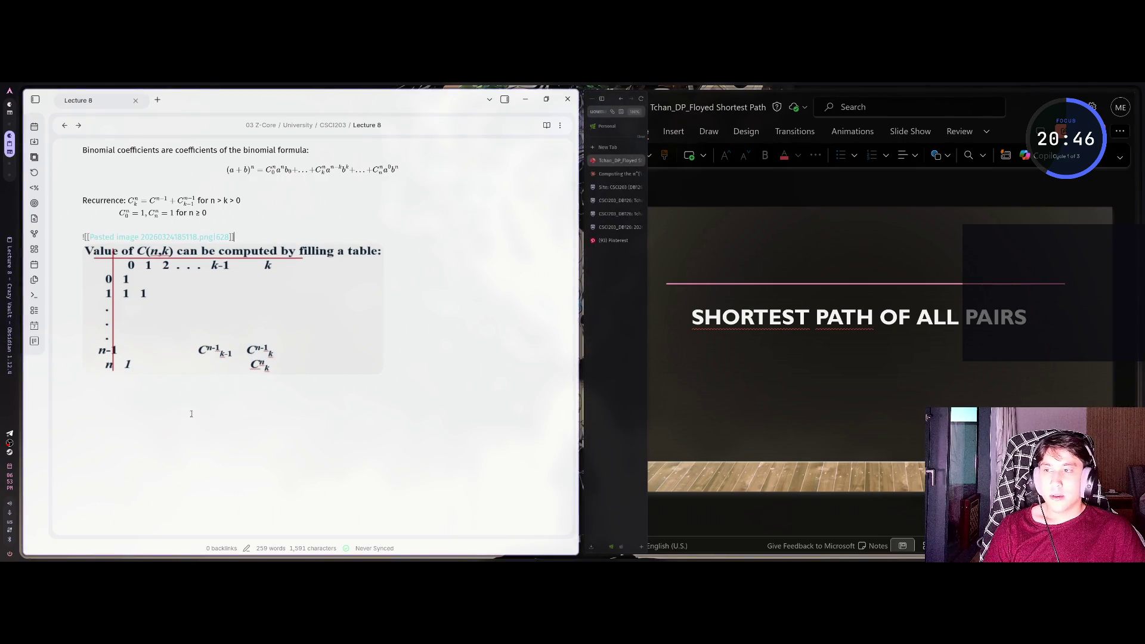
key(Return)
key(Return)
text(##)
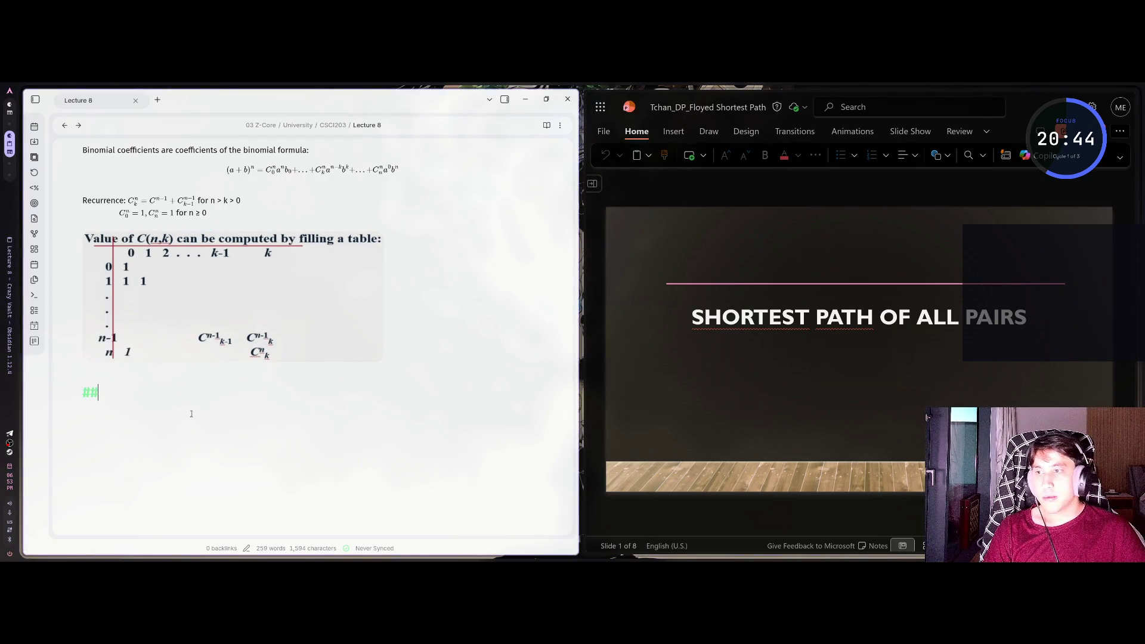
text( Shortest pa)
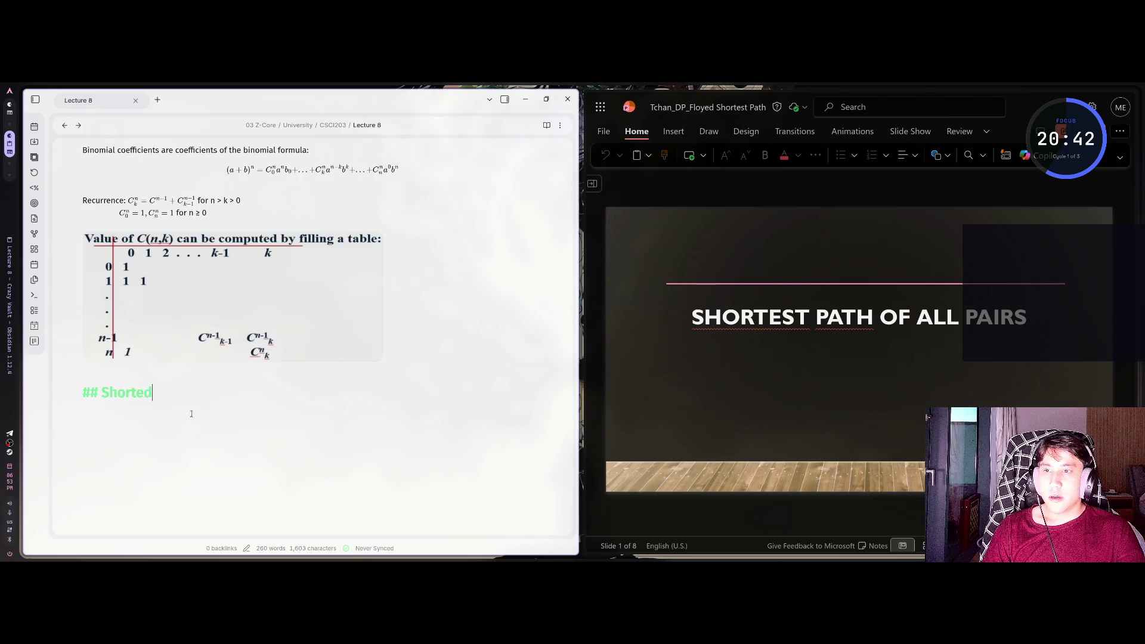
text(th of all pairs)
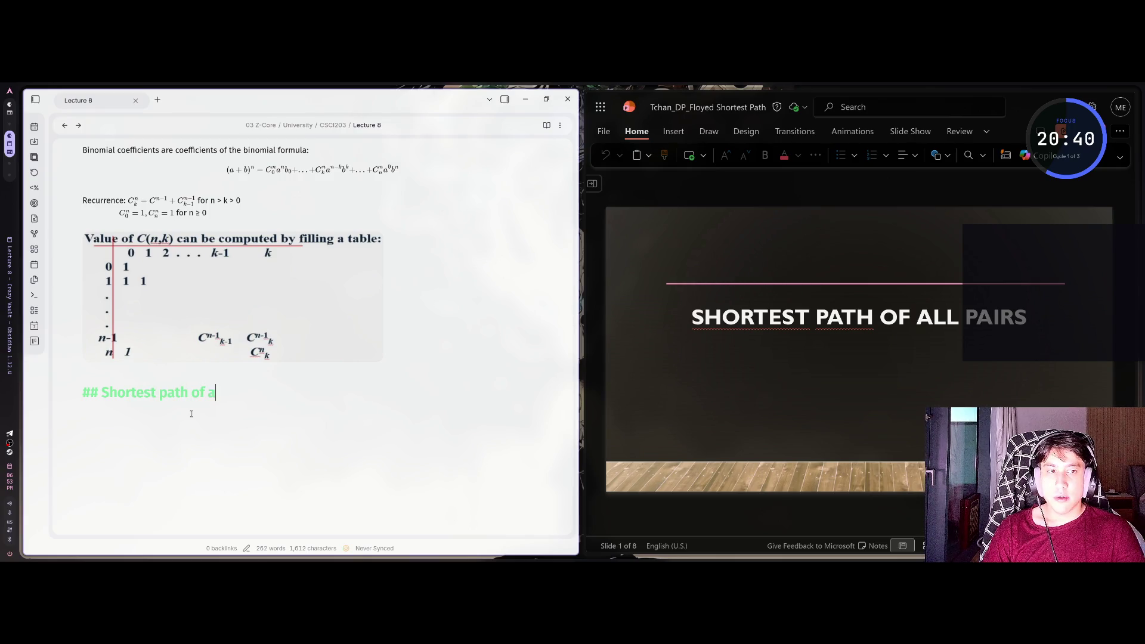
key(Return)
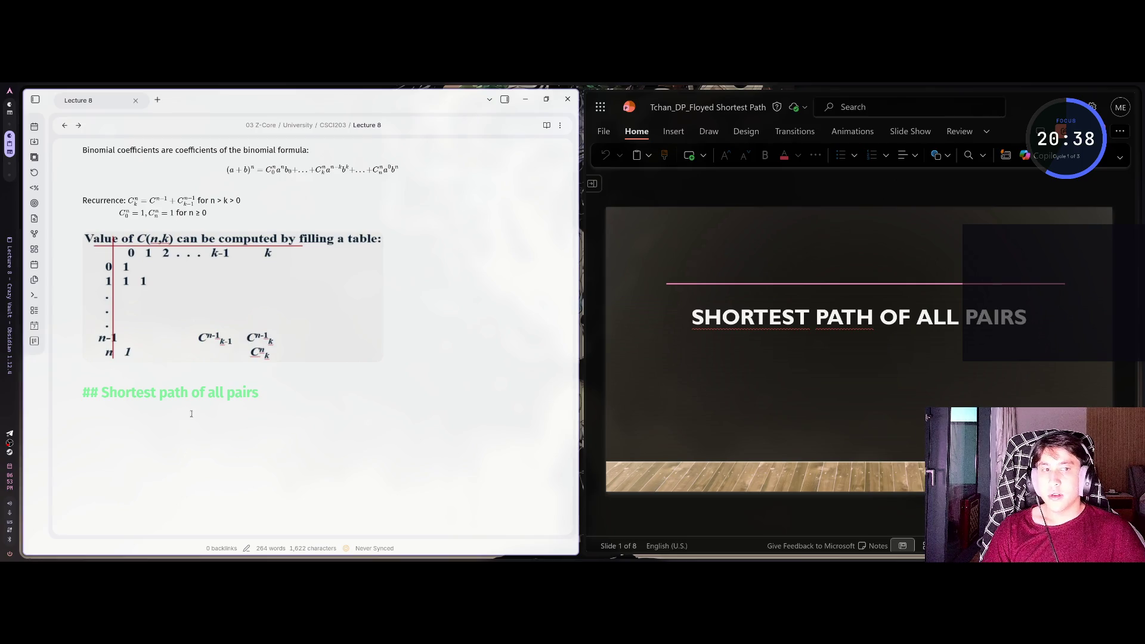
Capitalise the heading to read 'Shortest Path of All Pairs'
key(ctrl+Left)
key(ctrl+Left)
key(Delete)
text(P)
key(ctrl+Right)
key(ctrl+Right)
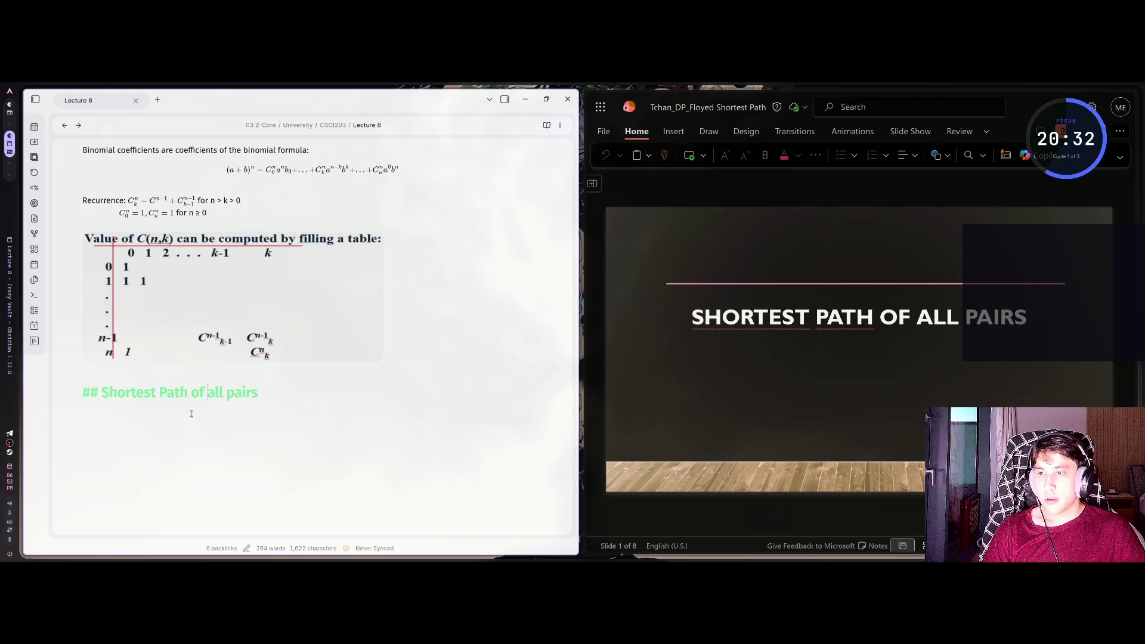
key(BackSpace)
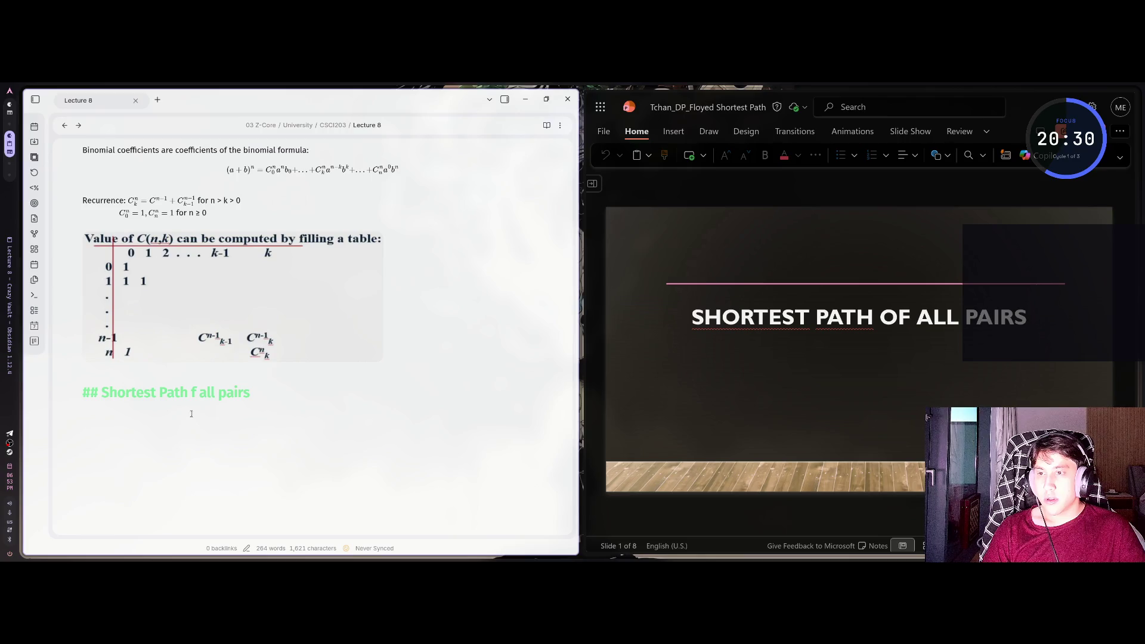
text(o)
key(Delete)
text(A)
key(BackSpace)
text(P)
key(Right)
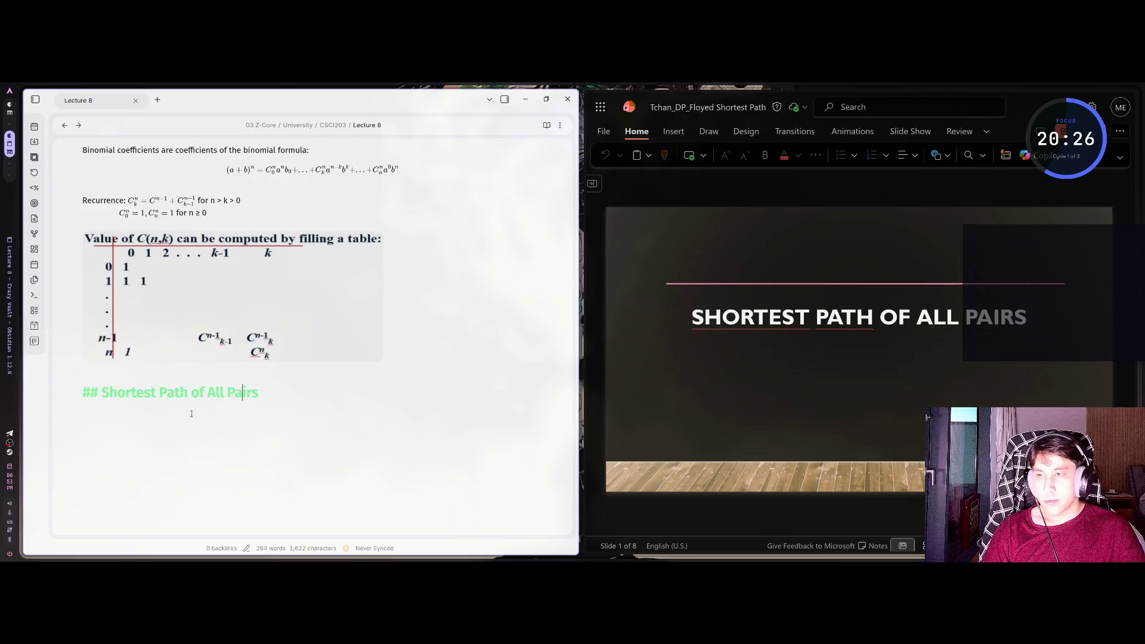
key(Return)
key(Return)
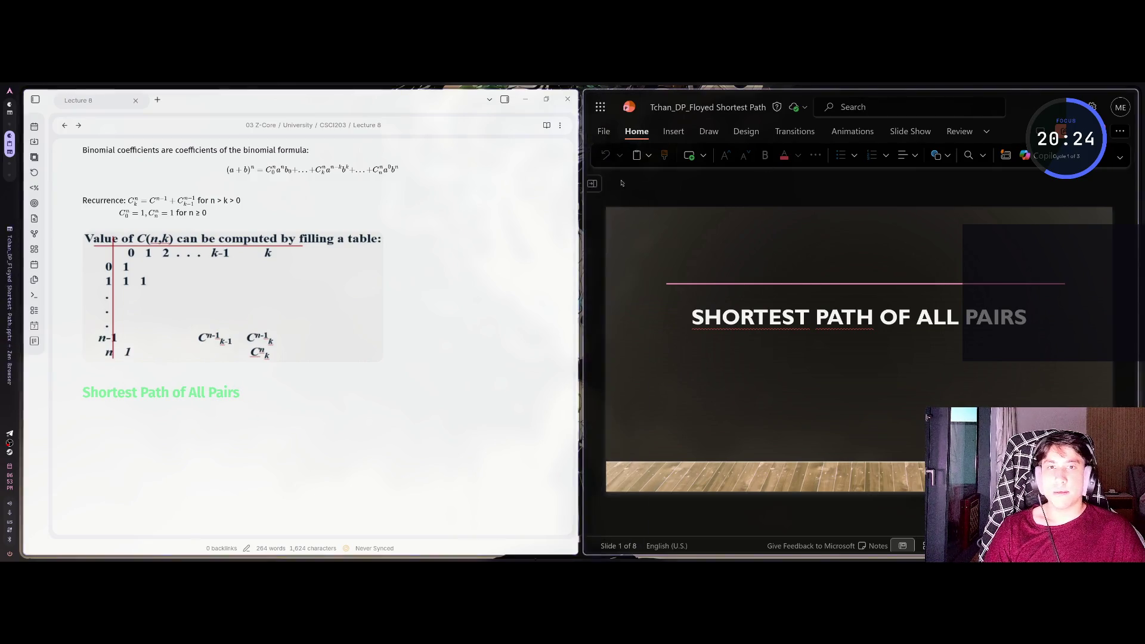
click(617, 173)
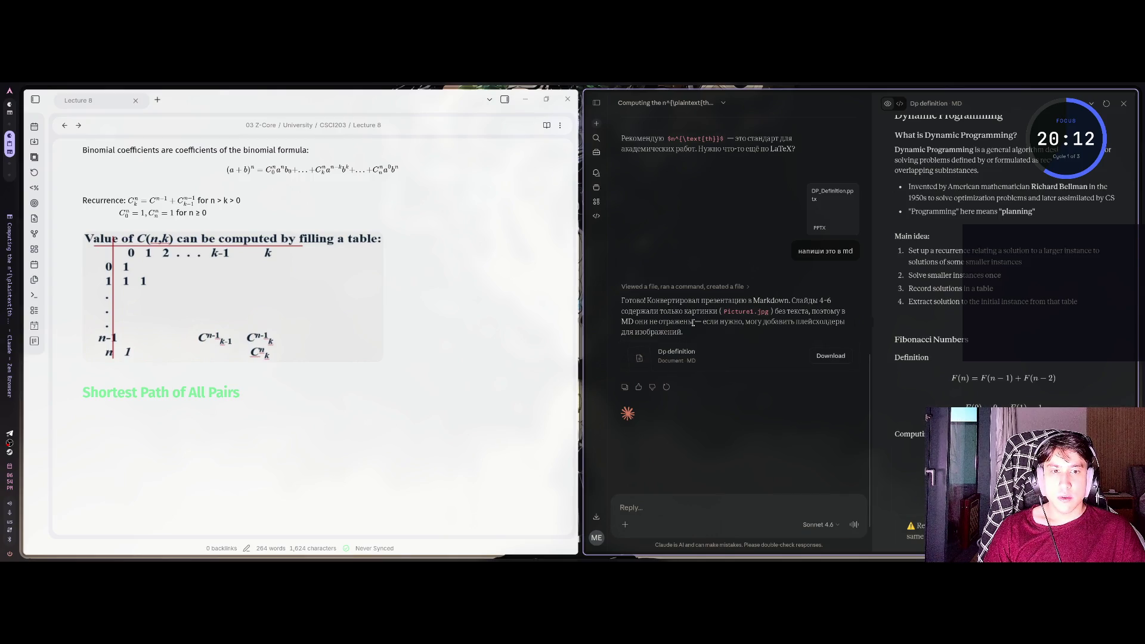
Get back to the Claude tab after briefly viewing the Floyd shortest path slides
click(598, 516)
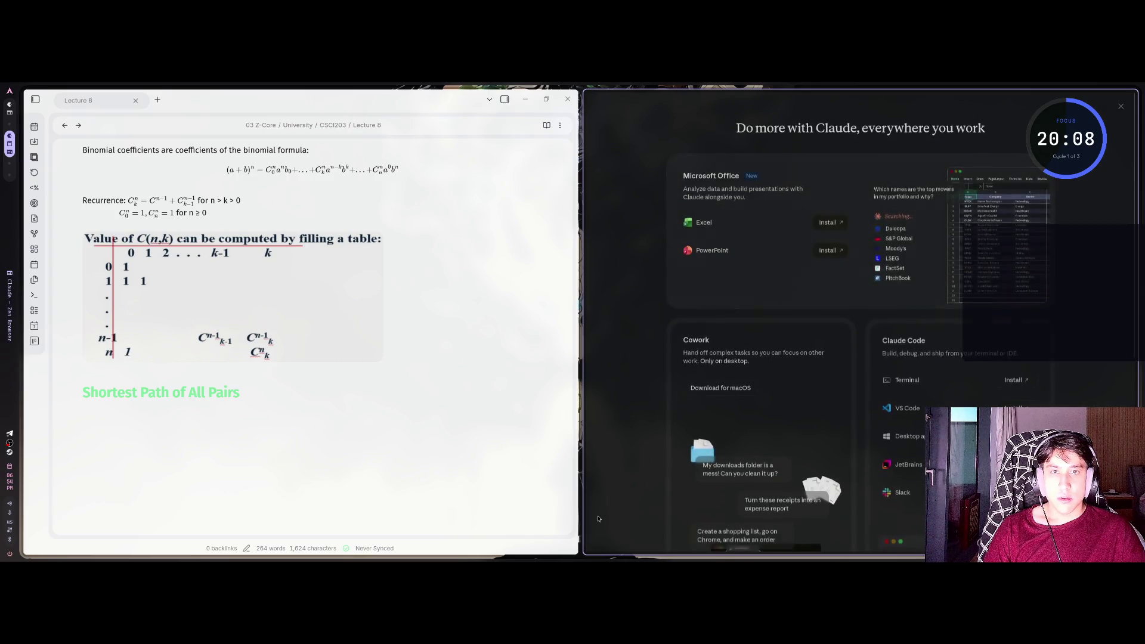
click(1120, 106)
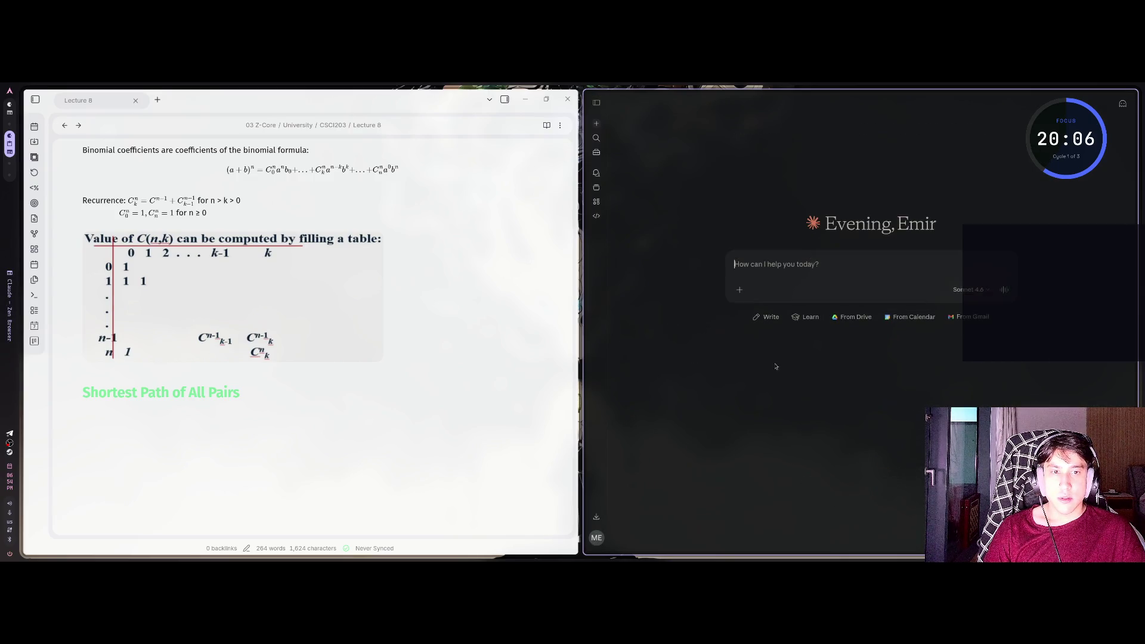
click(617, 160)
click(607, 174)
click(607, 185)
click(608, 176)
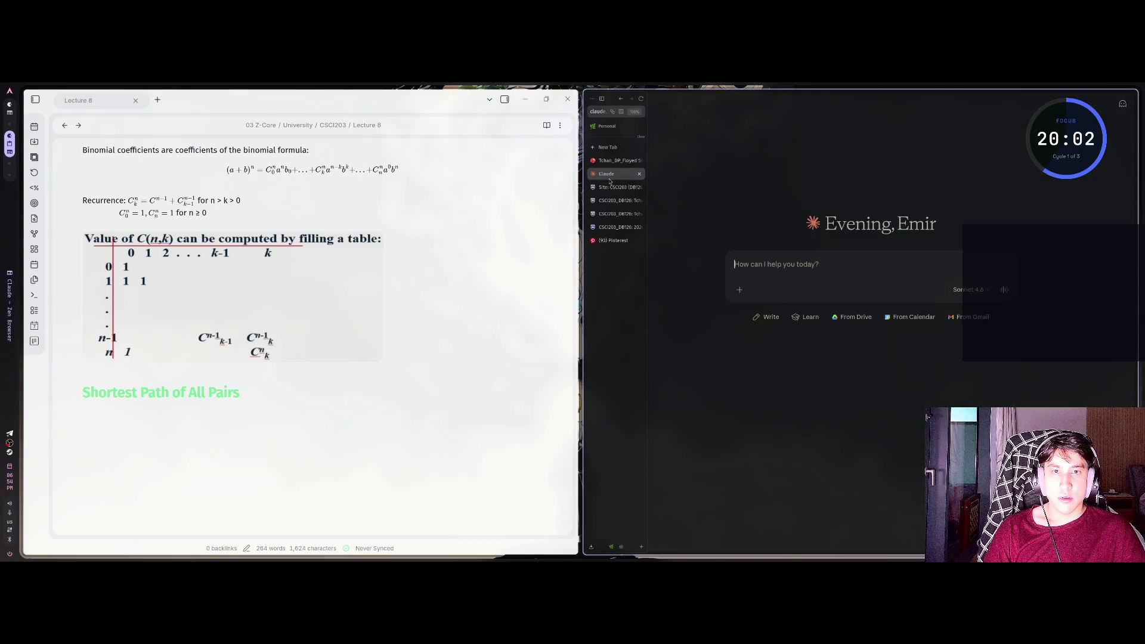
click(617, 161)
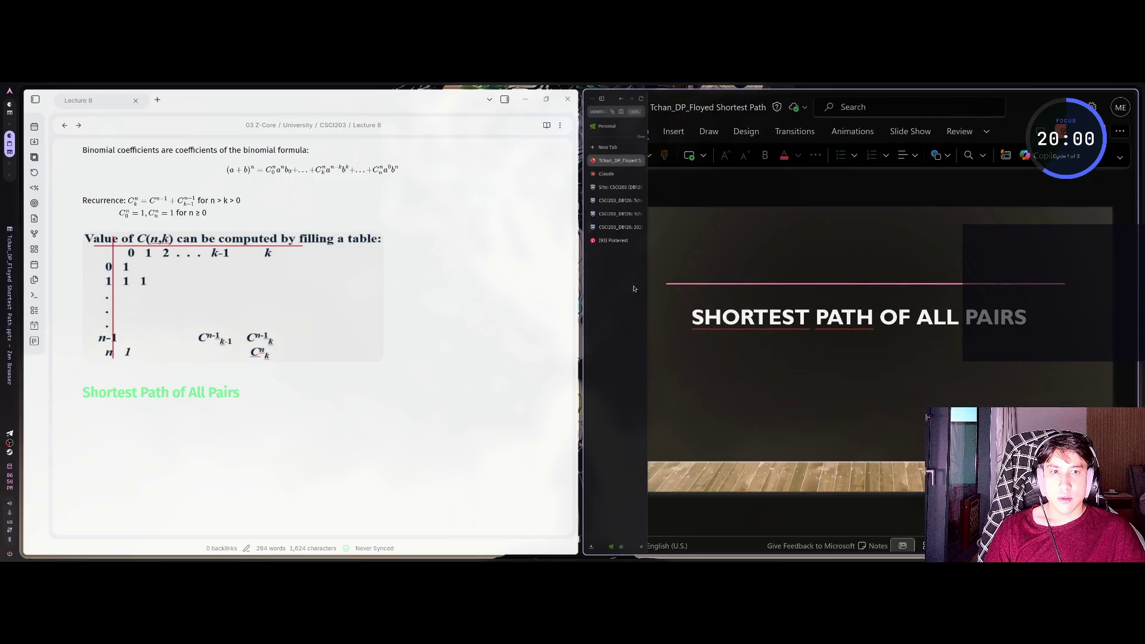
click(607, 173)
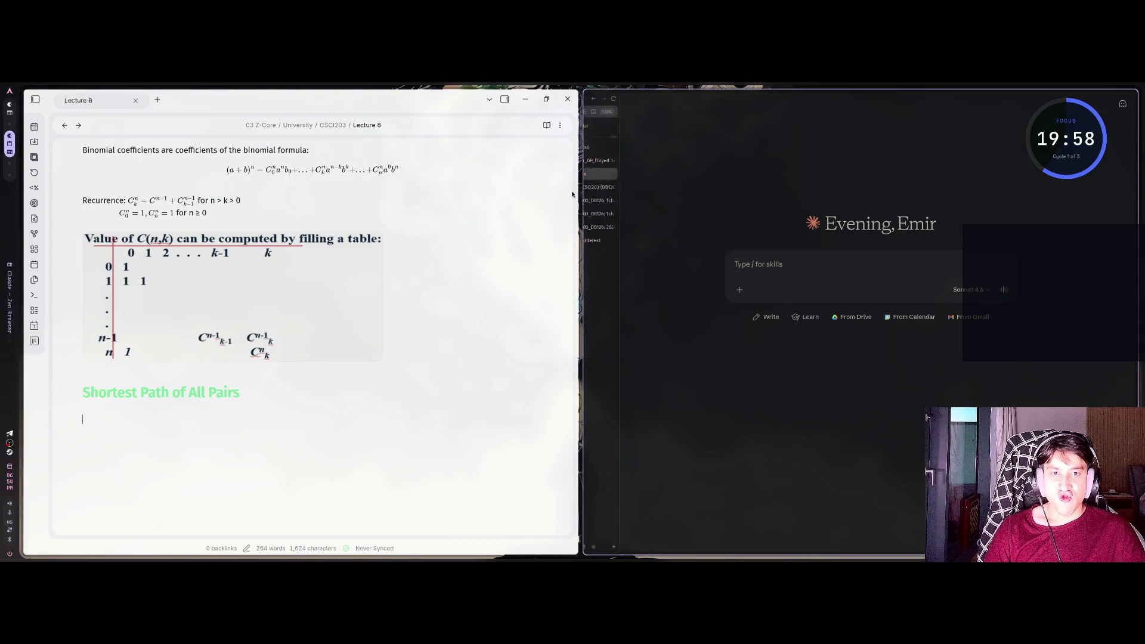
Open the 'Computing the n^…' LaTeX conversation from past chats and show the browser's recent downloads
click(596, 173)
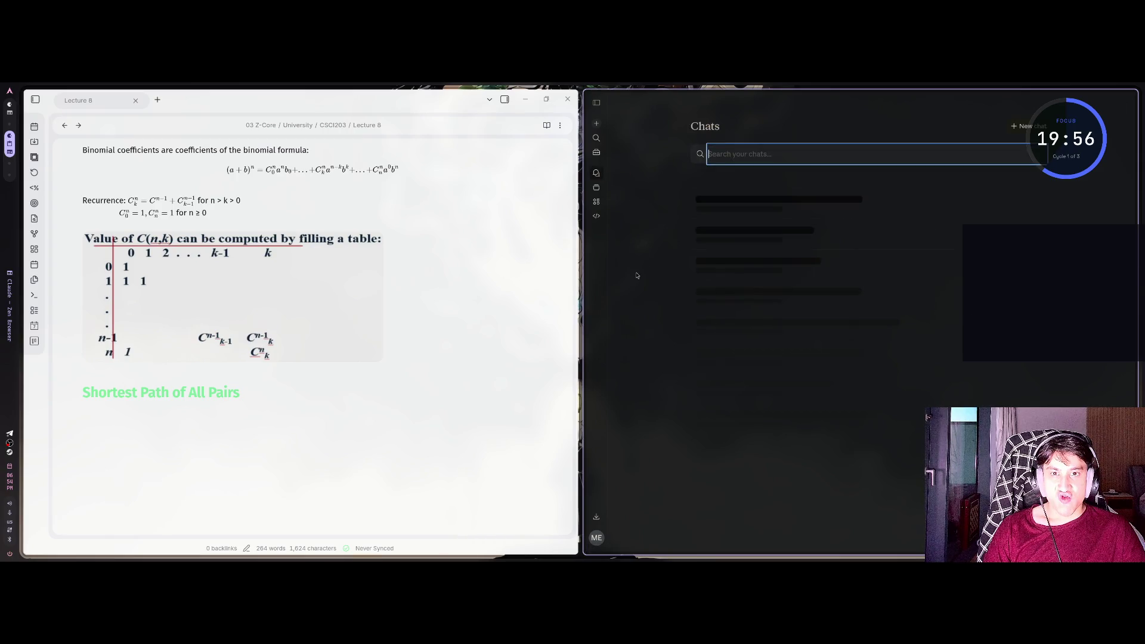
click(753, 205)
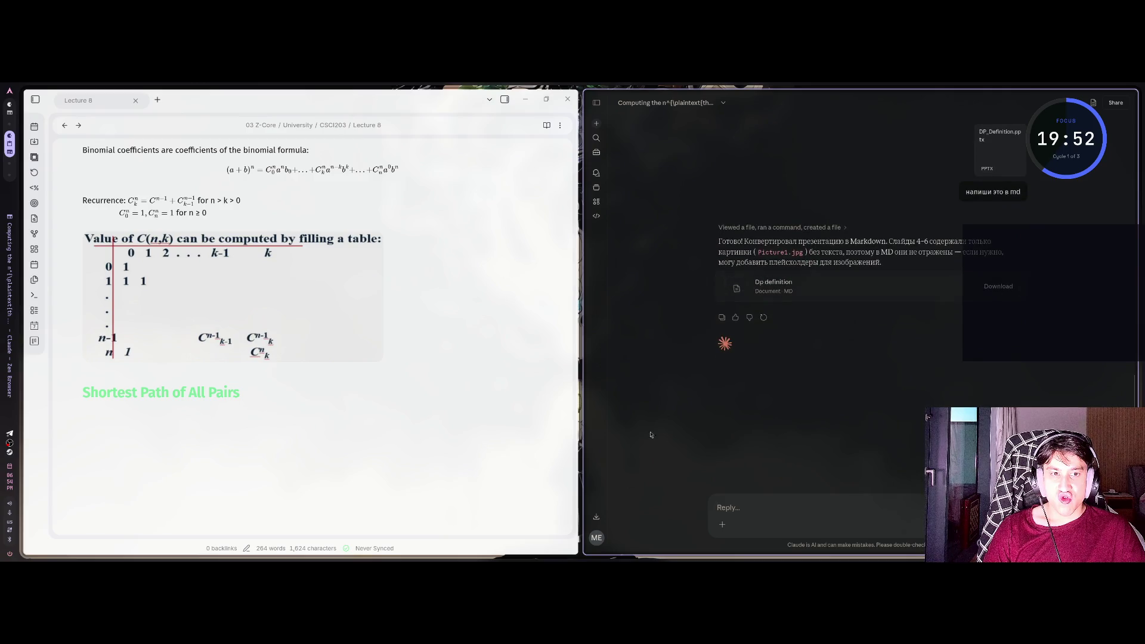
click(596, 517)
key(Escape)
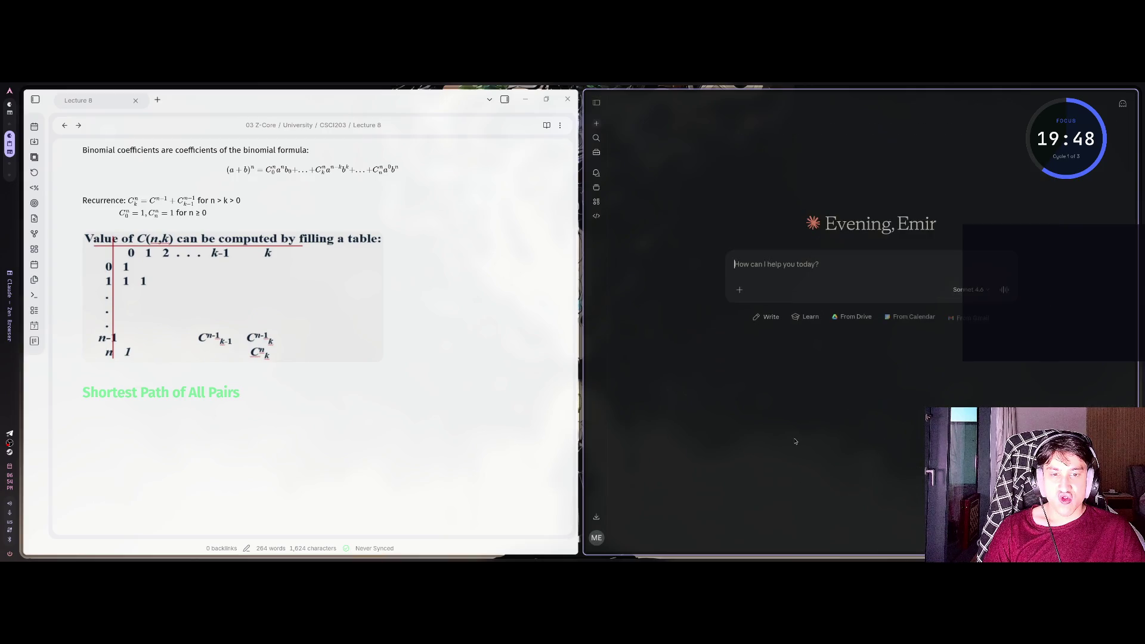
click(596, 173)
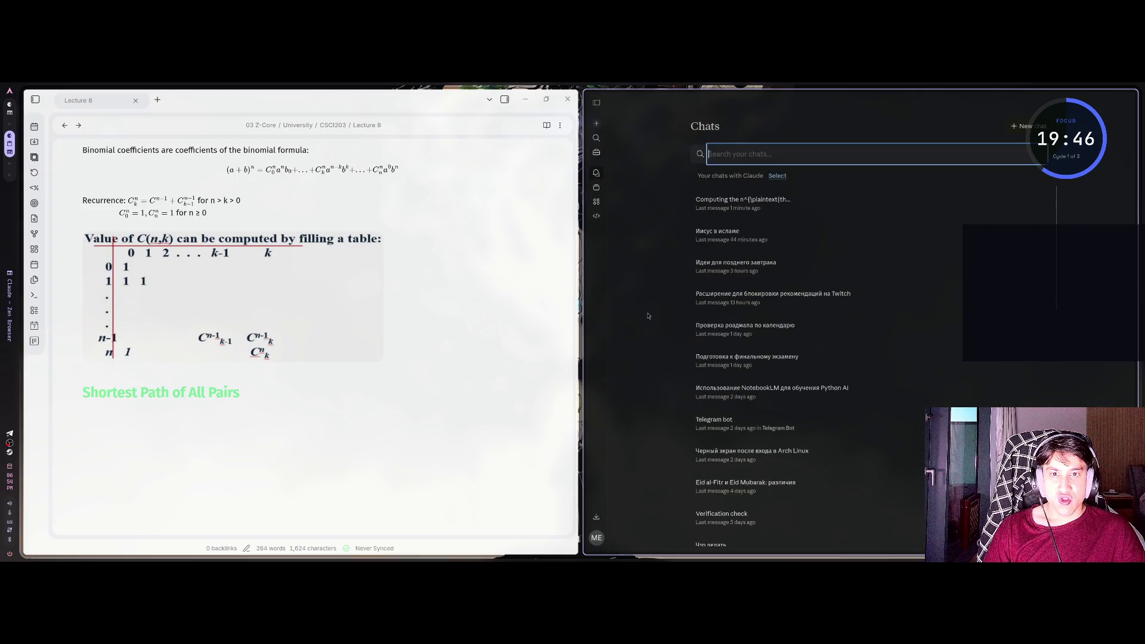
click(759, 200)
click(591, 546)
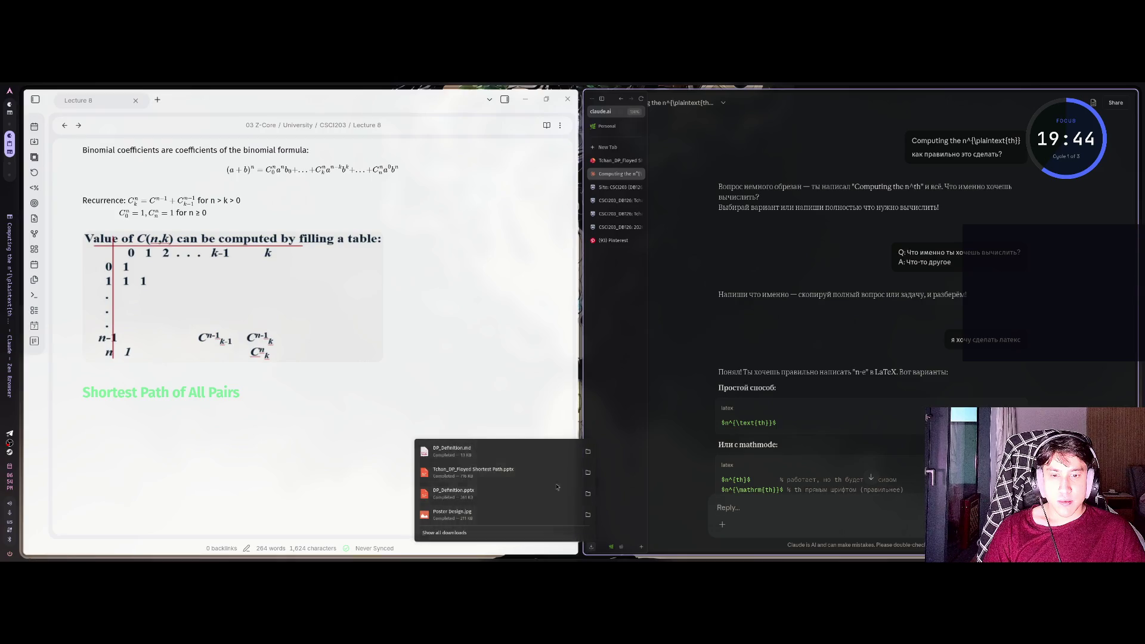
Open DP_Definition.md from the downloads in Neovim, reload the configuration, and scroll through the notes
click(534, 455)
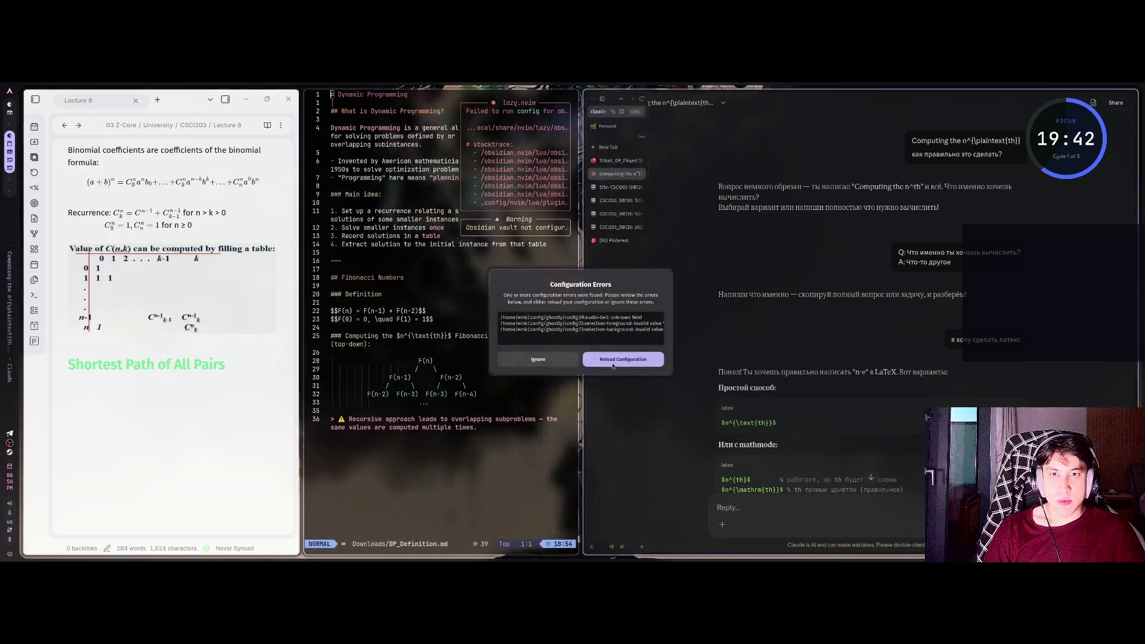
click(612, 360)
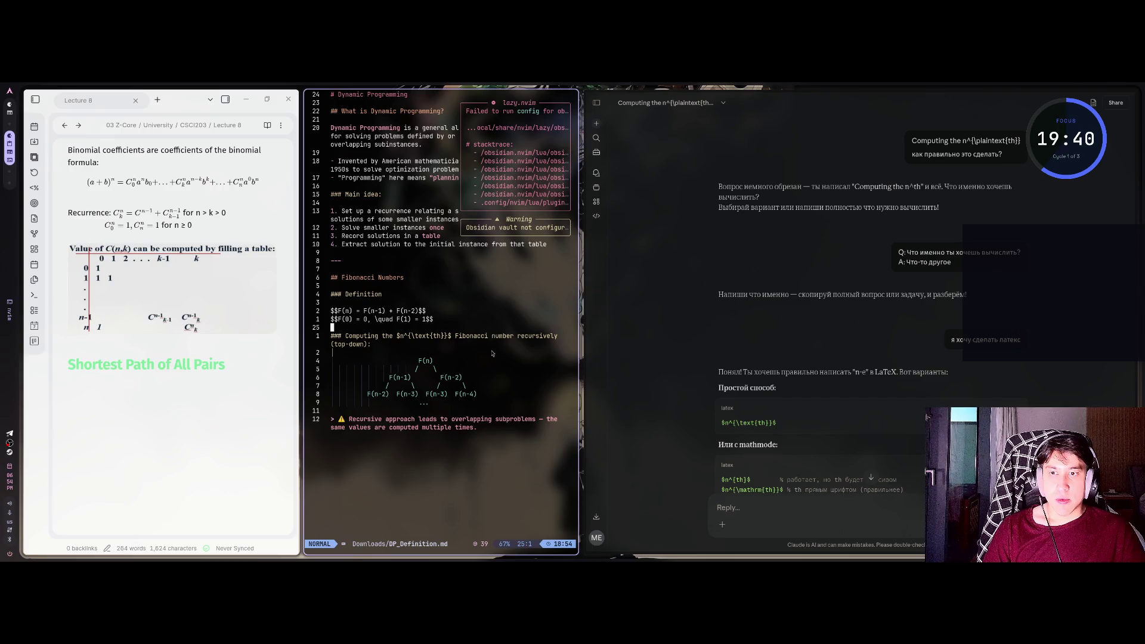
click(498, 428)
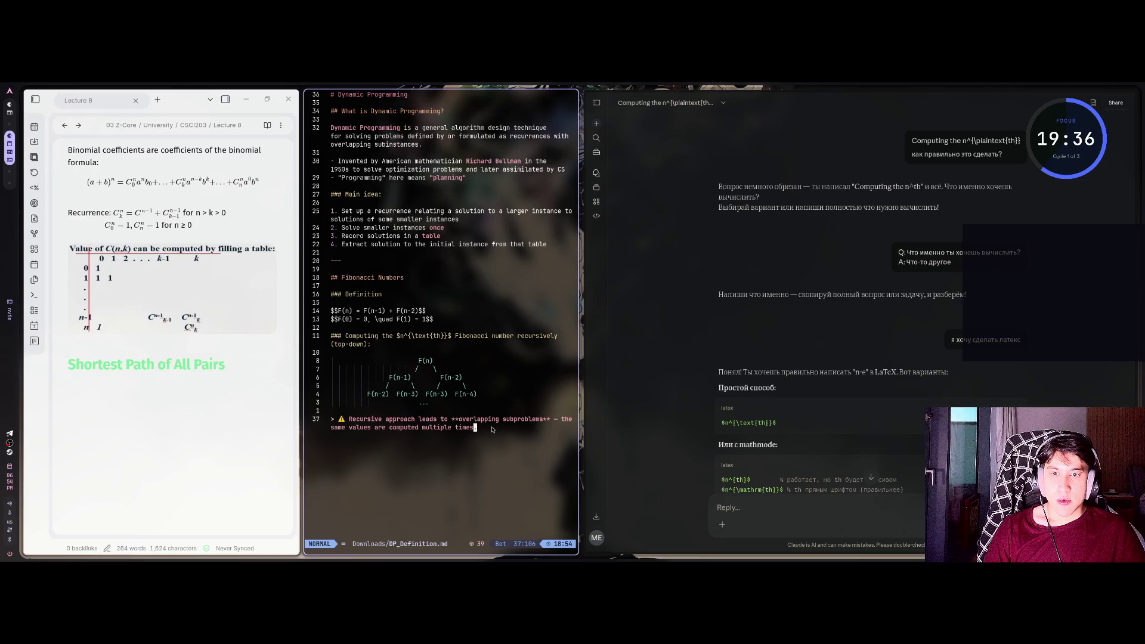
scroll(820, 486, down, 10)
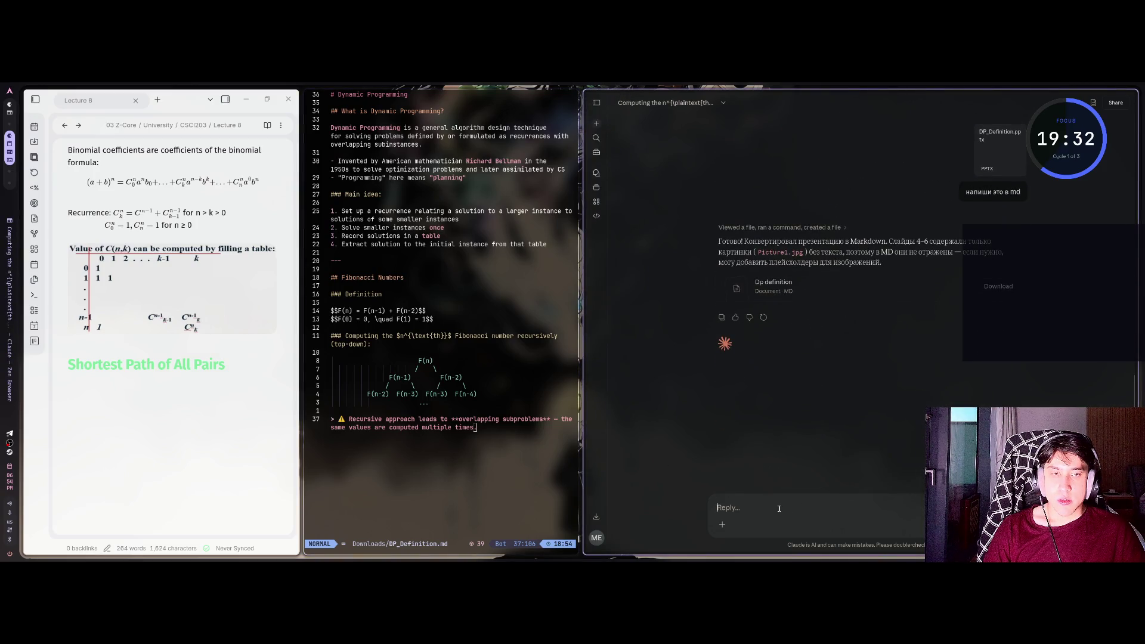
Ask Claude in Russian to send the image for download and write placeholders for NotebookLM
text(а)
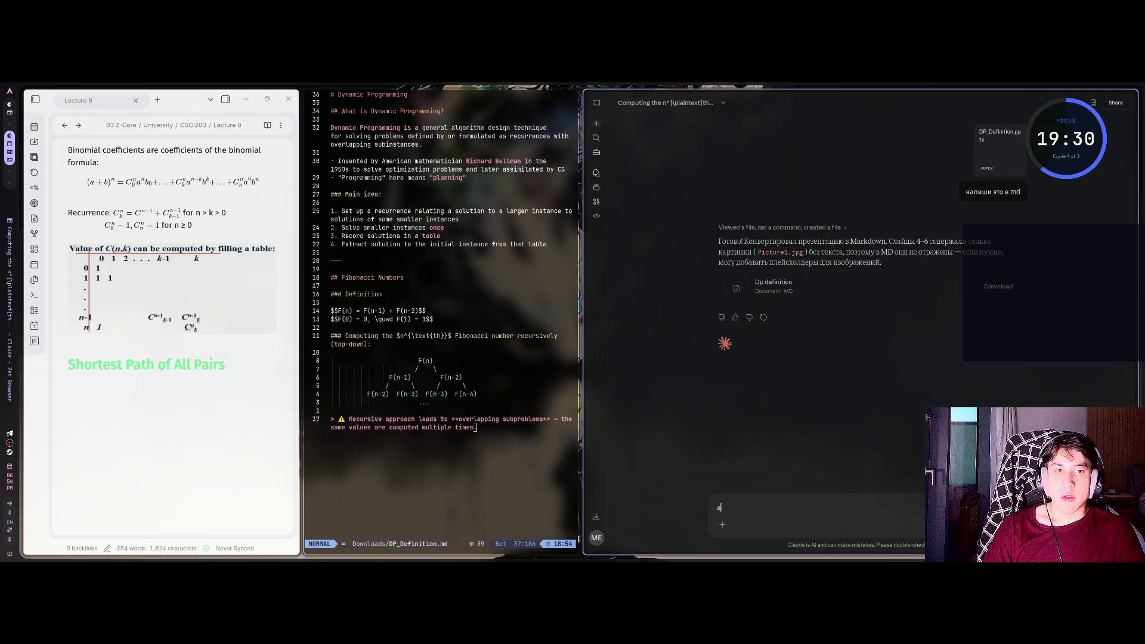
text( отправь сюда )
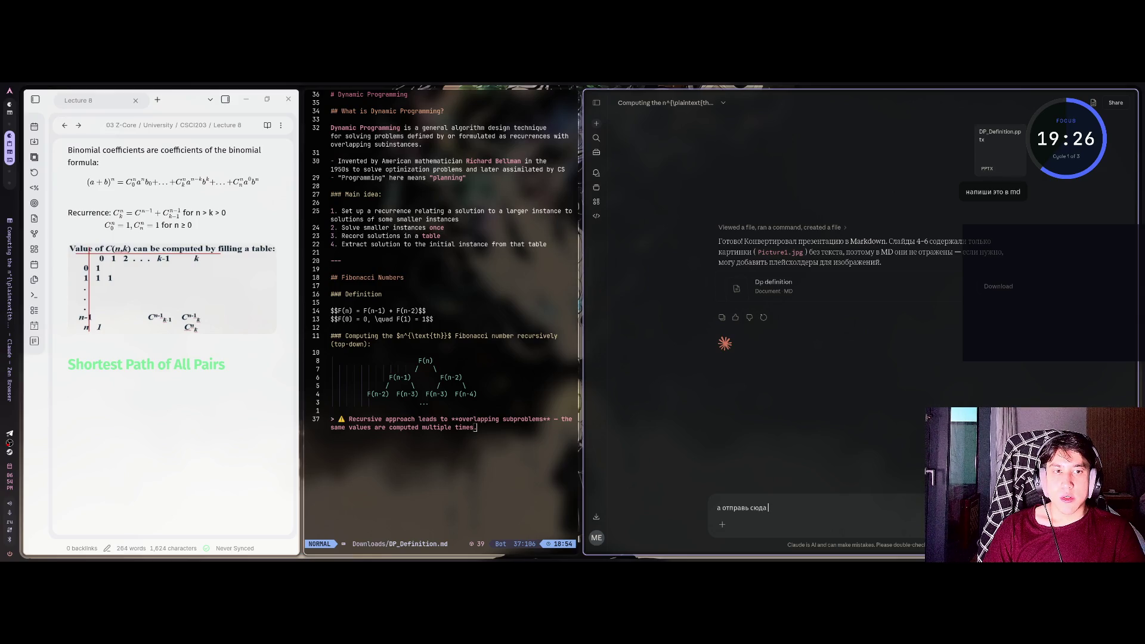
text(изображение, я его скачают и напиши плейсхол)
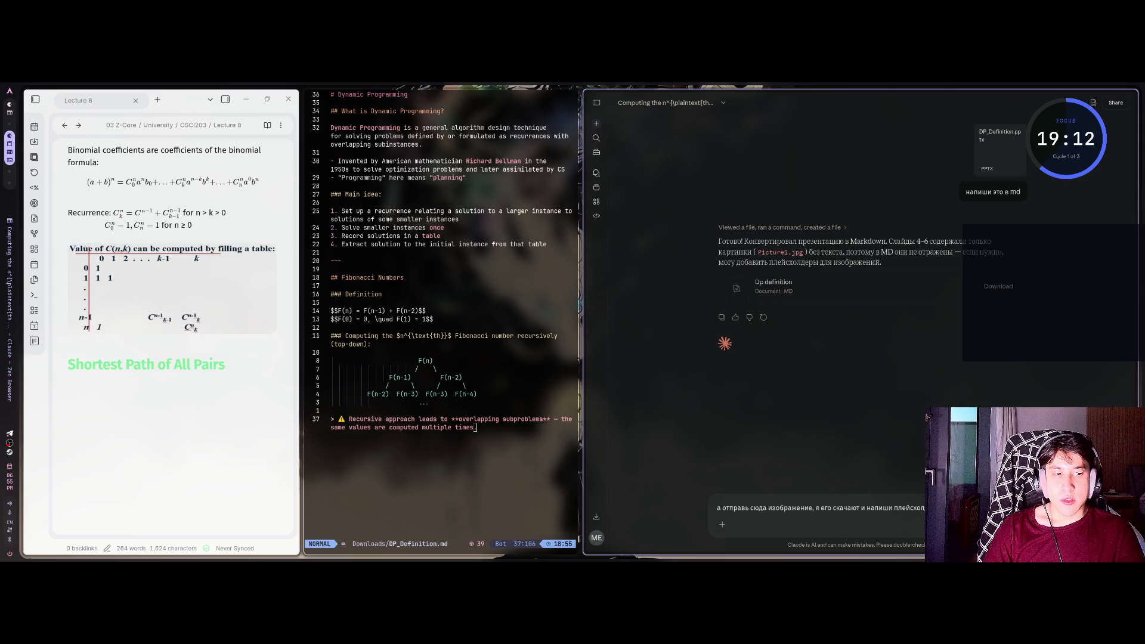
text(это в notebooklm)
key(Return)
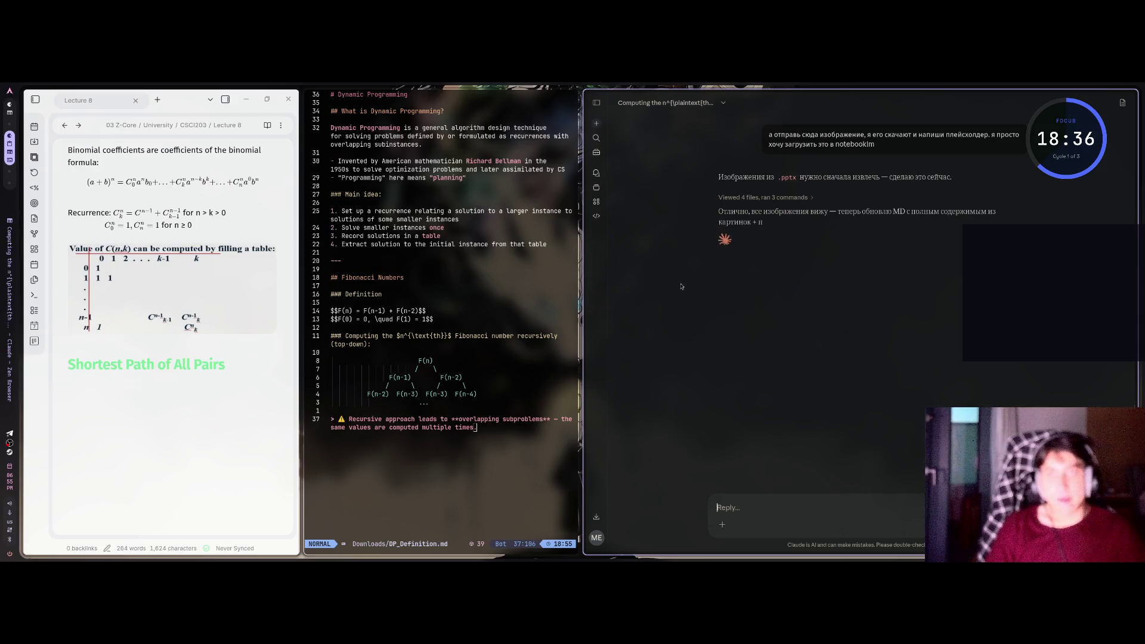
Review Claude's reply, selecting its 'Отлично' paragraph
click(394, 128)
click(511, 419)
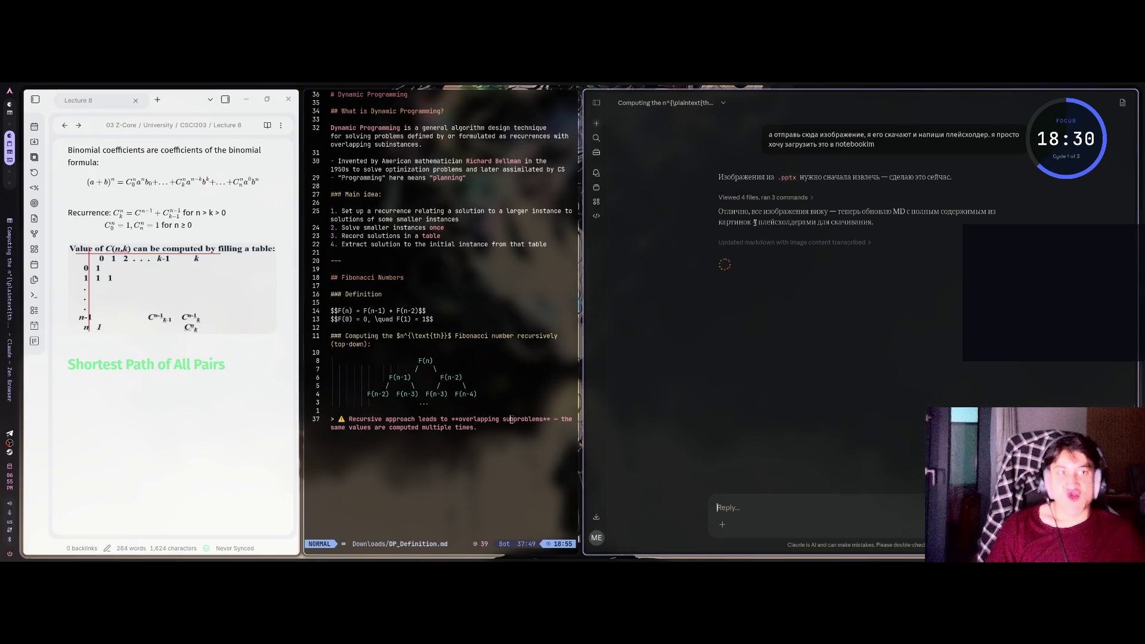
drag(874, 225, 718, 213)
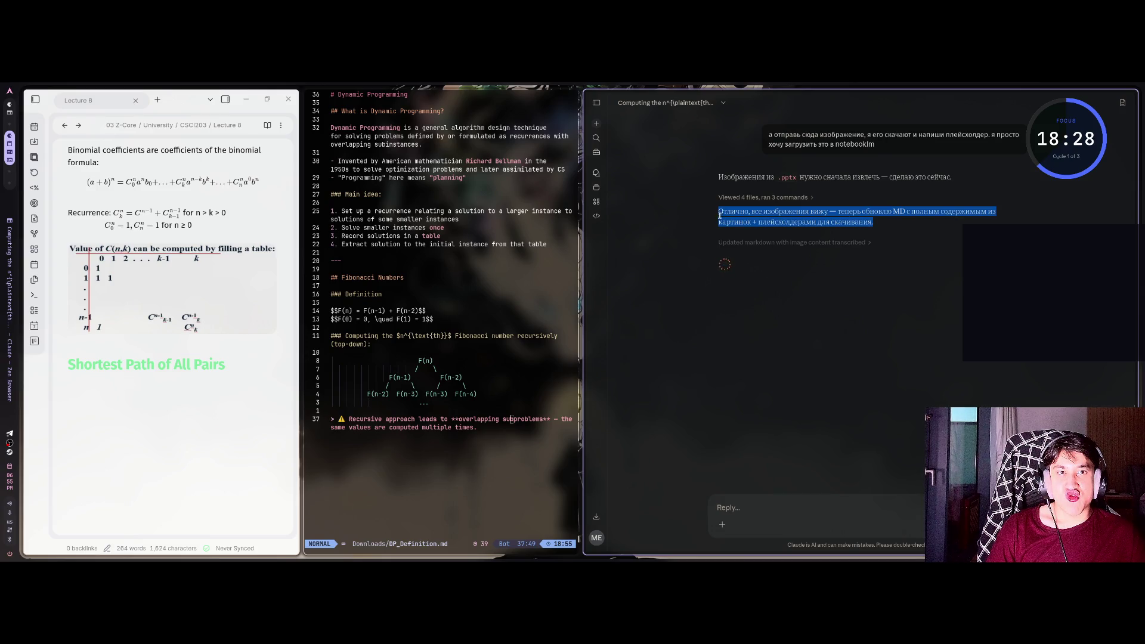
click(826, 218)
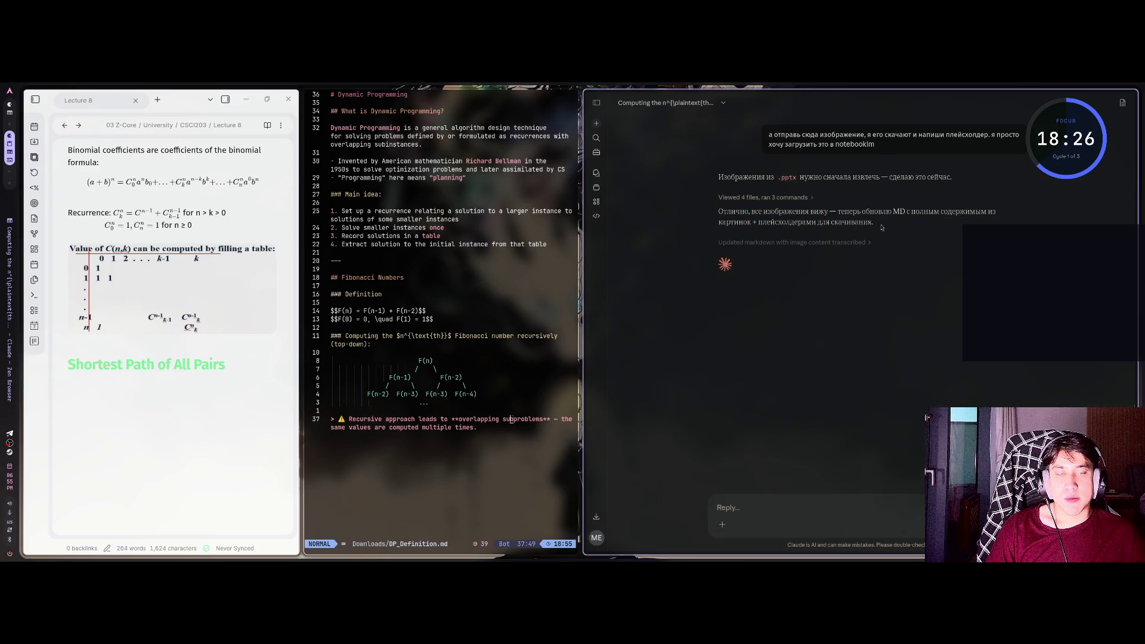
drag(881, 227, 720, 211)
click(765, 216)
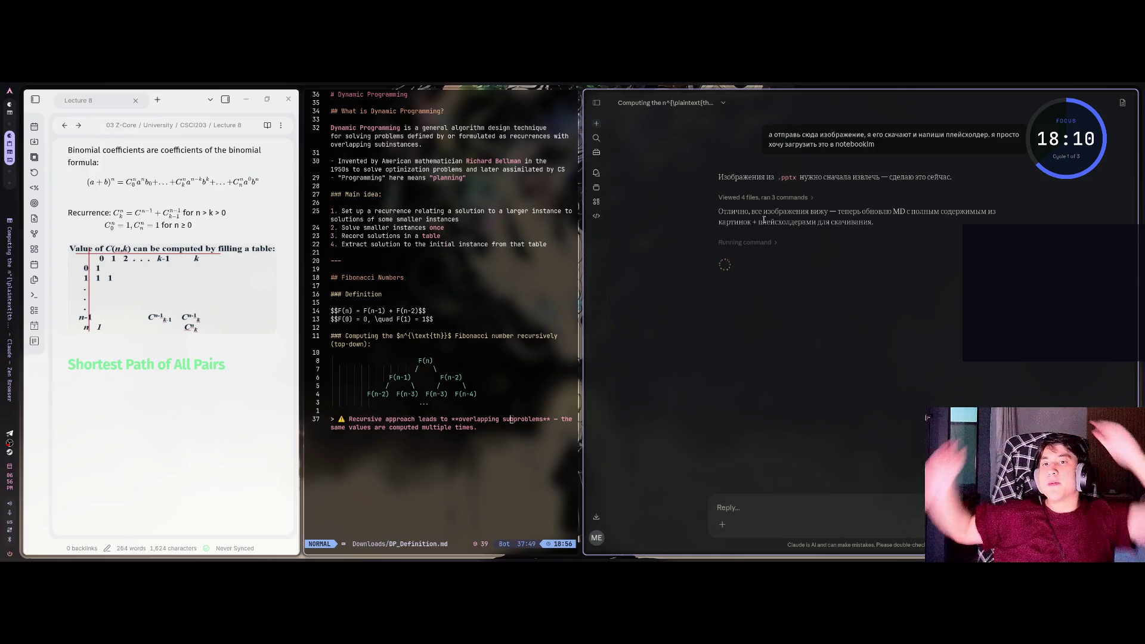
Load NotebookLM in a new browser tab
mouse_move(591, 167)
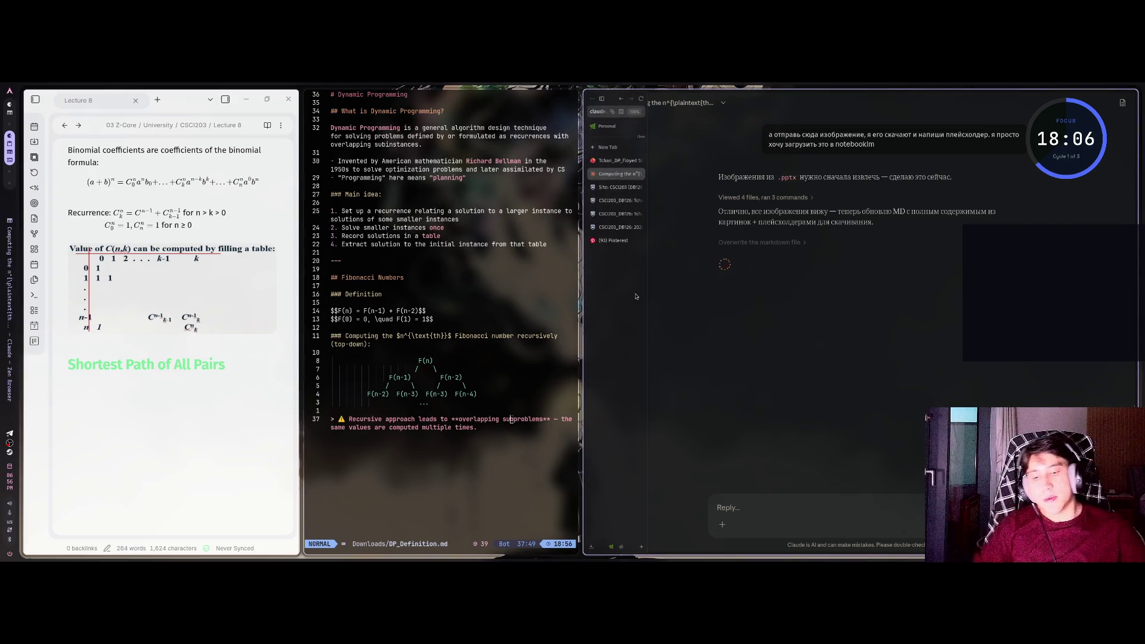
key(ctrl+t)
text(notebooklm)
key(Return)
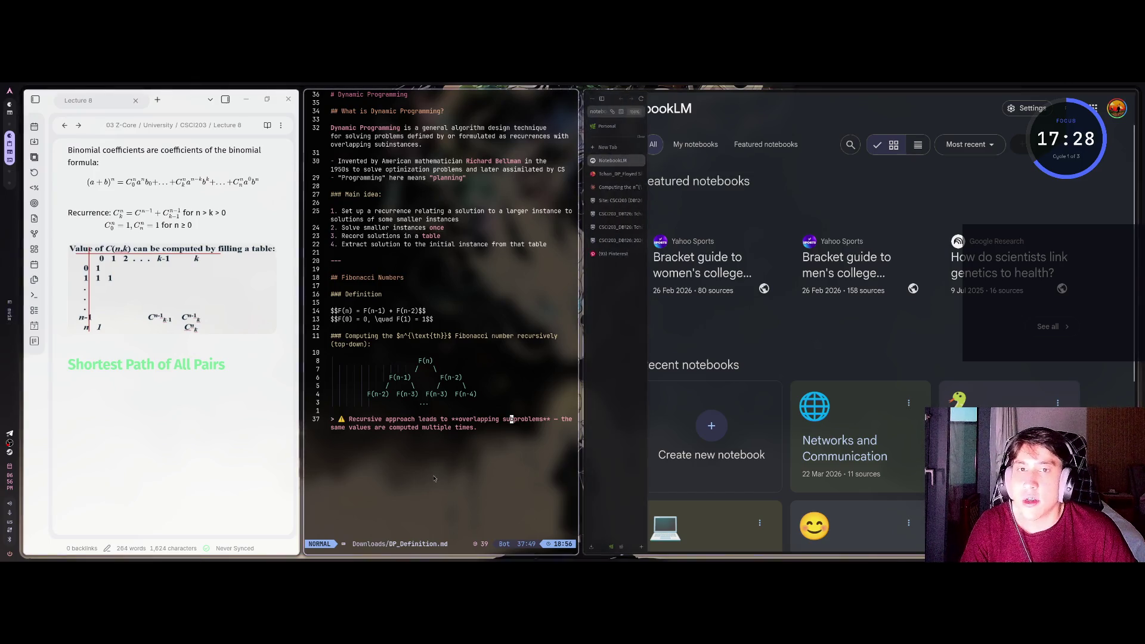
Open the Networks and Communication notebook from Recent notebooks and maximise the window
click(80, 426)
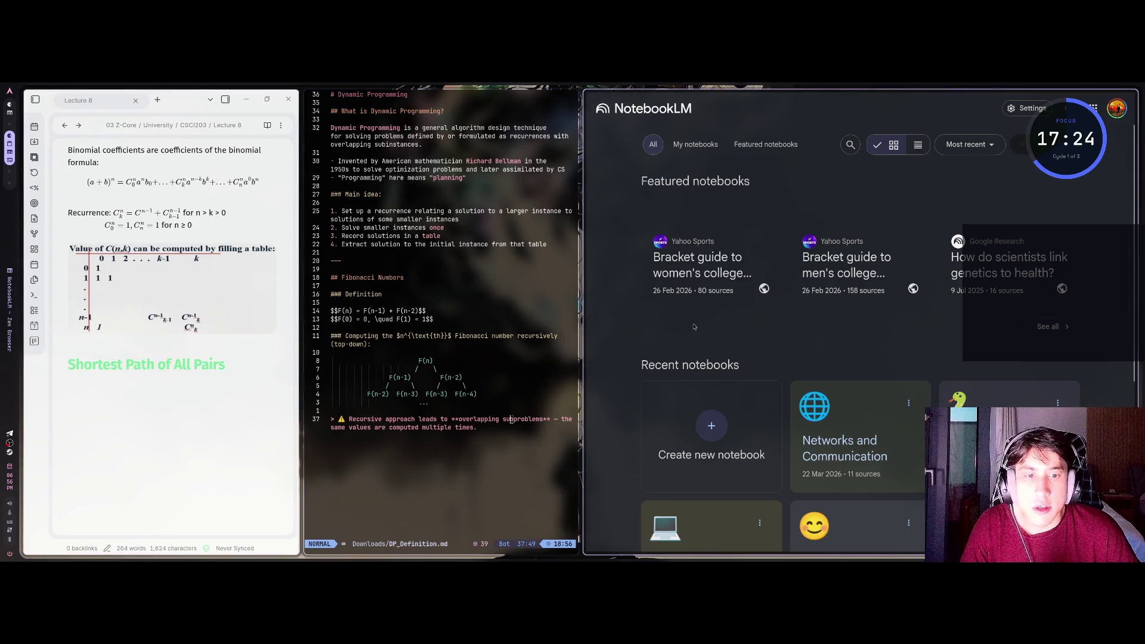
scroll(696, 410, down, 2)
scroll(705, 450, down, 1)
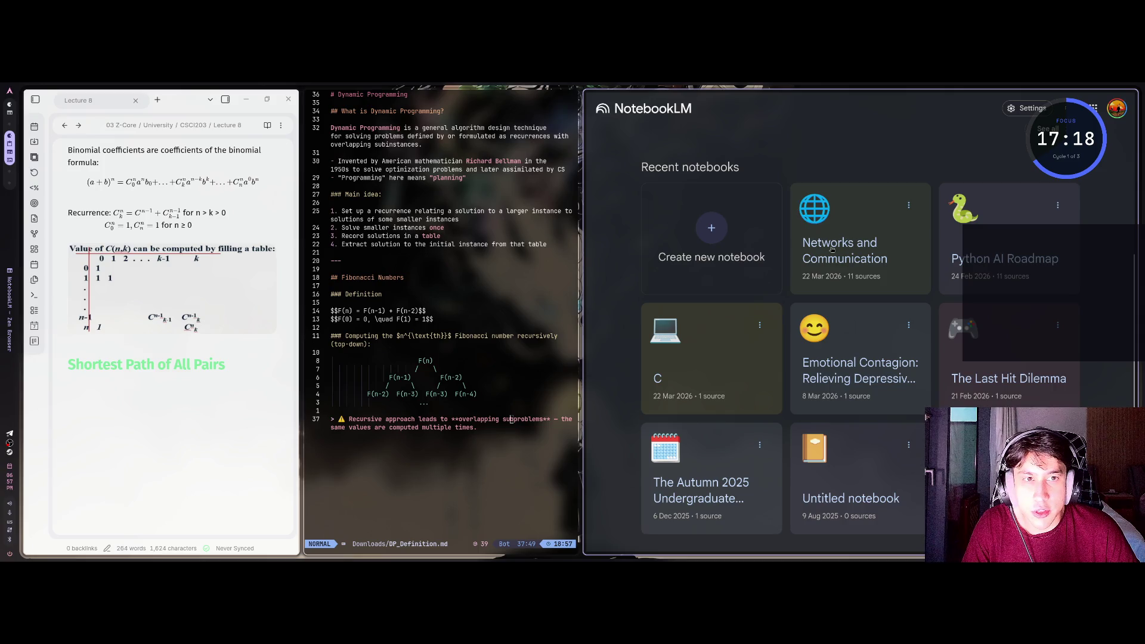
click(829, 250)
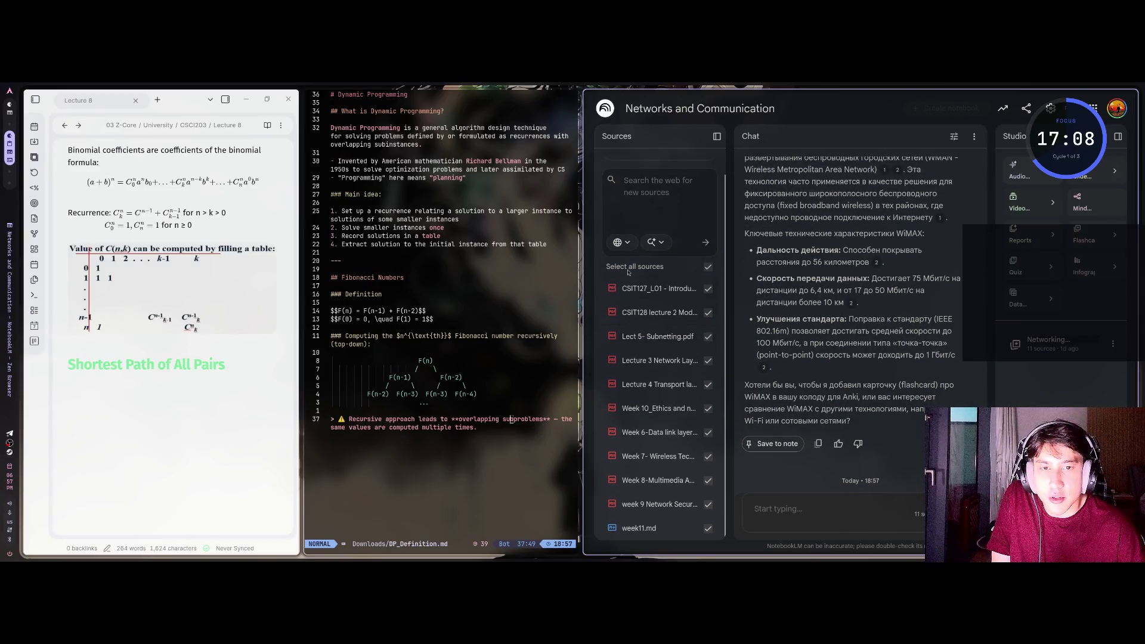
key(super+f)
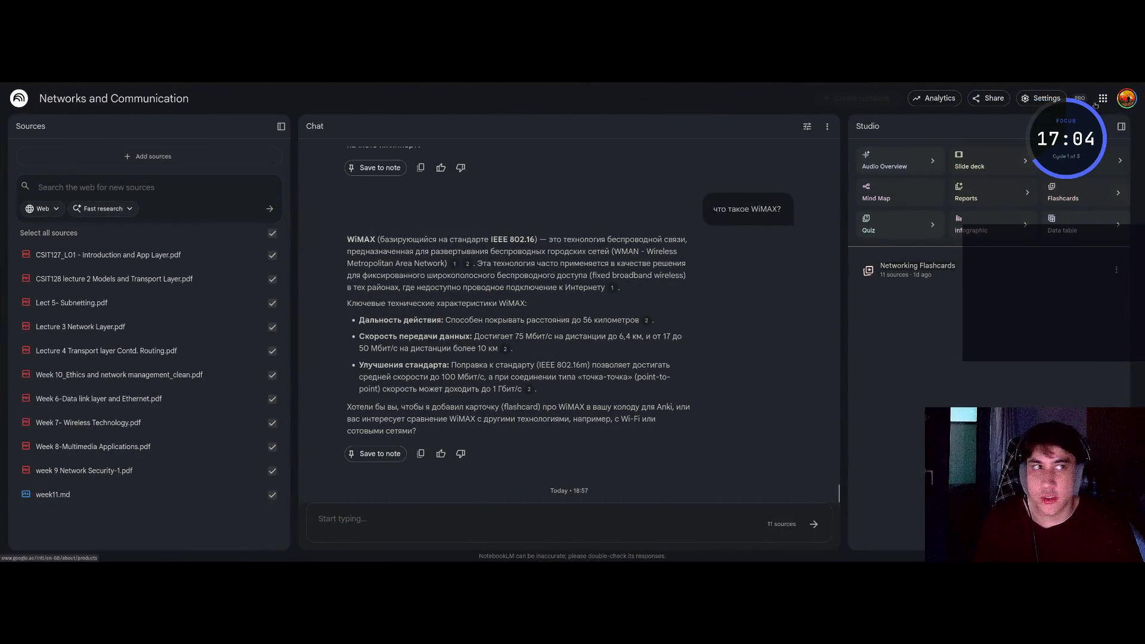
Look through the Google account panel, settings menu and the earlier chat answer
click(1126, 97)
click(1035, 100)
mouse_move(1058, 243)
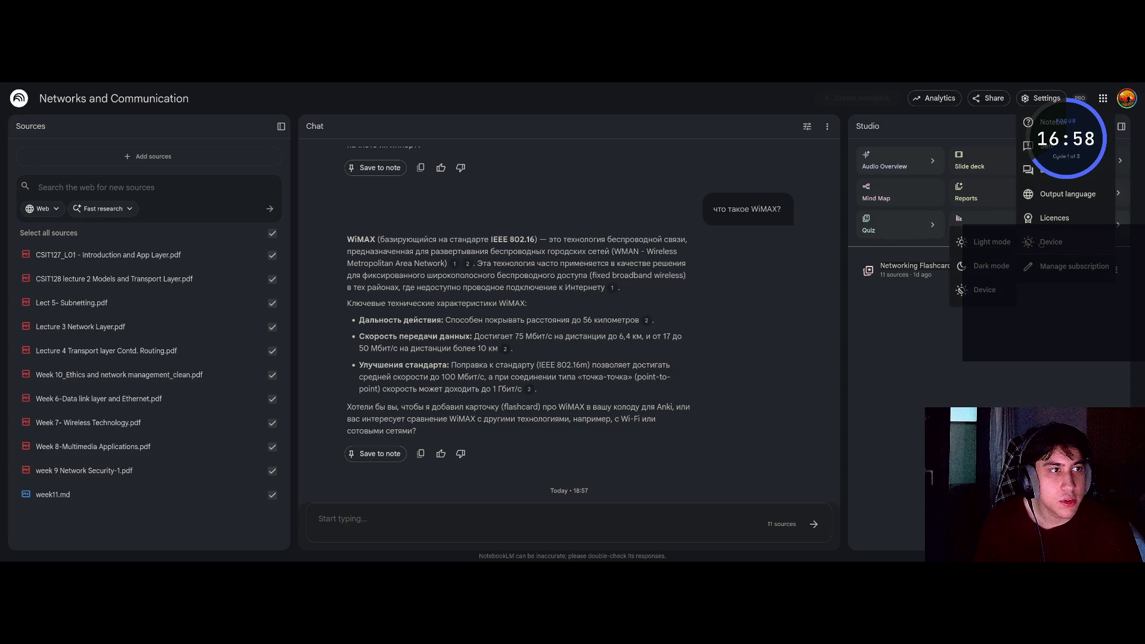
click(1117, 105)
click(1123, 100)
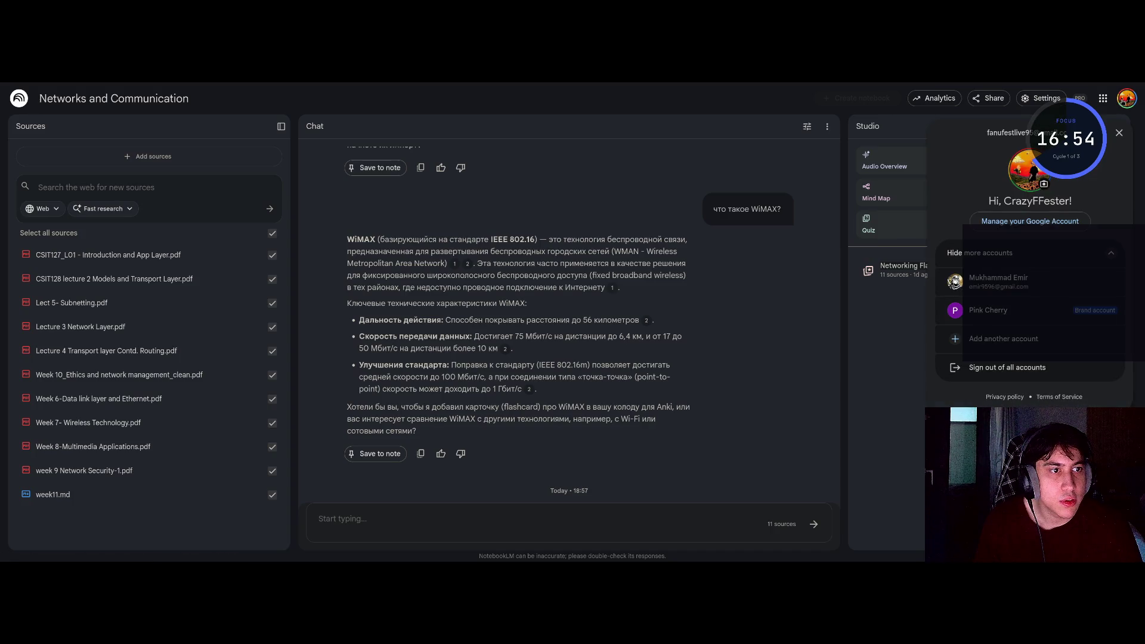
click(1123, 101)
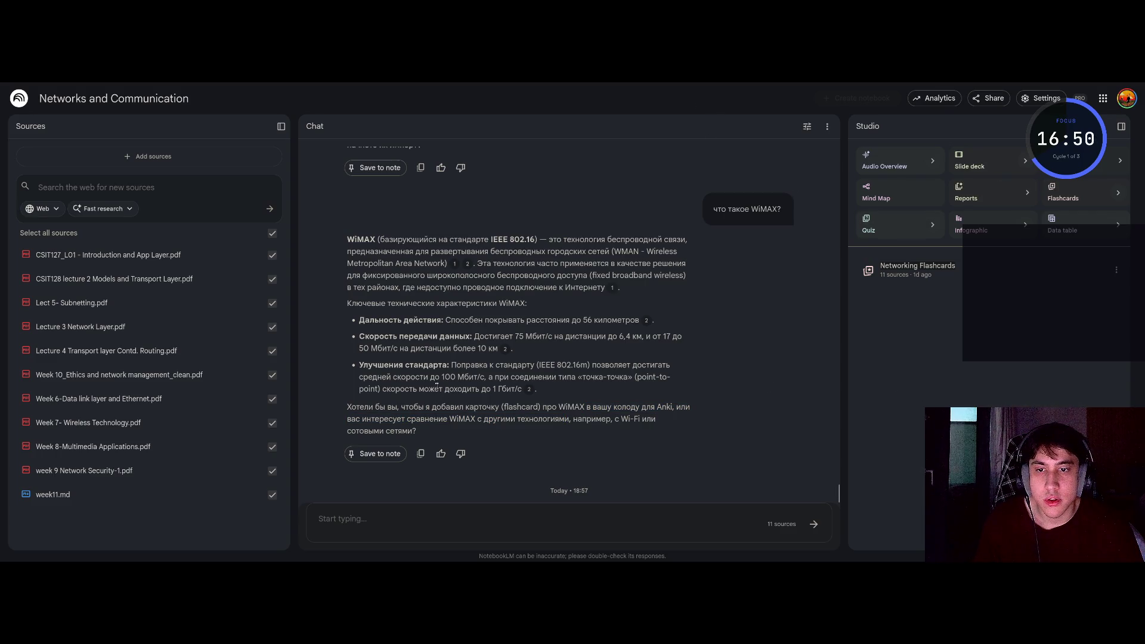
drag(437, 386, 450, 365)
click(408, 359)
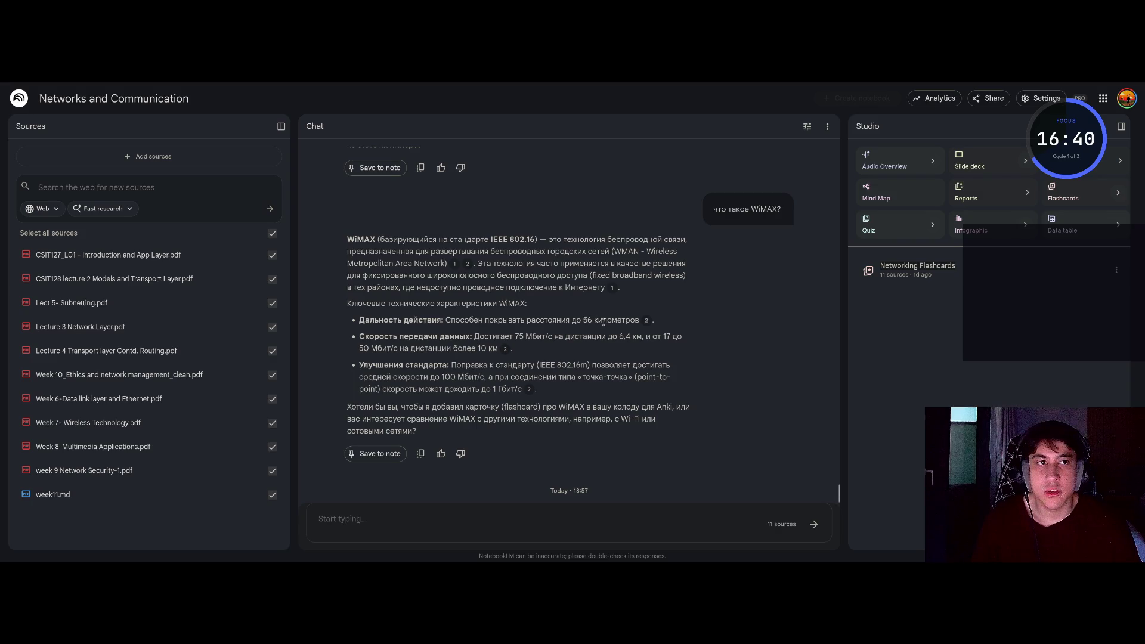
Check the output language setting without changing it, then restore the tiled window layout
click(1023, 98)
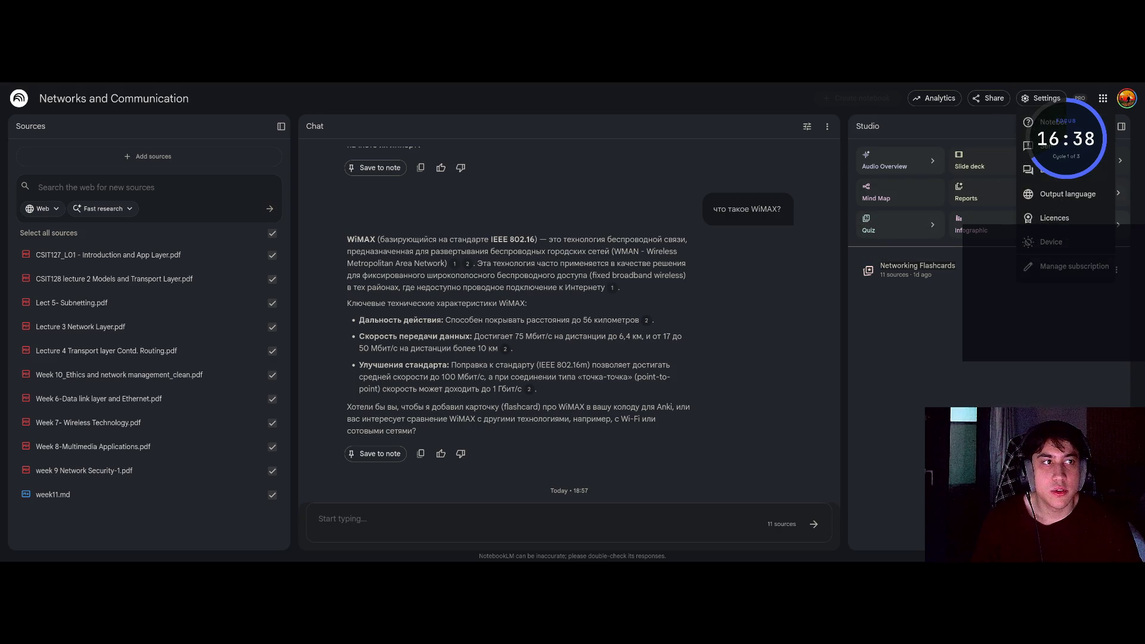
click(1063, 196)
click(784, 270)
key(Escape)
click(840, 195)
mouse_move(4, 275)
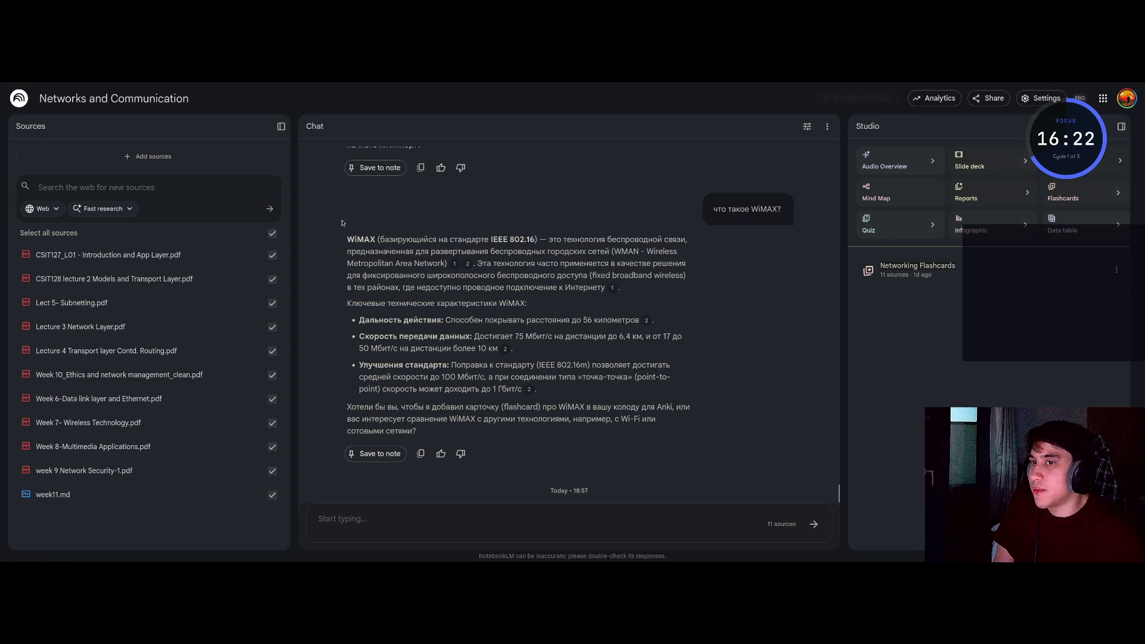
key(super+f)
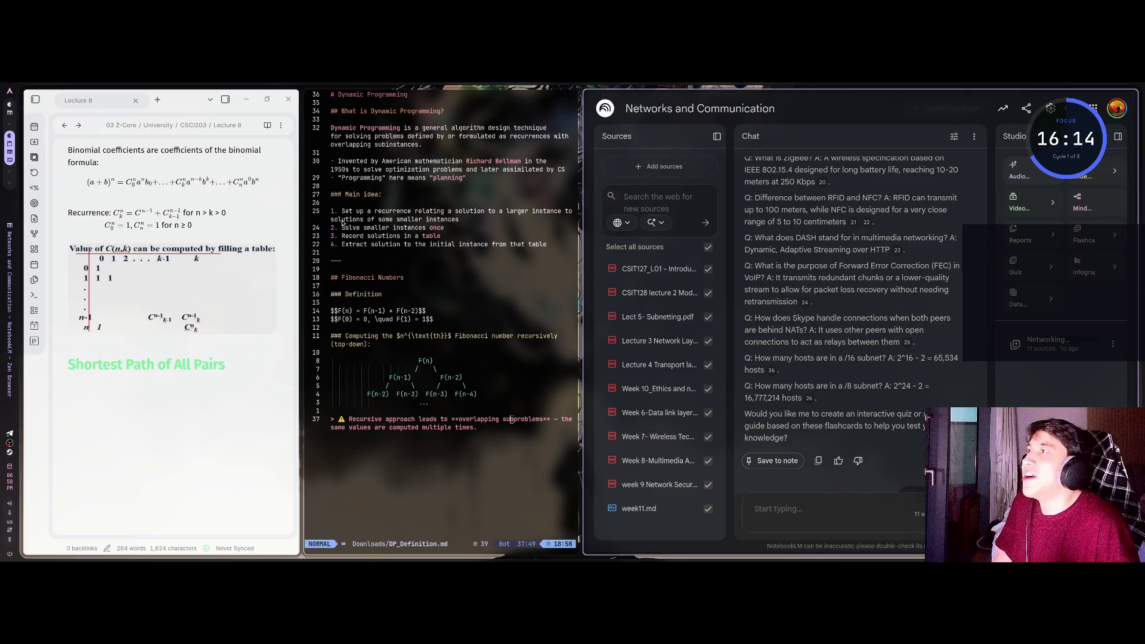
mouse_move(589, 179)
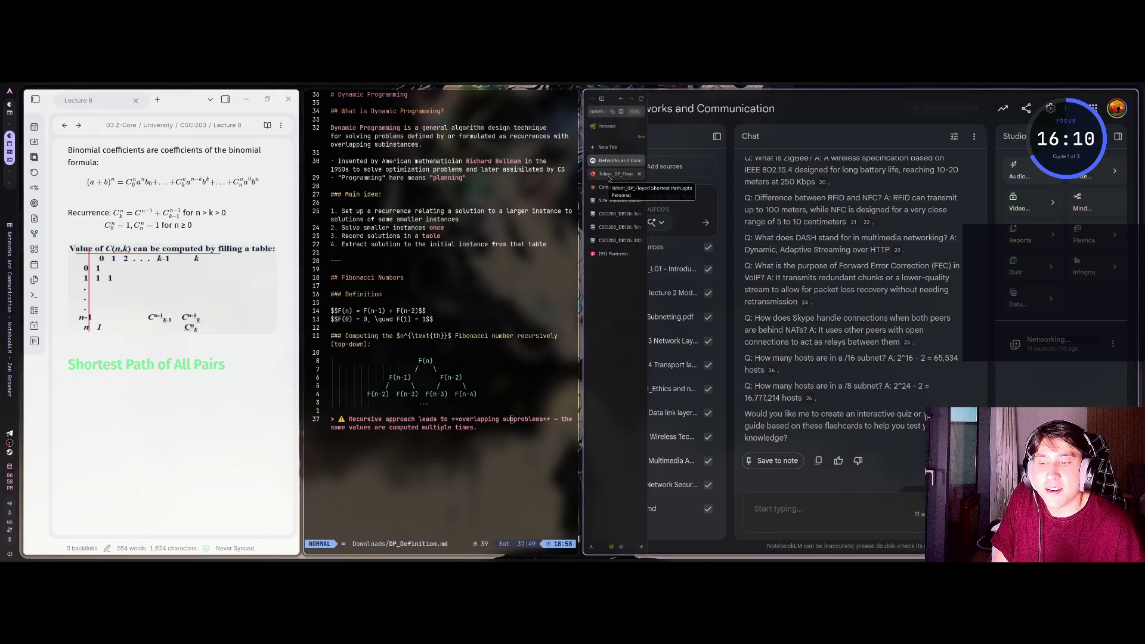
click(611, 174)
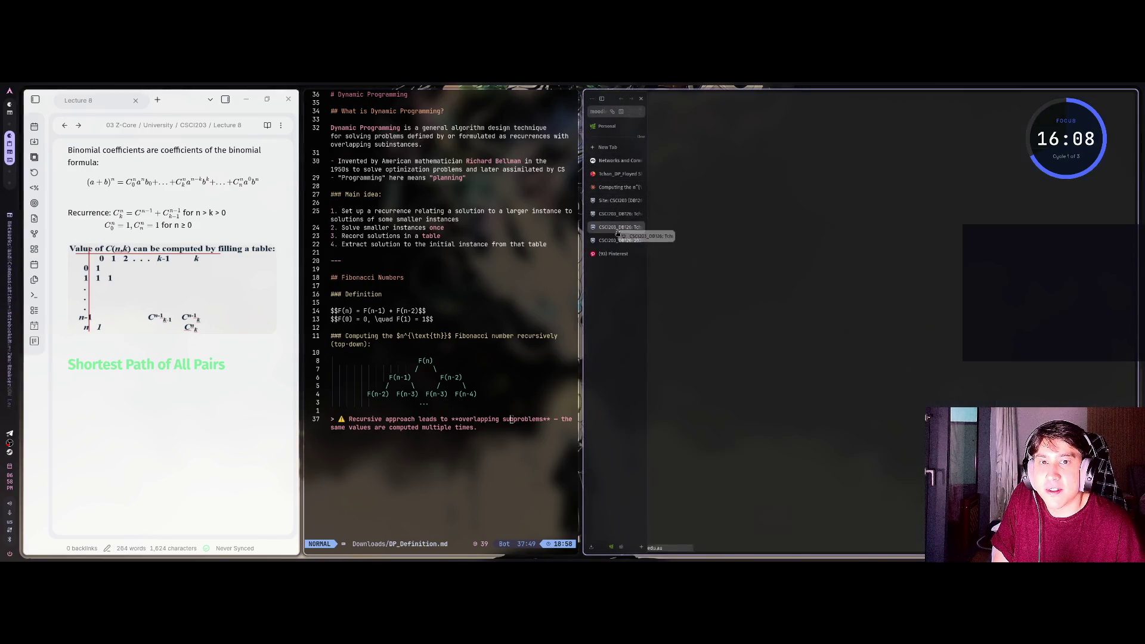
click(623, 161)
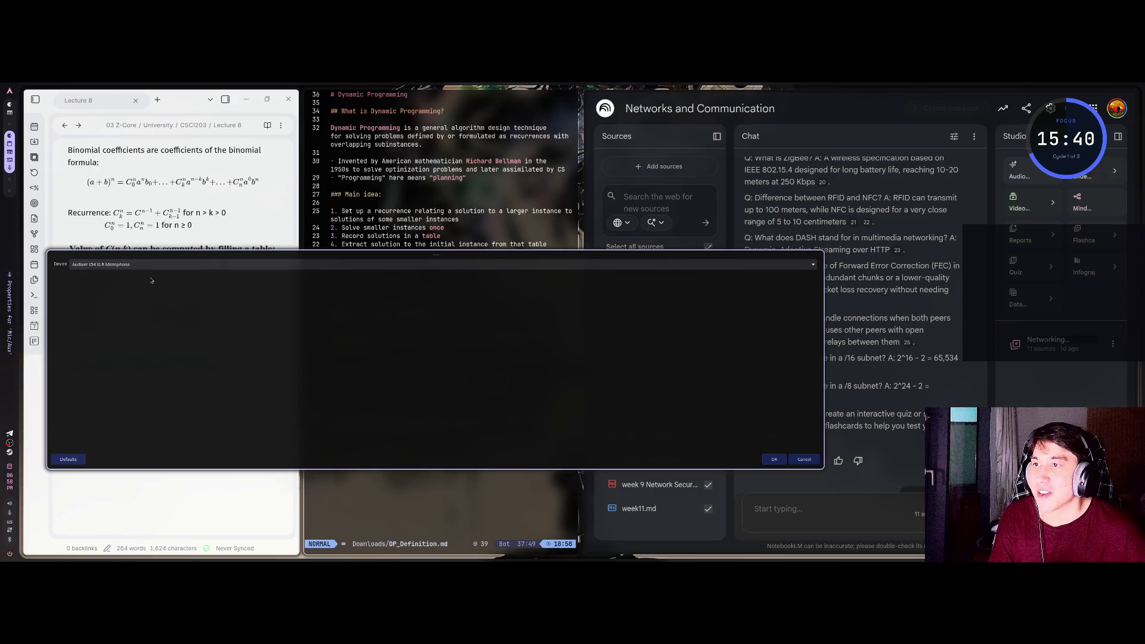
click(141, 267)
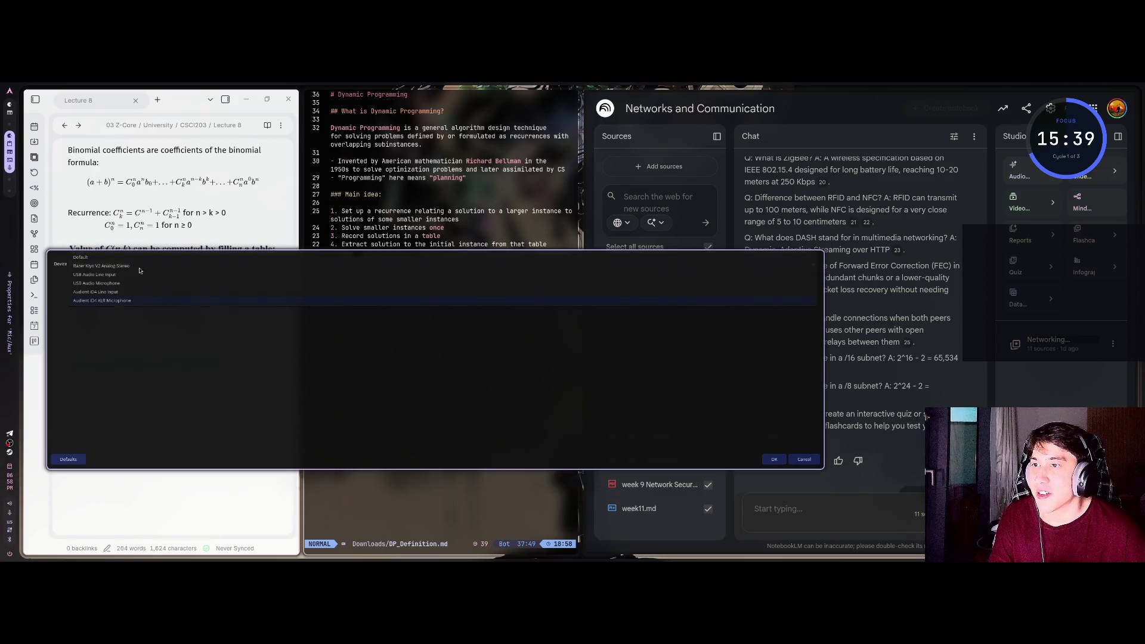
click(112, 301)
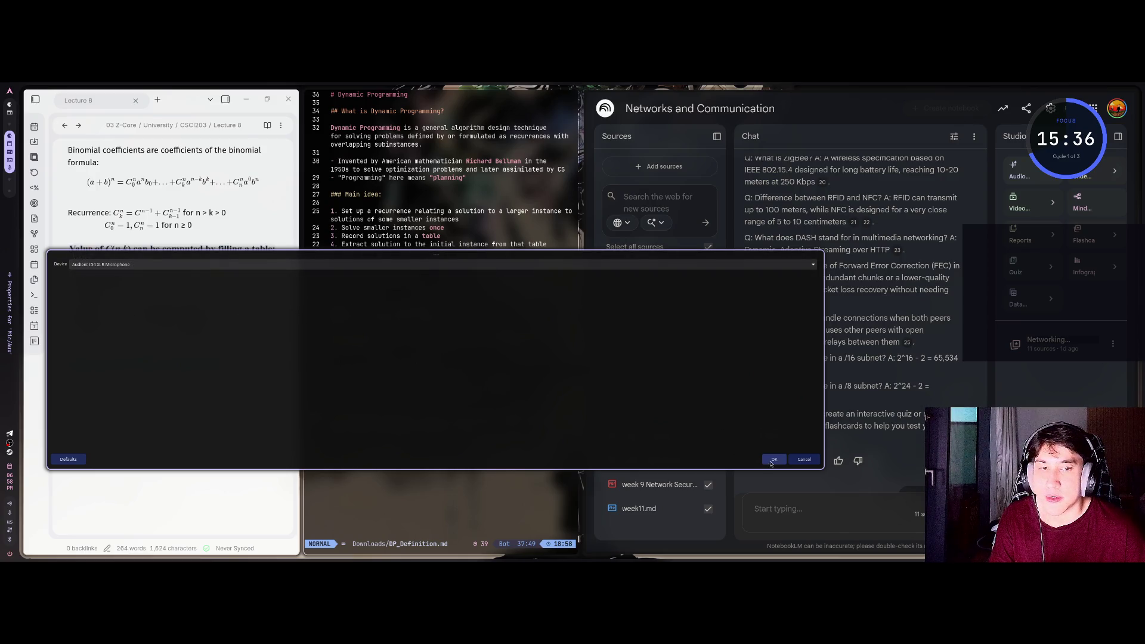
click(773, 459)
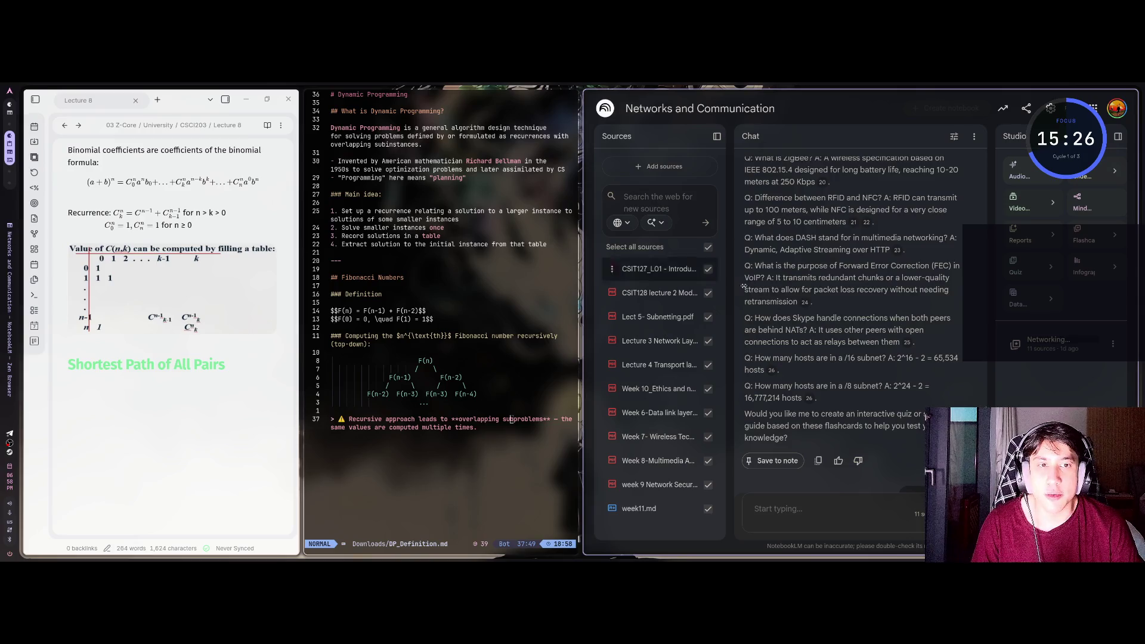
key(super+f)
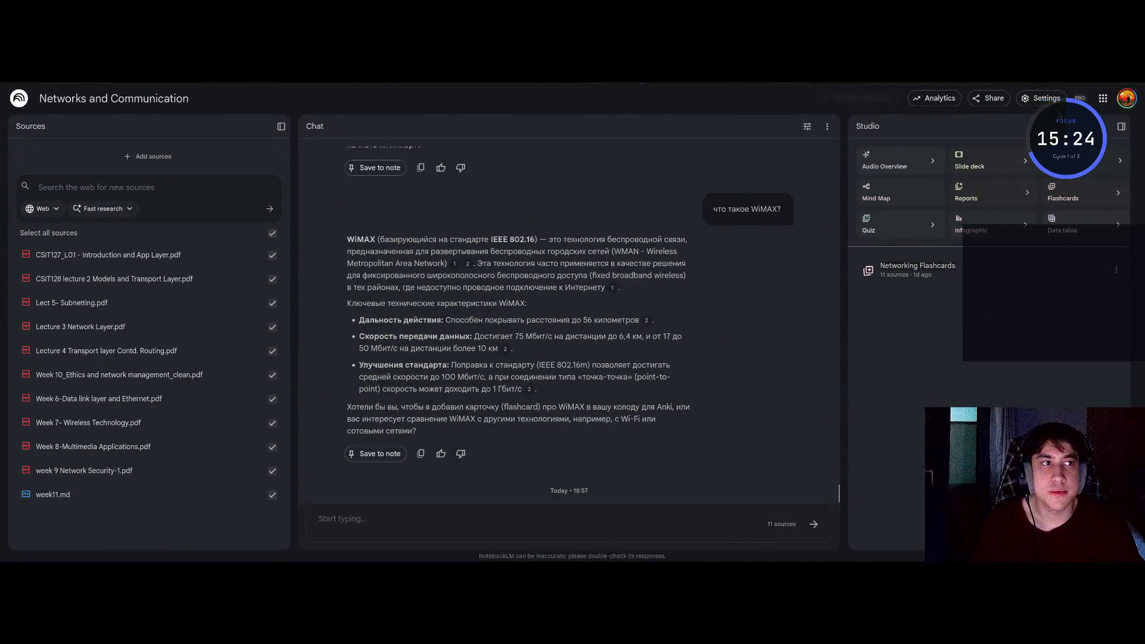
After glancing at Settings, open the Add sources dialog in the Sources panel
click(1041, 100)
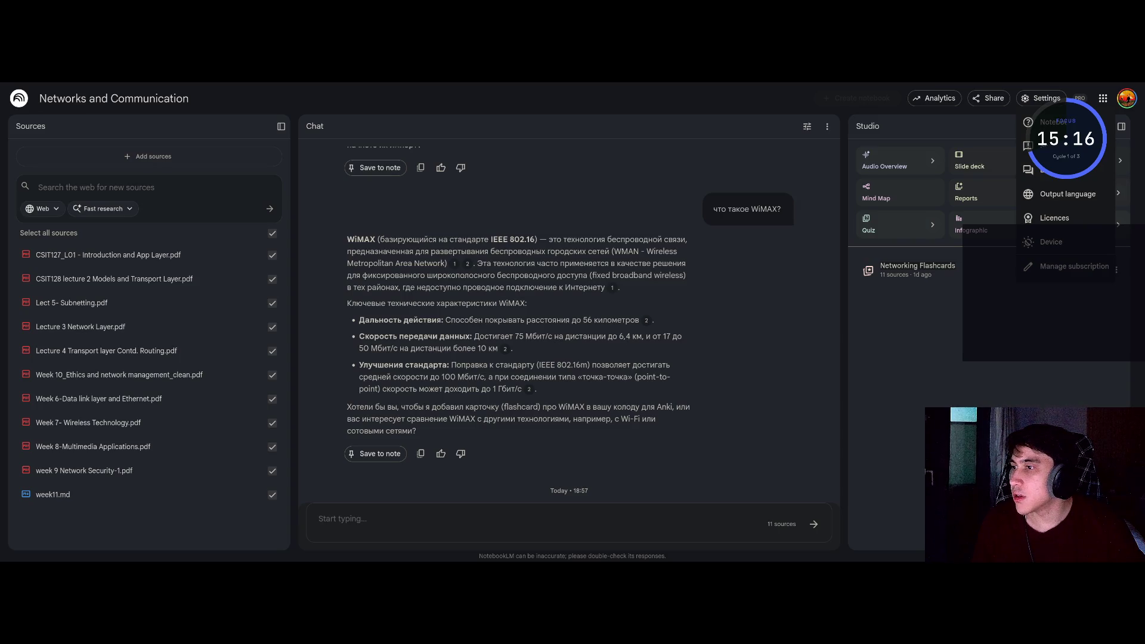
click(866, 139)
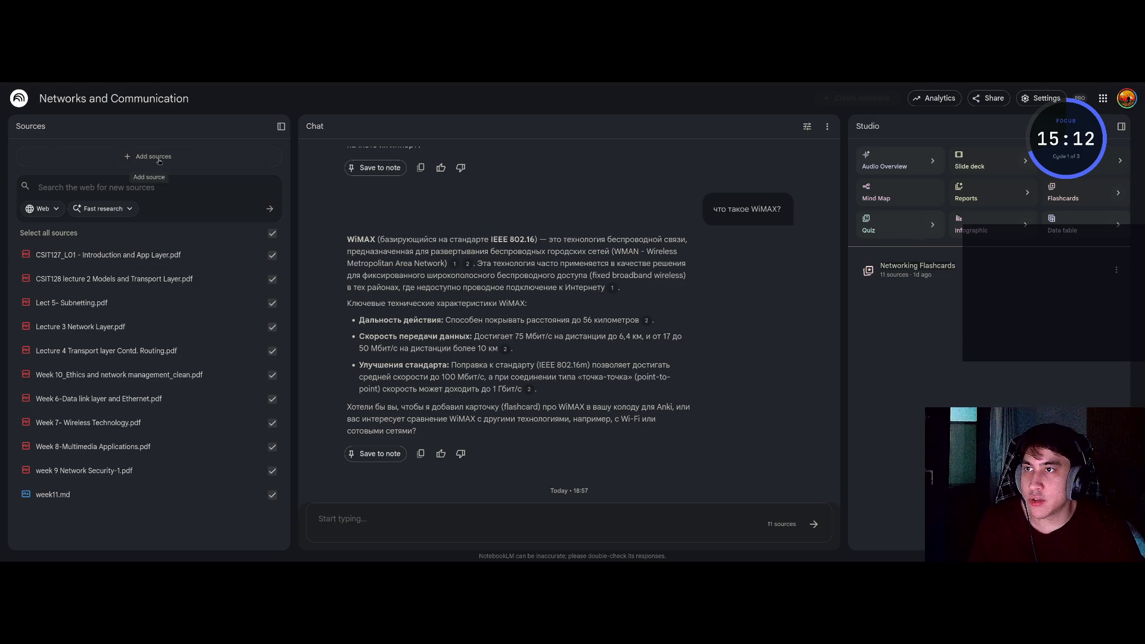
click(134, 158)
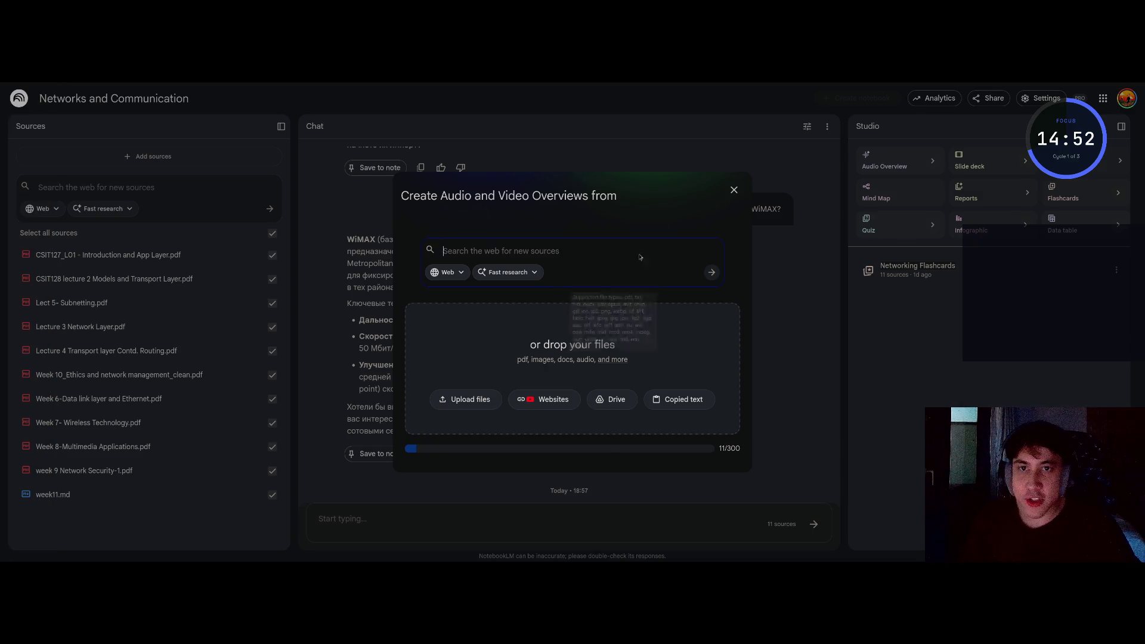
Reopen Add sources and enter 'Proxy' as the search query
click(734, 190)
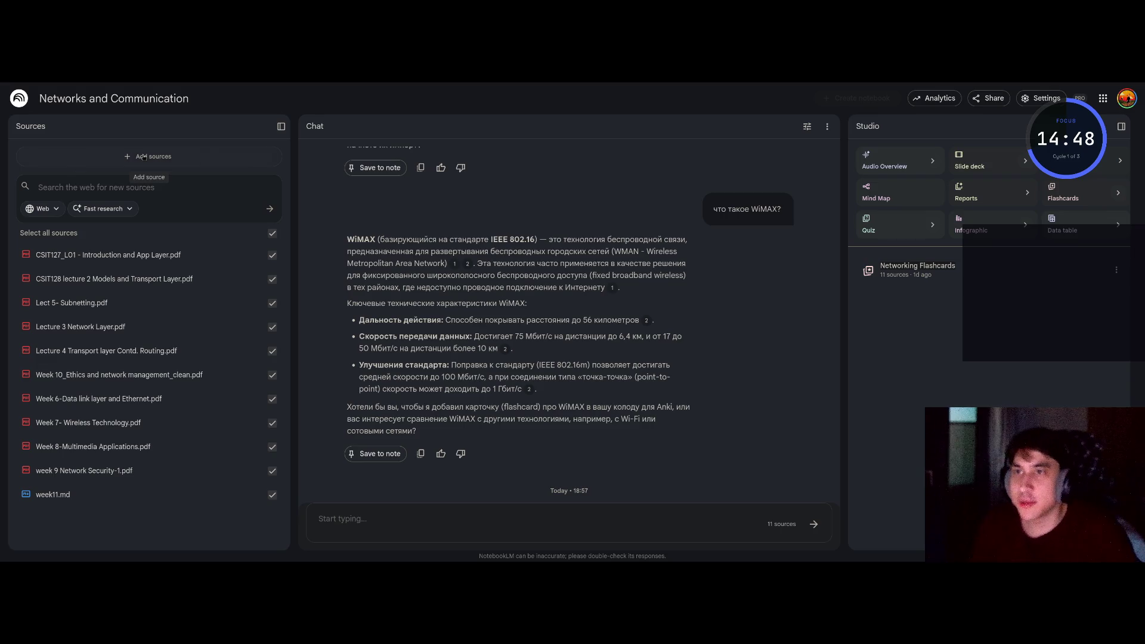
click(143, 156)
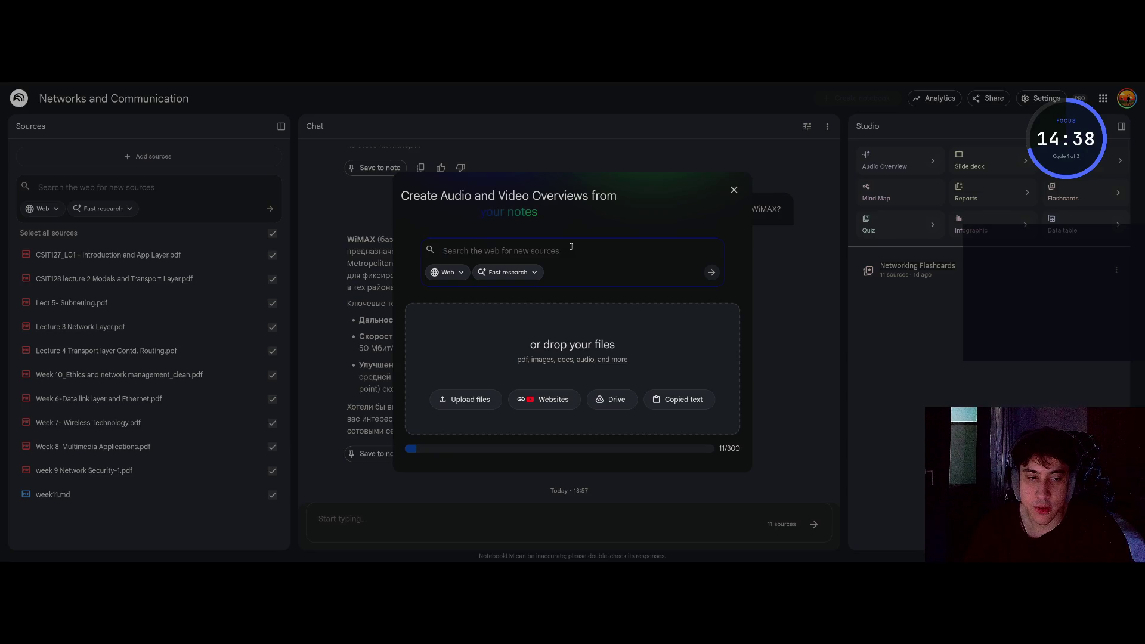
text(Зкщ)
key(BackSpace)
key(BackSpace)
key(BackSpace)
text(Proxy)
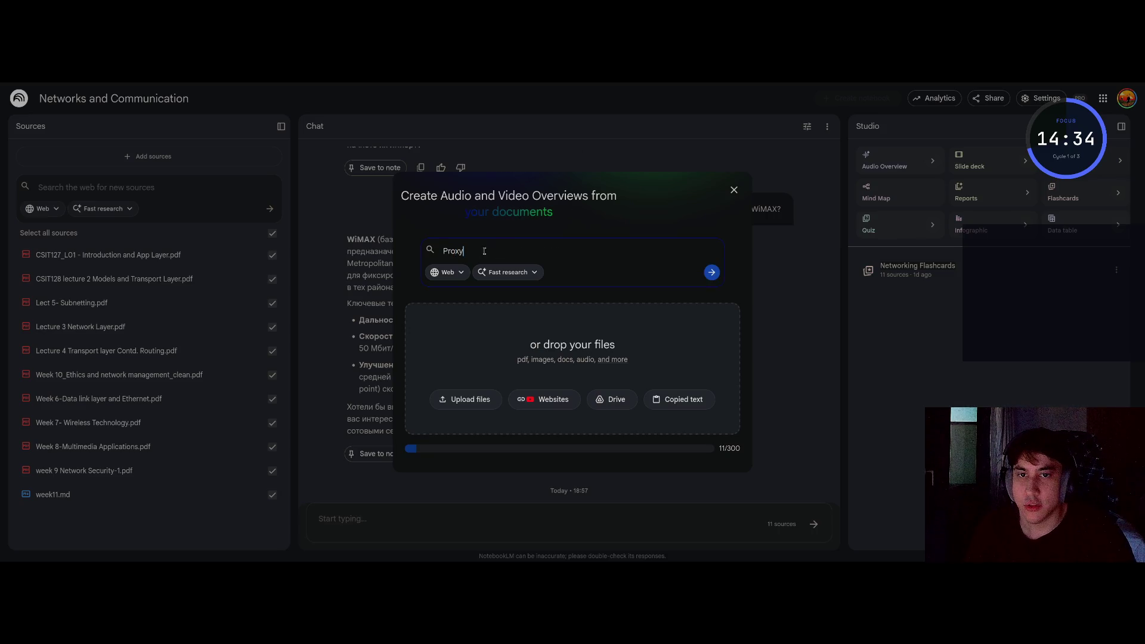
Keep Fast research on the Web and submit the Proxy search
click(507, 274)
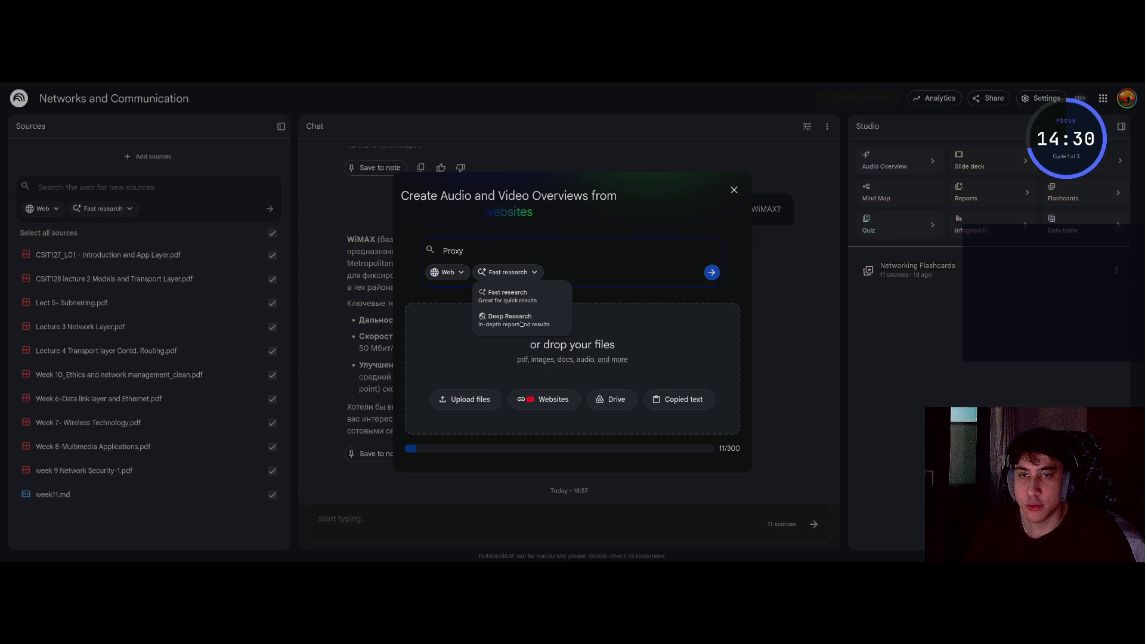
click(460, 279)
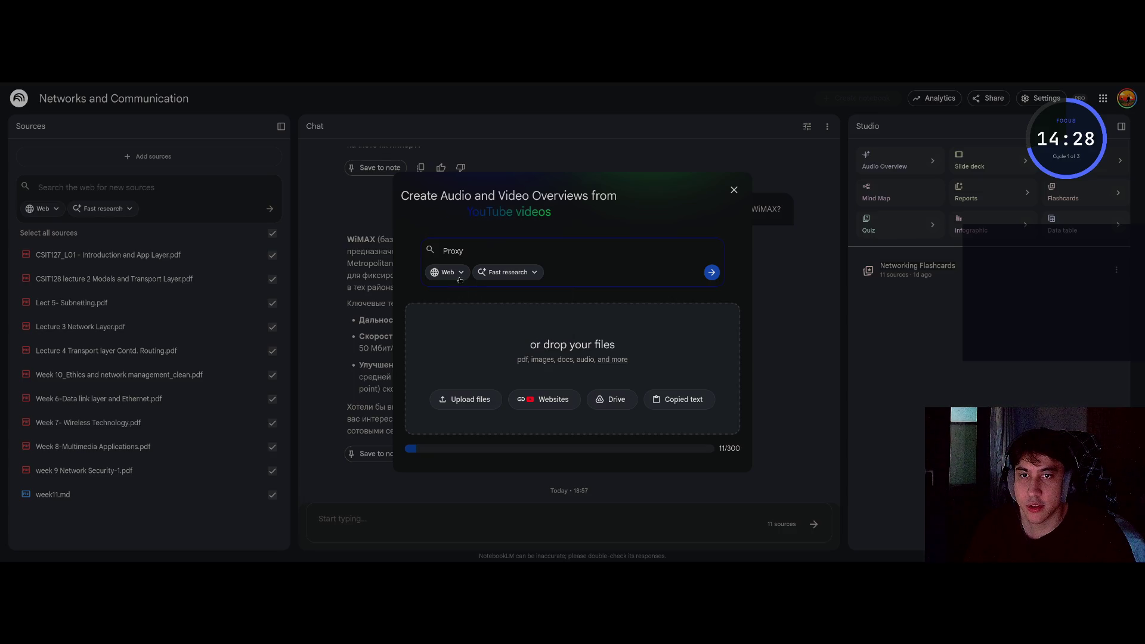
click(453, 277)
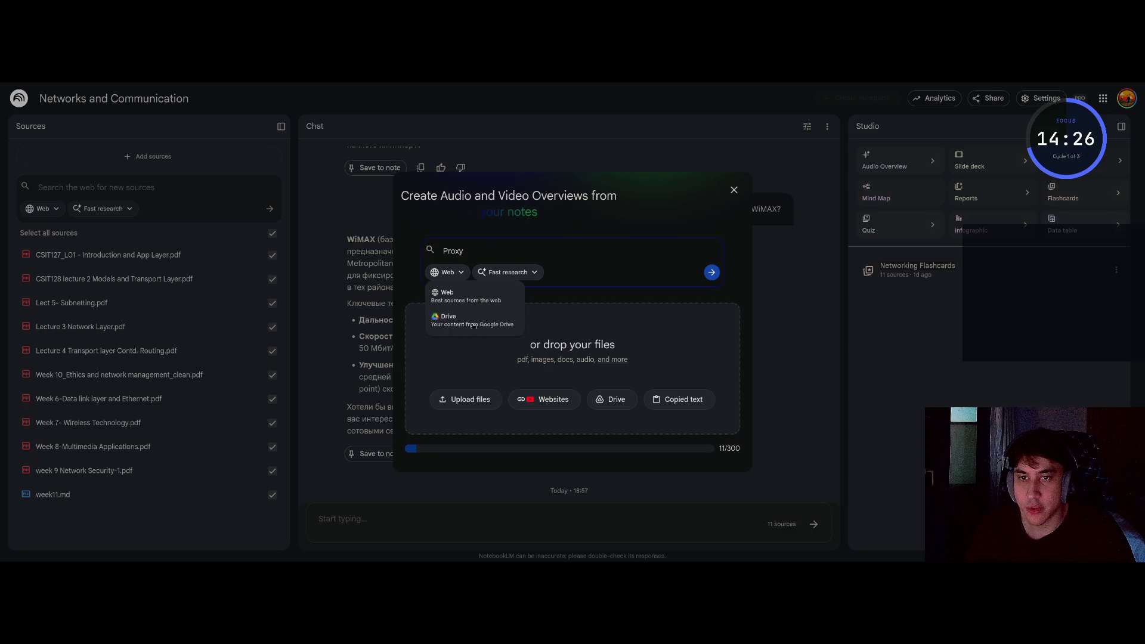
key(Escape)
double_click(452, 250)
click(462, 250)
double_click(447, 251)
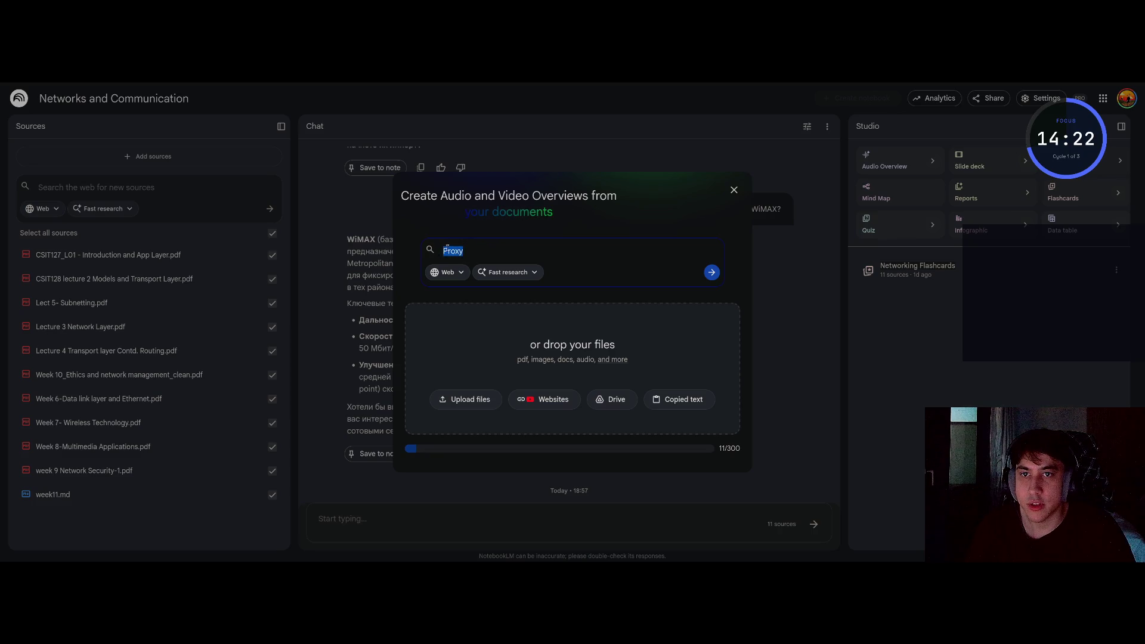
click(712, 272)
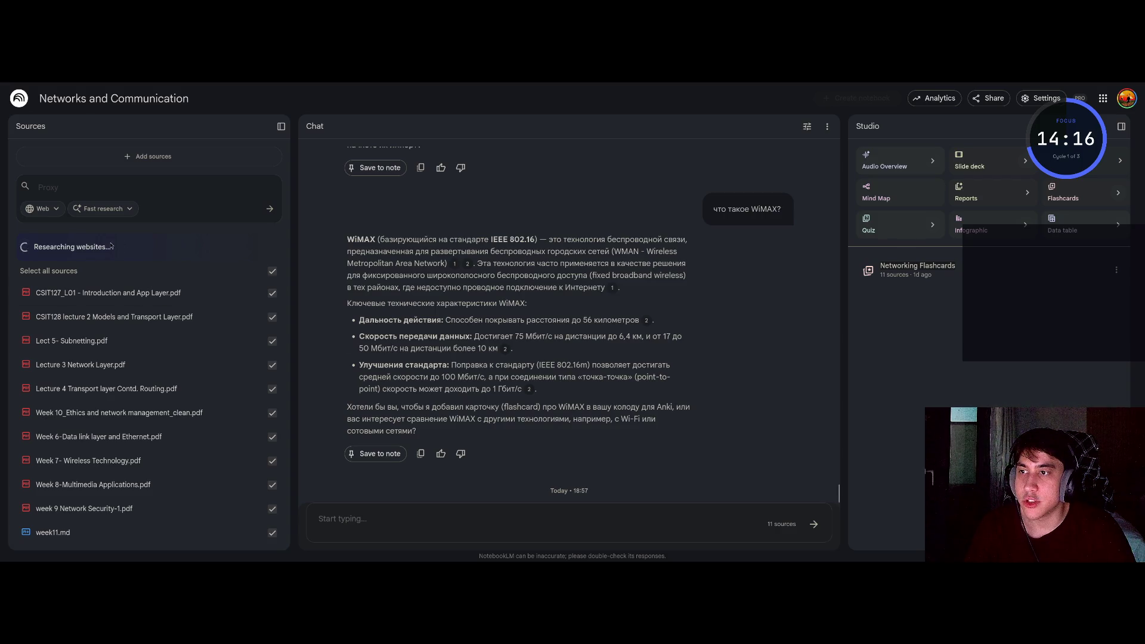
Show all 10 Proxy results, exclude NordVPN and others, and import two sources including Proxy server - Wikipedia
drag(111, 247, 36, 247)
click(167, 246)
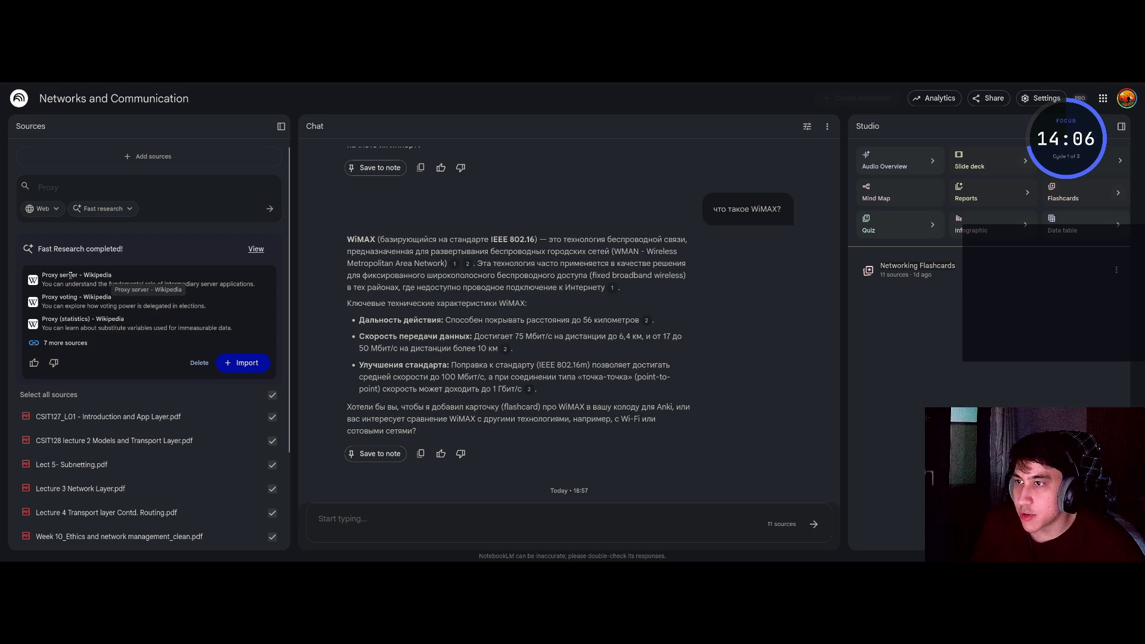
scroll(74, 228, down, 2)
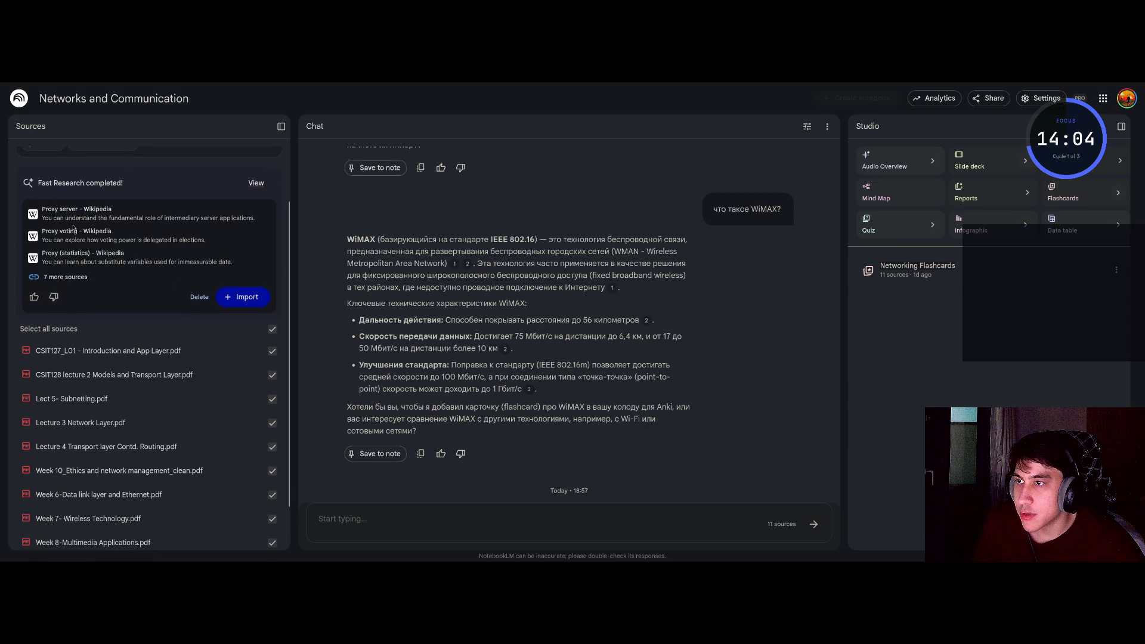
triple_click(87, 210)
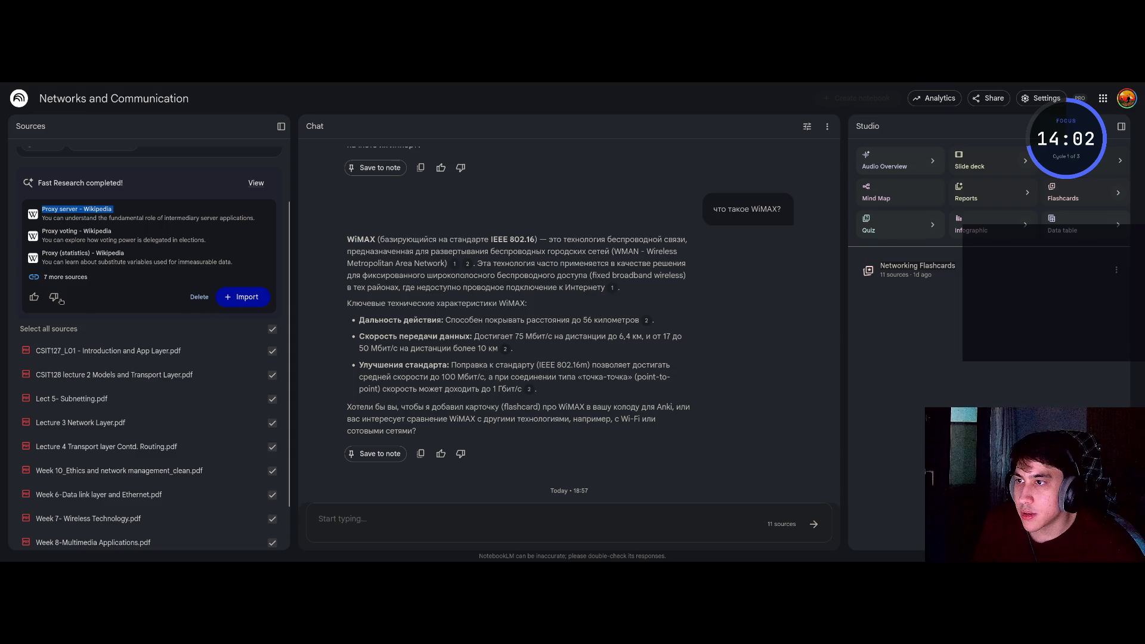
click(59, 277)
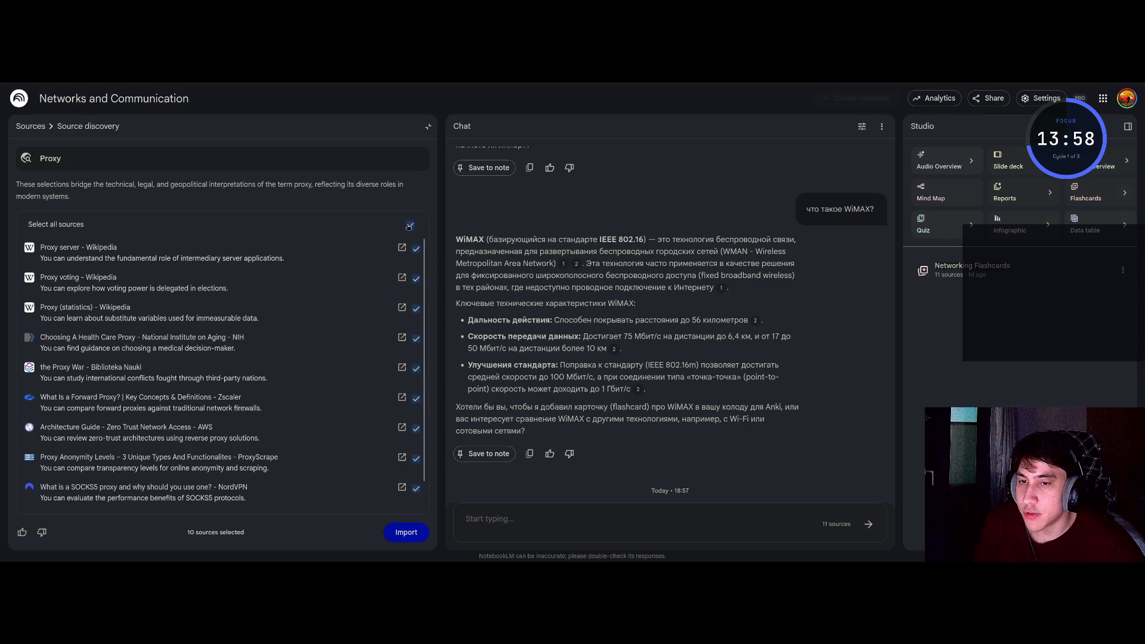
click(416, 487)
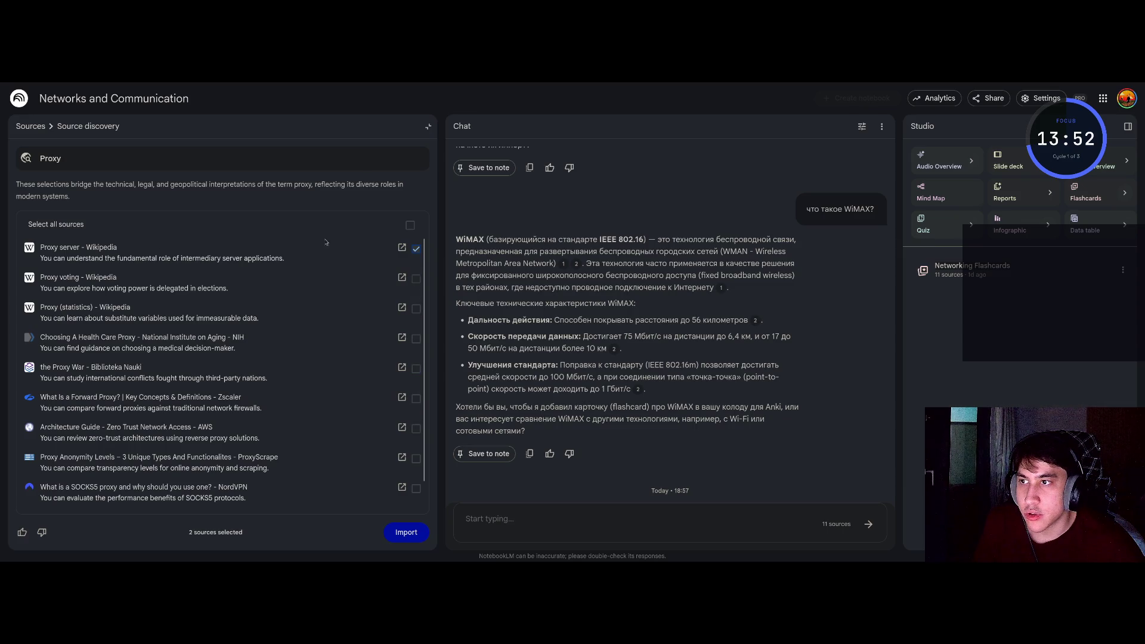
click(411, 534)
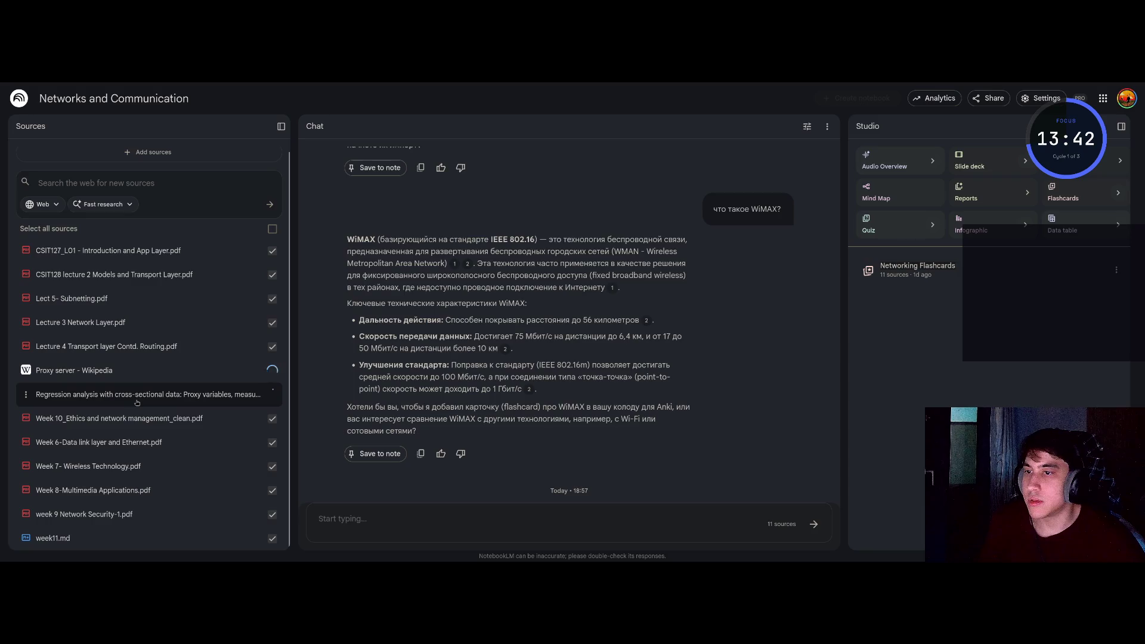
Open the Proxy server - Wikipedia source and collapse, then re-expand, its source guide
click(90, 372)
click(425, 128)
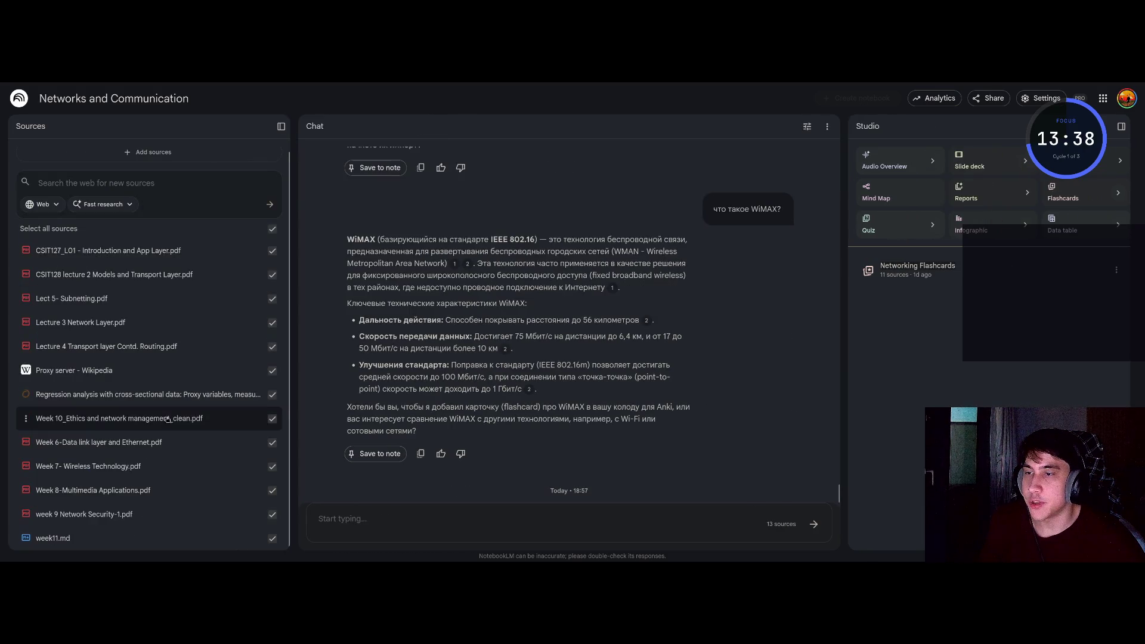
click(132, 372)
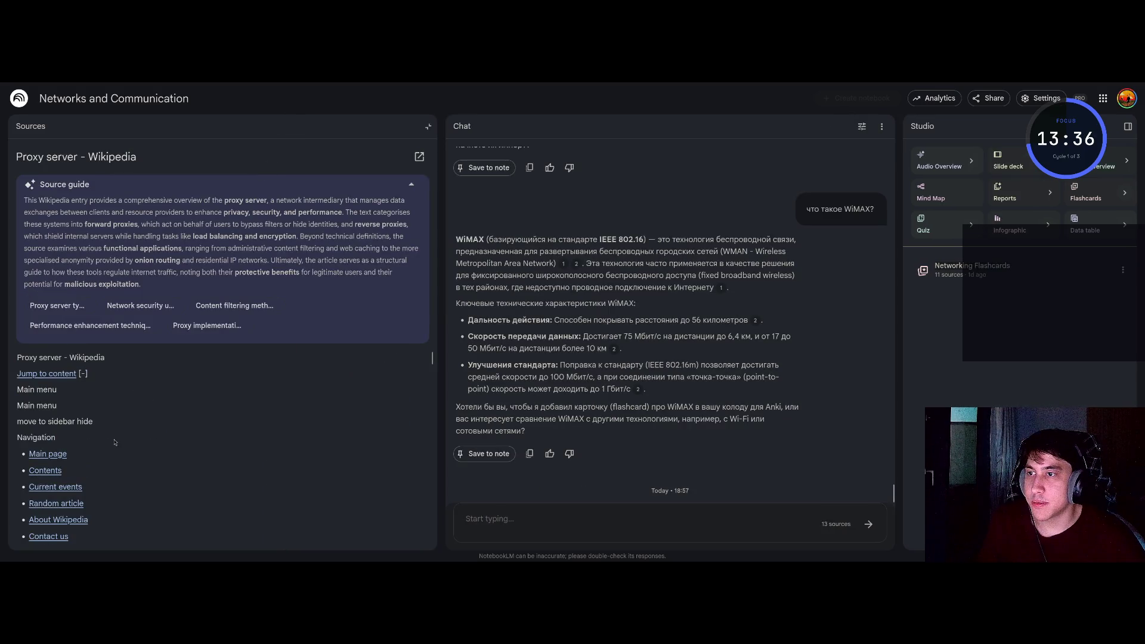
scroll(115, 443, down, 6)
click(411, 185)
scroll(54, 186, up, 10)
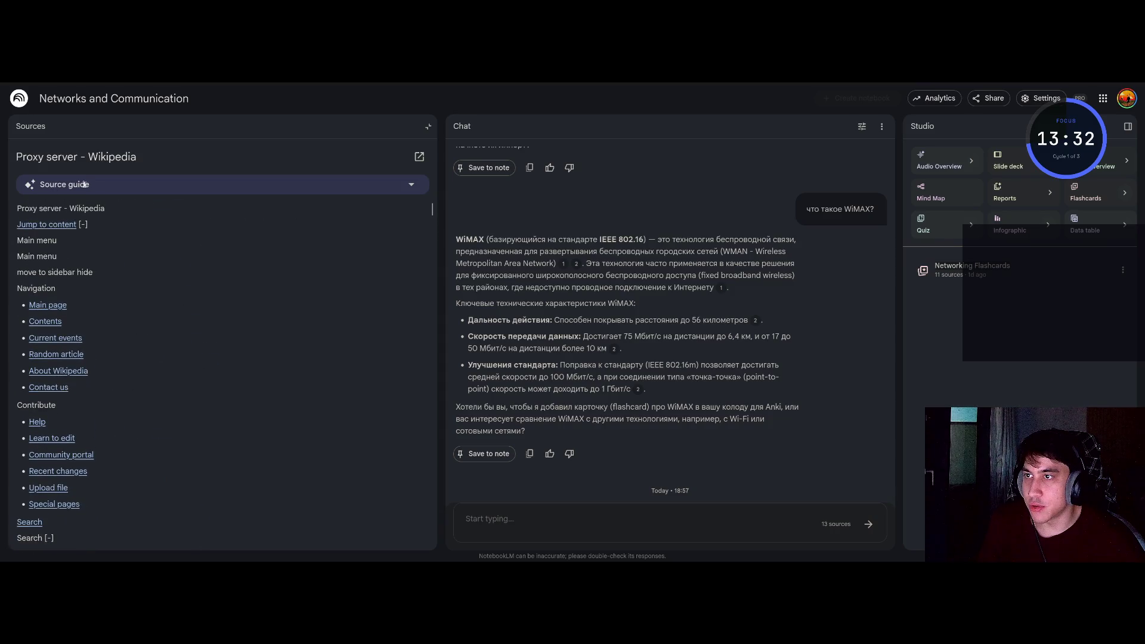
click(412, 184)
scroll(83, 373, down, 3)
scroll(83, 373, up, 3)
Translate the source page into English via the right-click menu
mouse_move(55, 200)
mouse_down()
mouse_move(100, 198)
mouse_move(149, 260)
mouse_move(215, 291)
mouse_up()
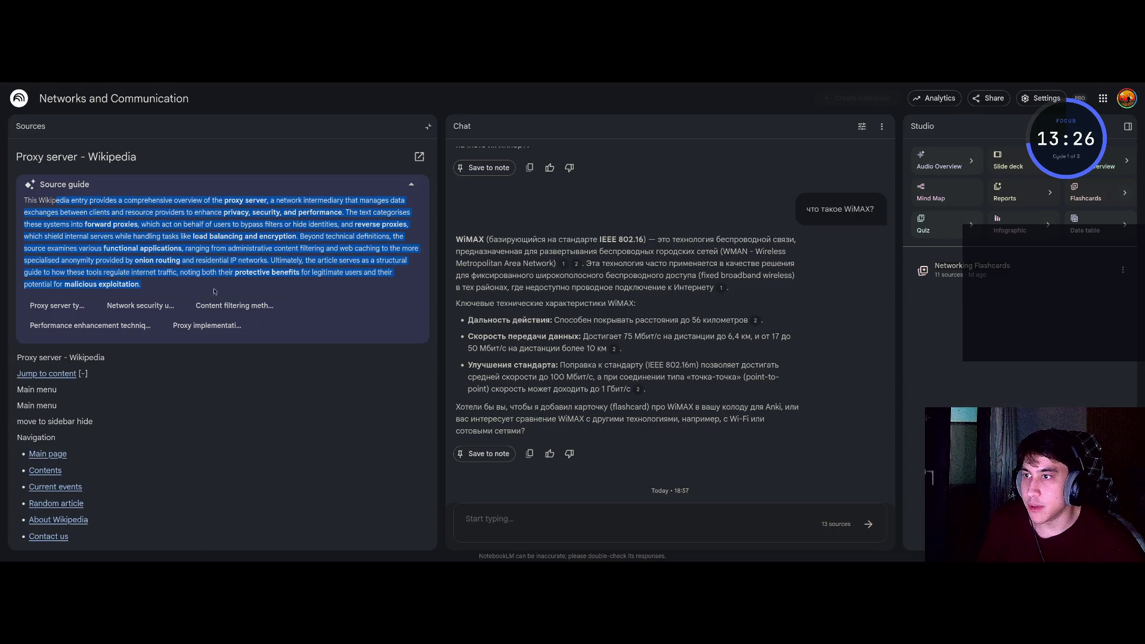
click(245, 291)
right_click(369, 99)
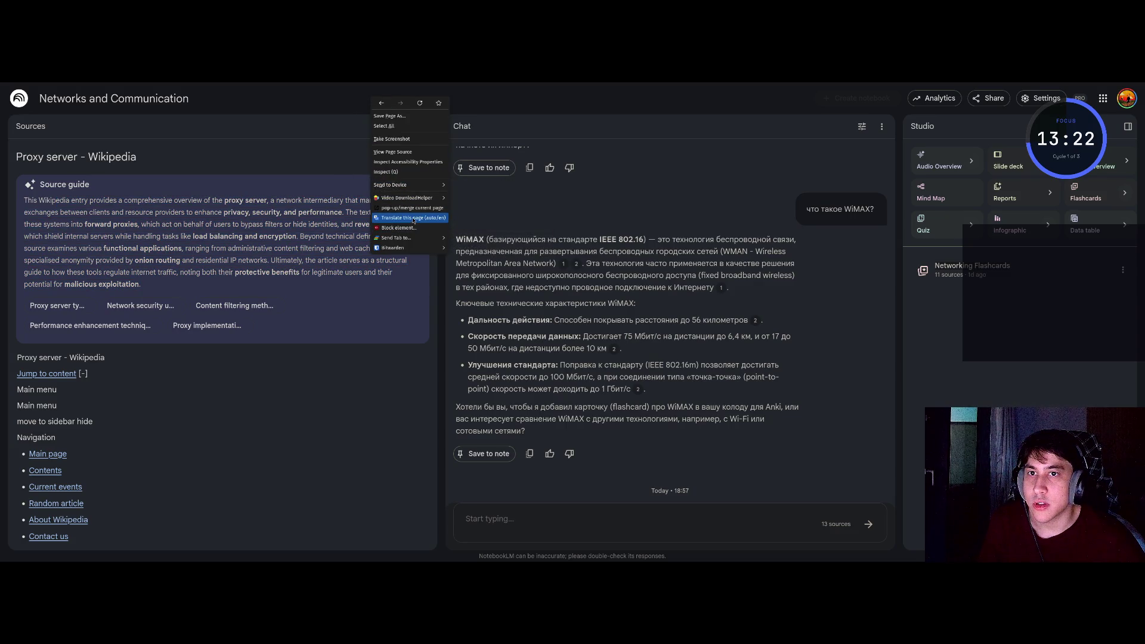
click(413, 218)
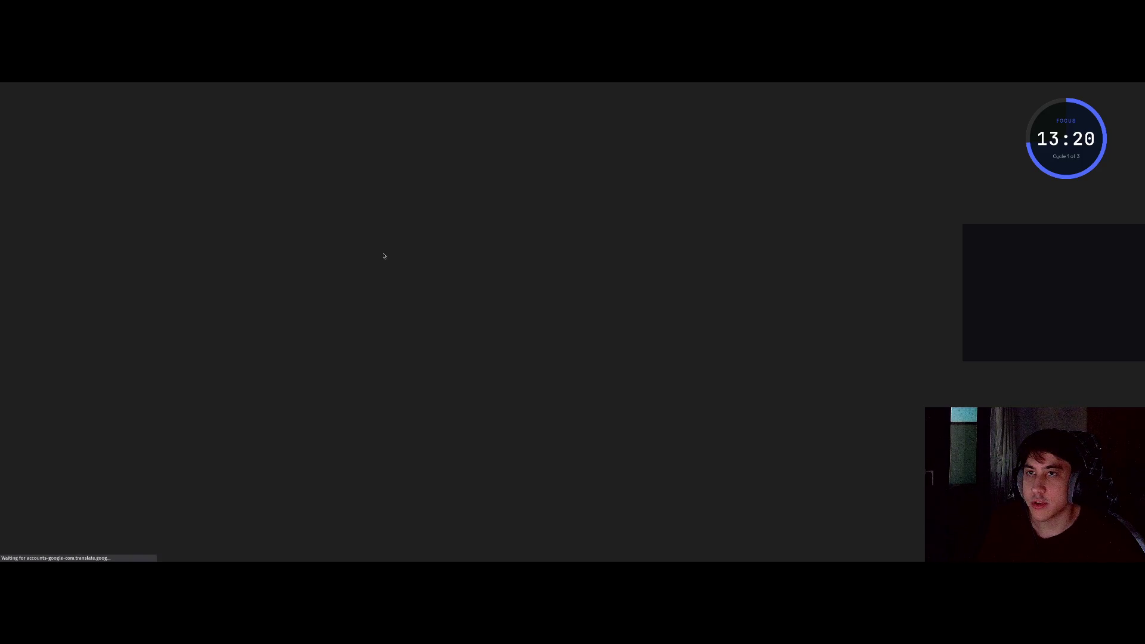
Float the browser window and dismiss the blocked Google sign-in form warnings
mouse_move(5, 220)
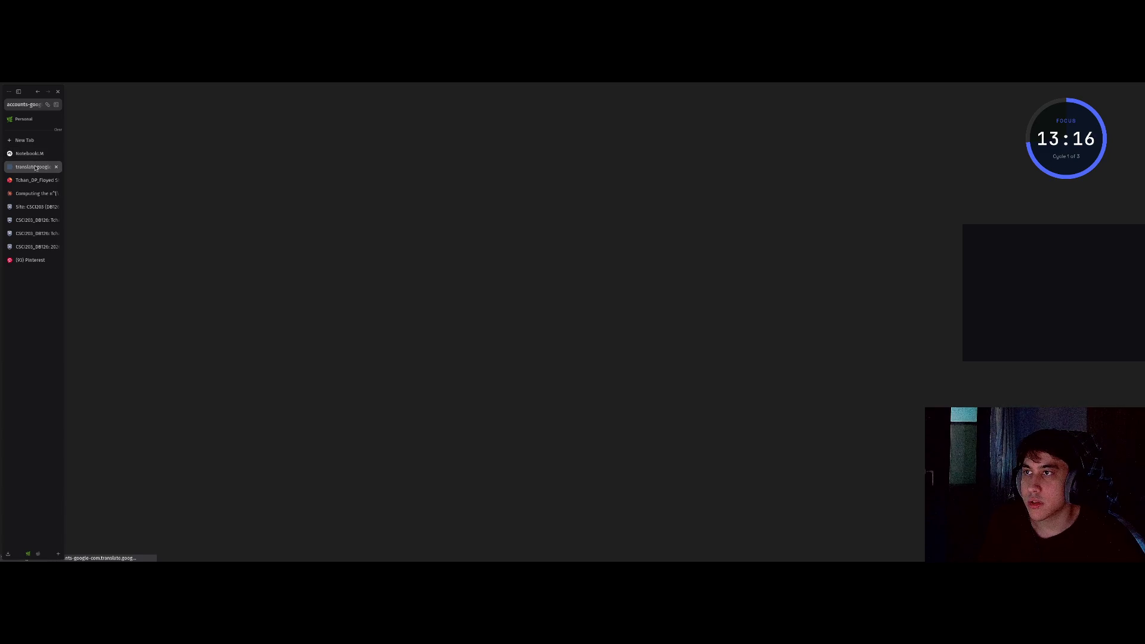
key(super+f)
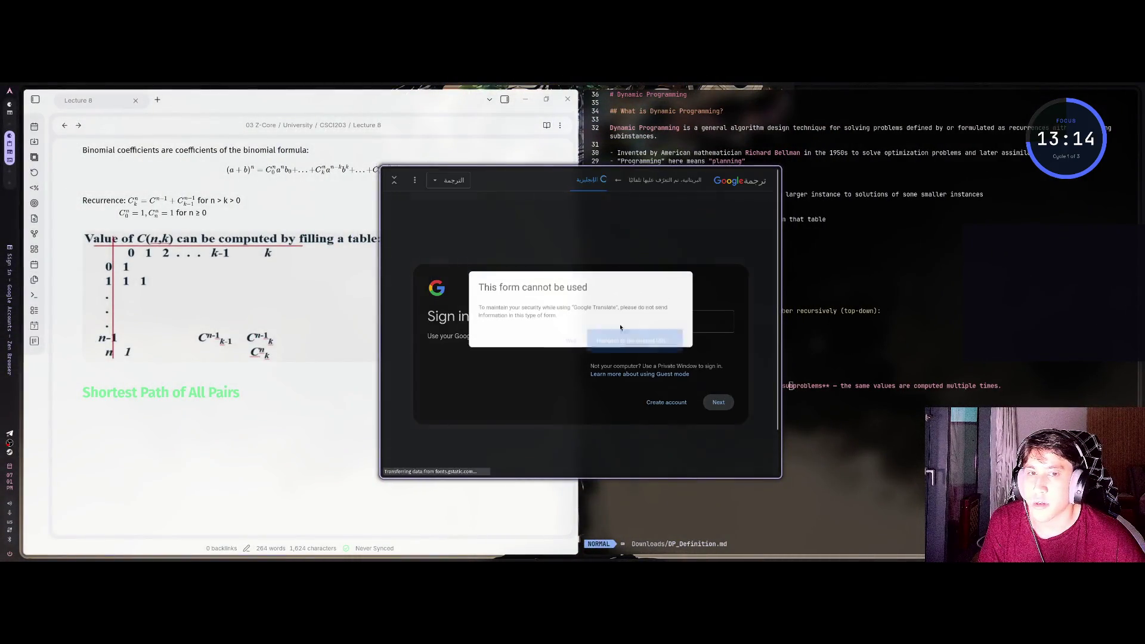
click(570, 343)
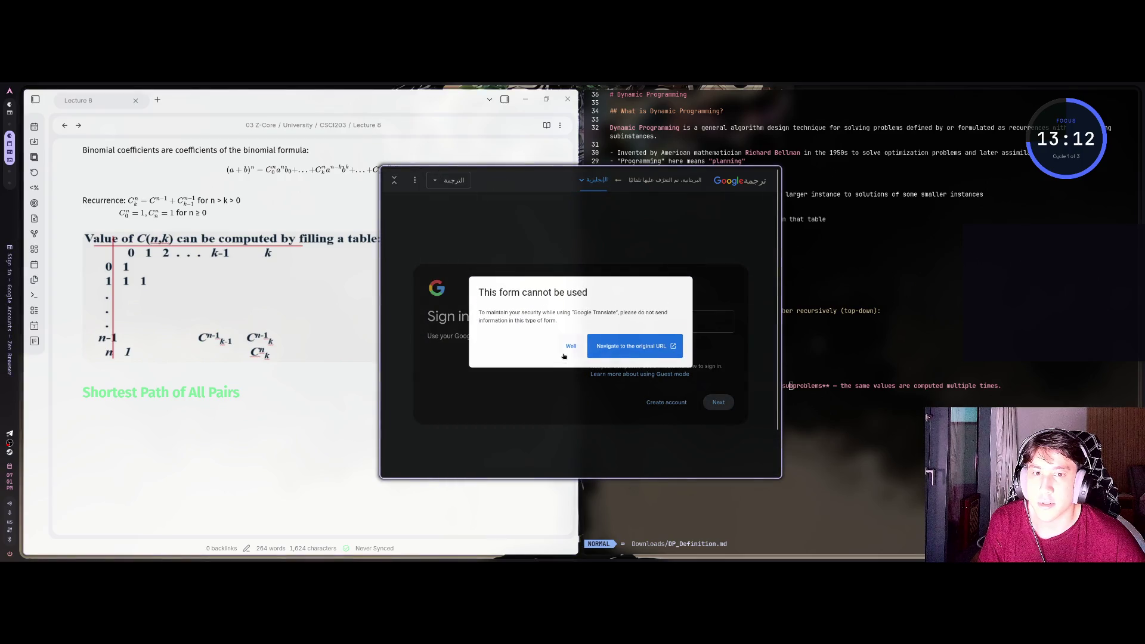
click(566, 352)
click(667, 317)
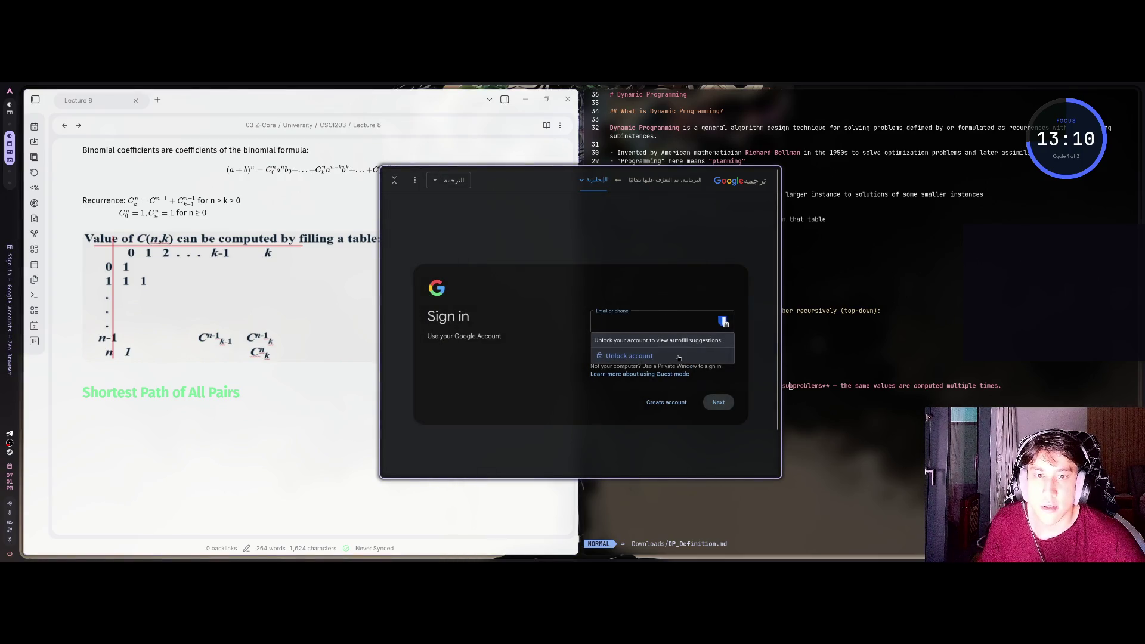
Return to the NotebookLM notebook in full screen and bring up its settings options
click(410, 236)
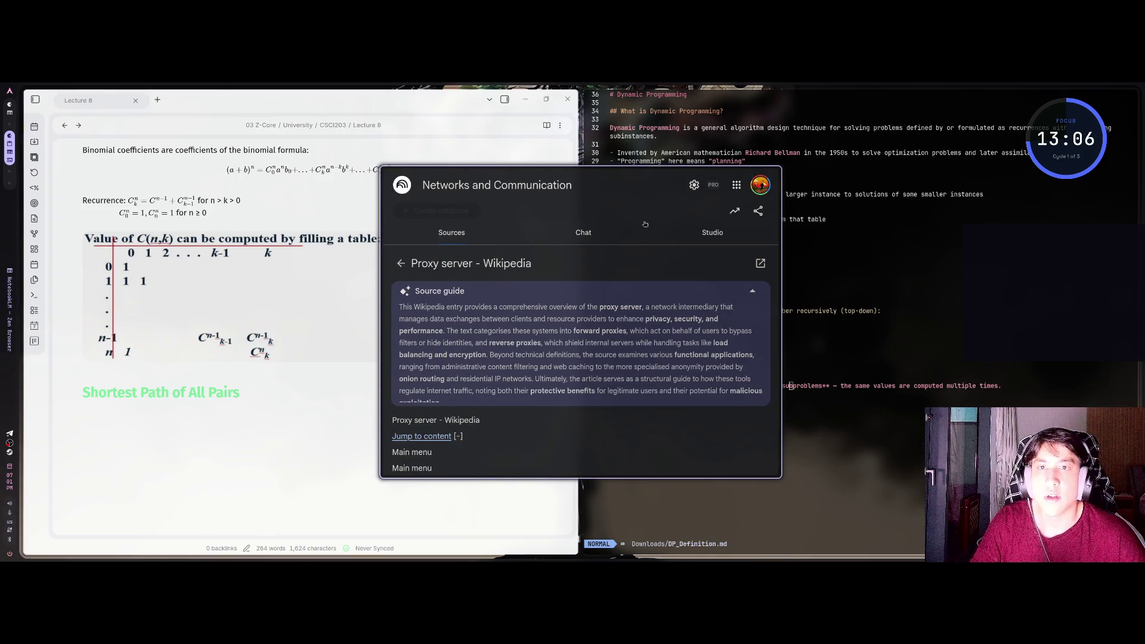
key(super+s)
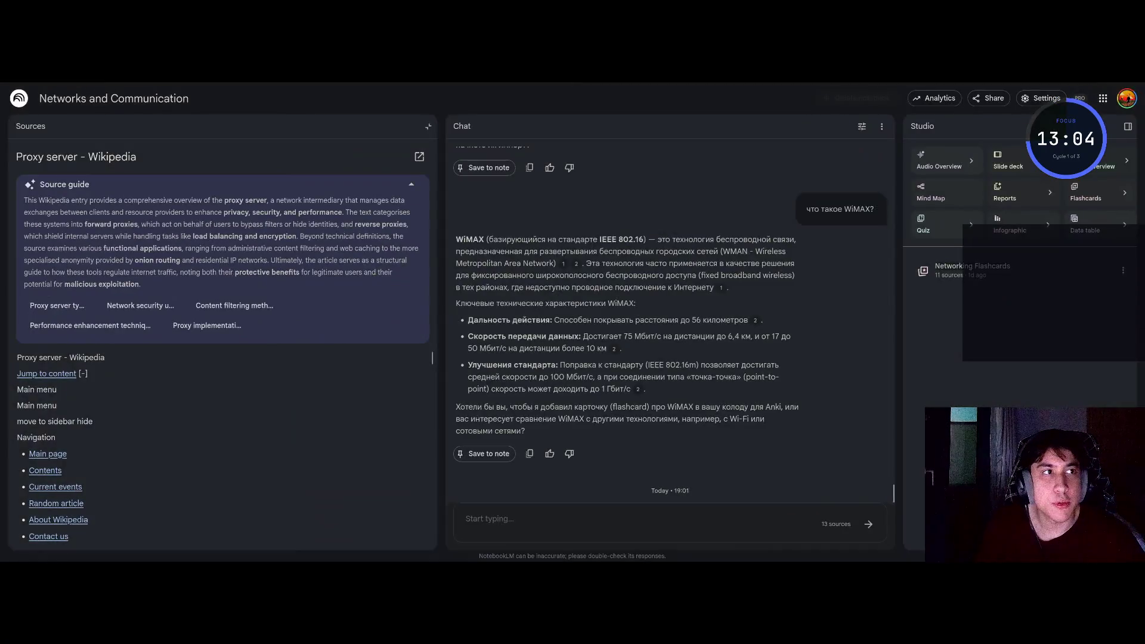
click(1044, 101)
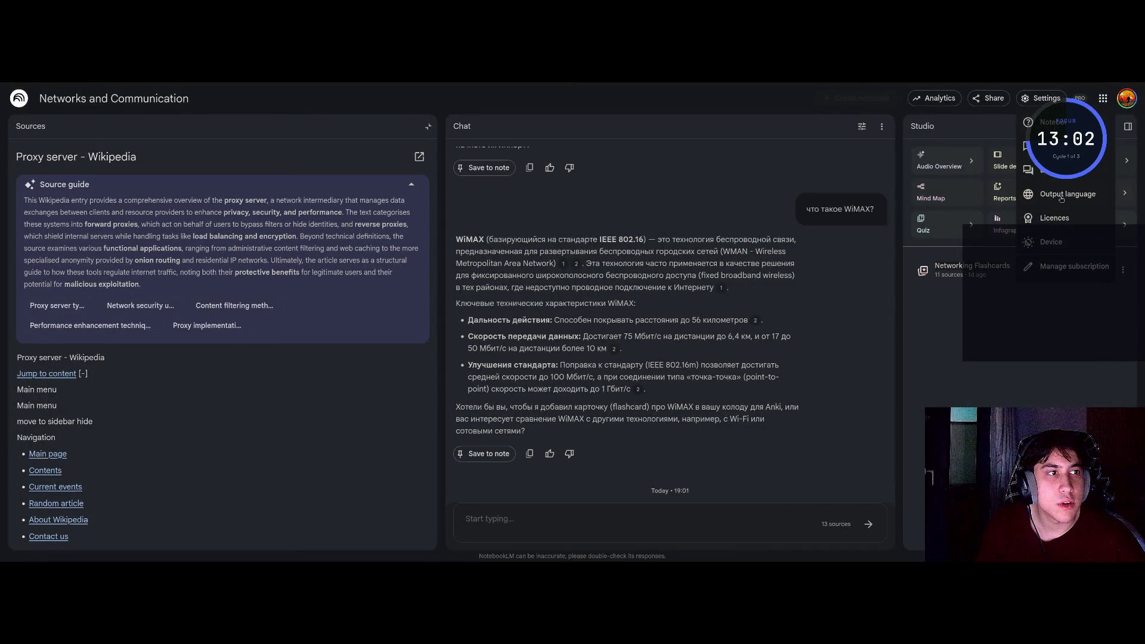
Set the notebook's output language override to русский and save it
click(1062, 197)
click(478, 266)
scroll(383, 339, down, 6)
scroll(368, 360, down, 5)
scroll(361, 355, down, 4)
click(357, 350)
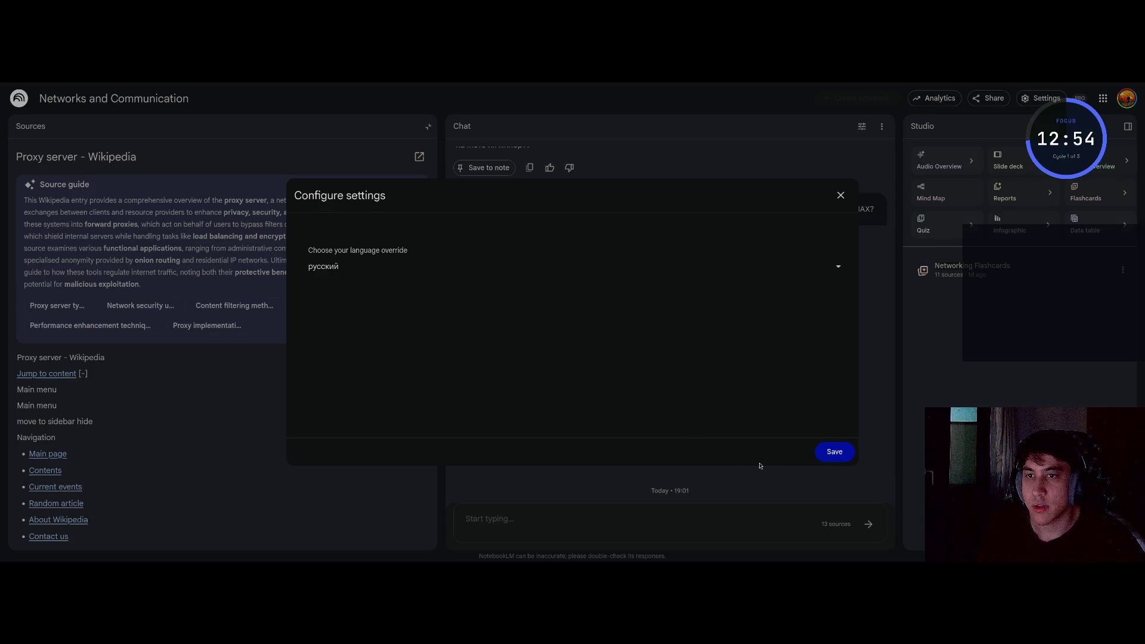
click(826, 456)
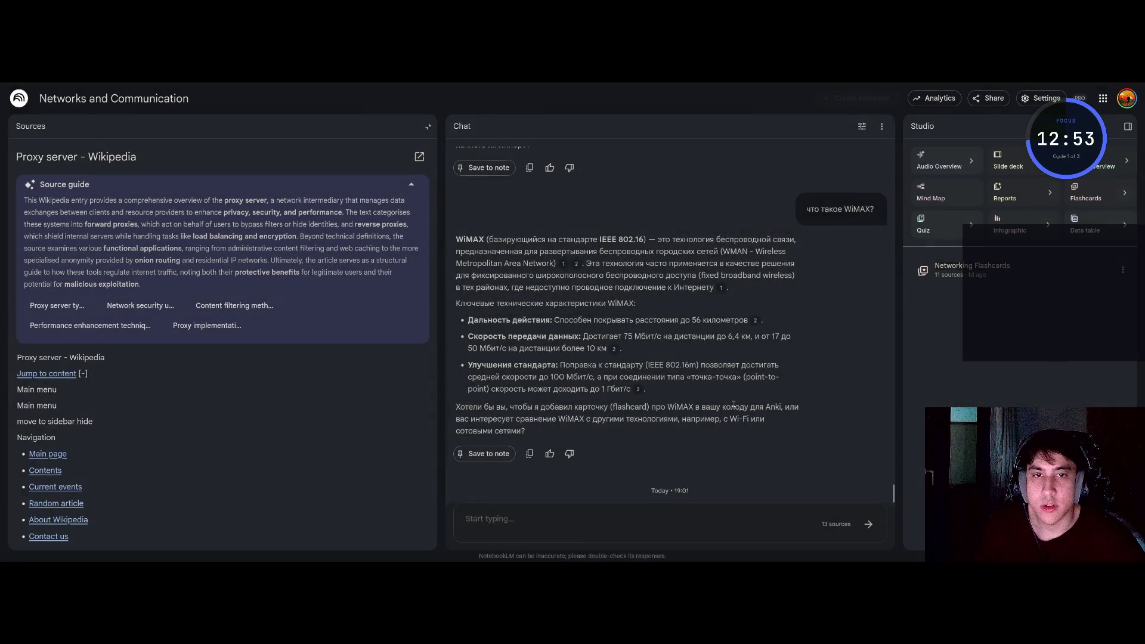
Reopen the settings options and view the Google account panel, then close it
click(1038, 102)
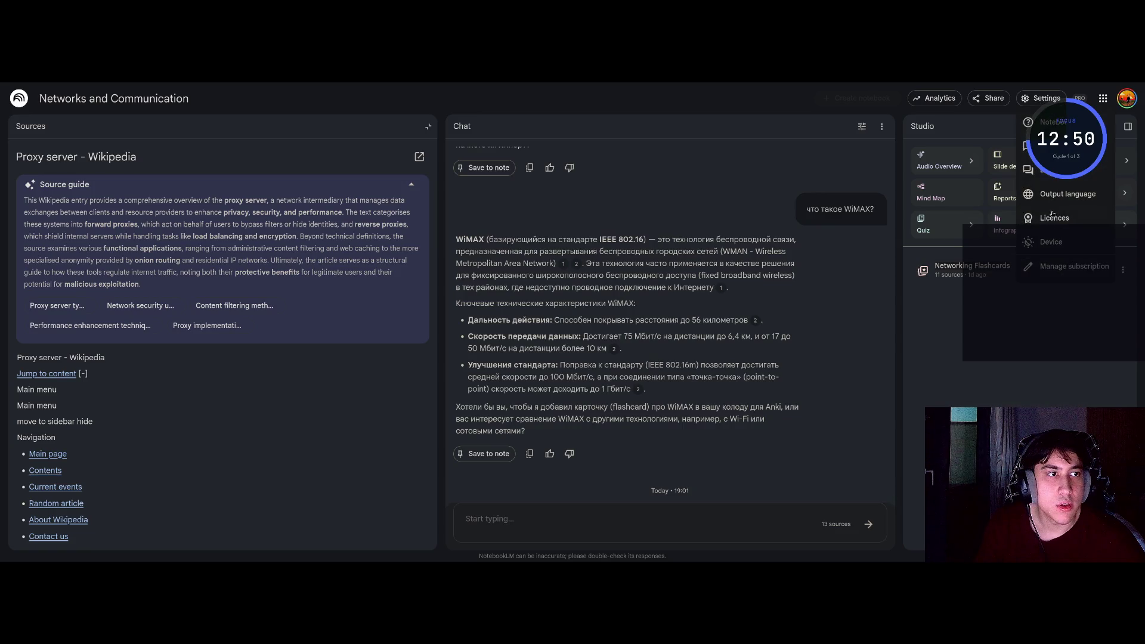
click(1126, 98)
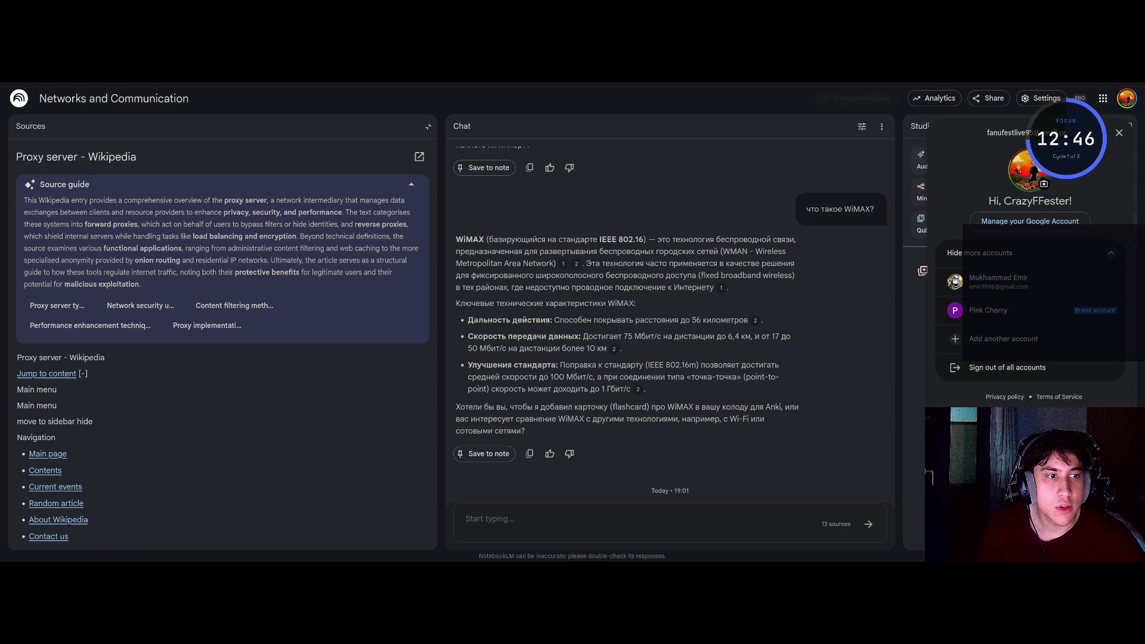
click(645, 341)
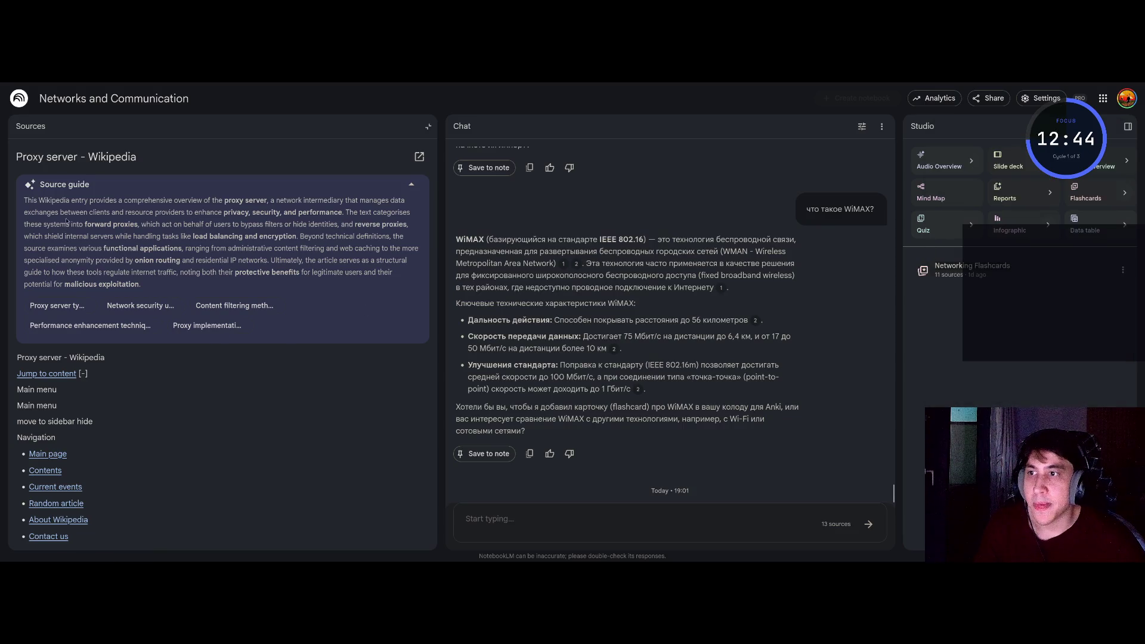
Collapse the Proxy server source guide and return to the full sources list
mouse_move(38, 199)
mouse_down()
mouse_move(411, 228)
mouse_move(142, 285)
mouse_up()
scroll(297, 218, down, 5)
click(411, 186)
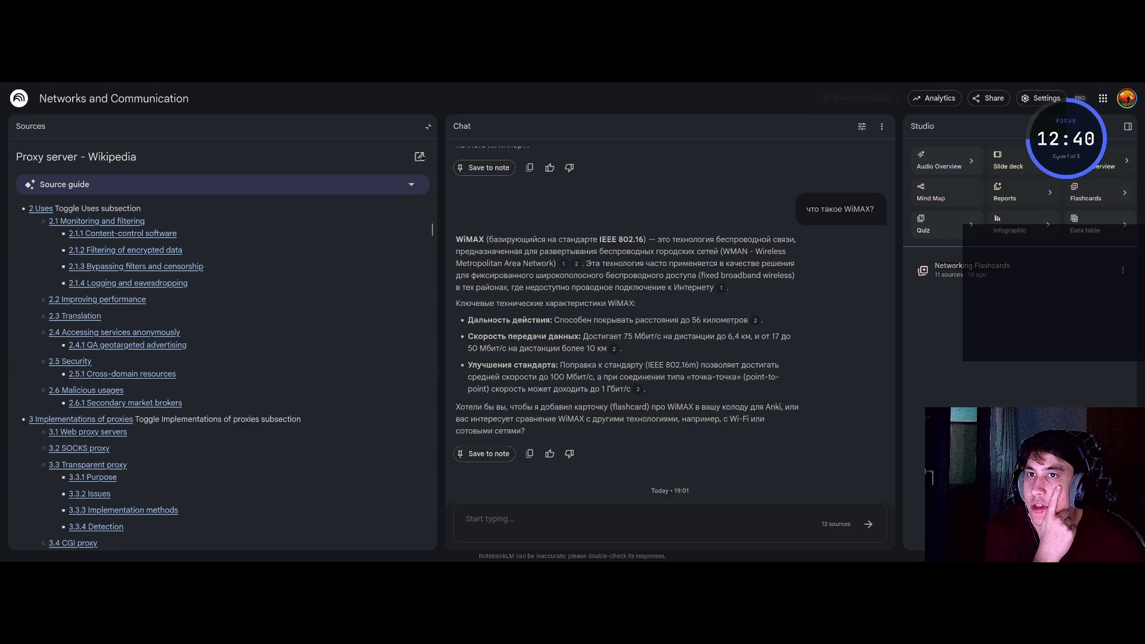
click(424, 125)
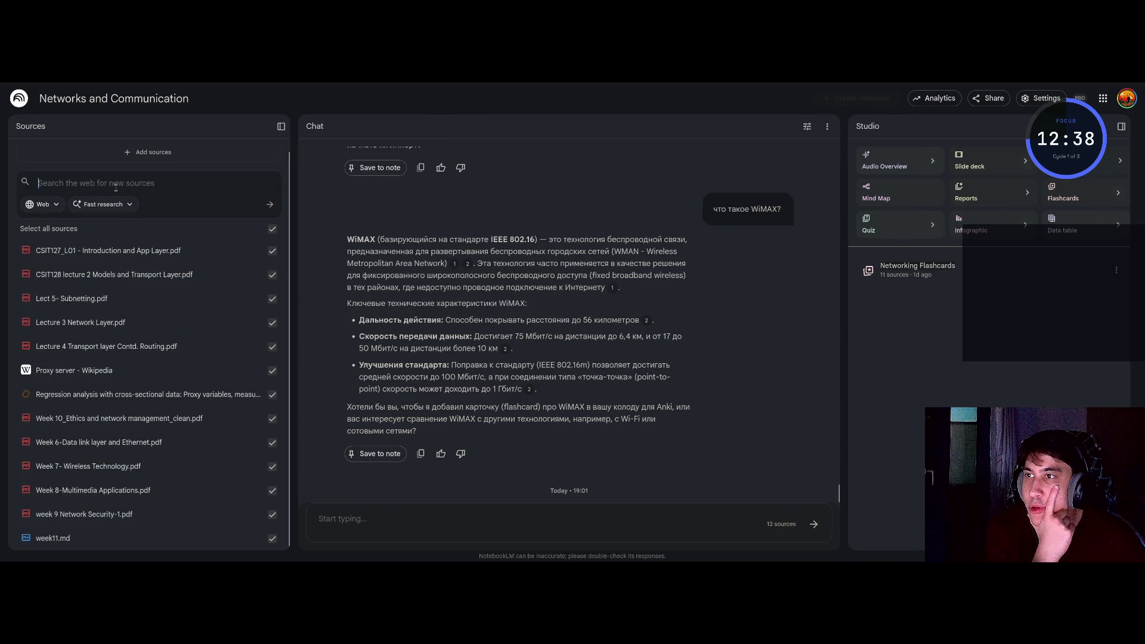
Try the Add sources dialog's file upload and pasted-text options without adding anything, then close it
click(150, 152)
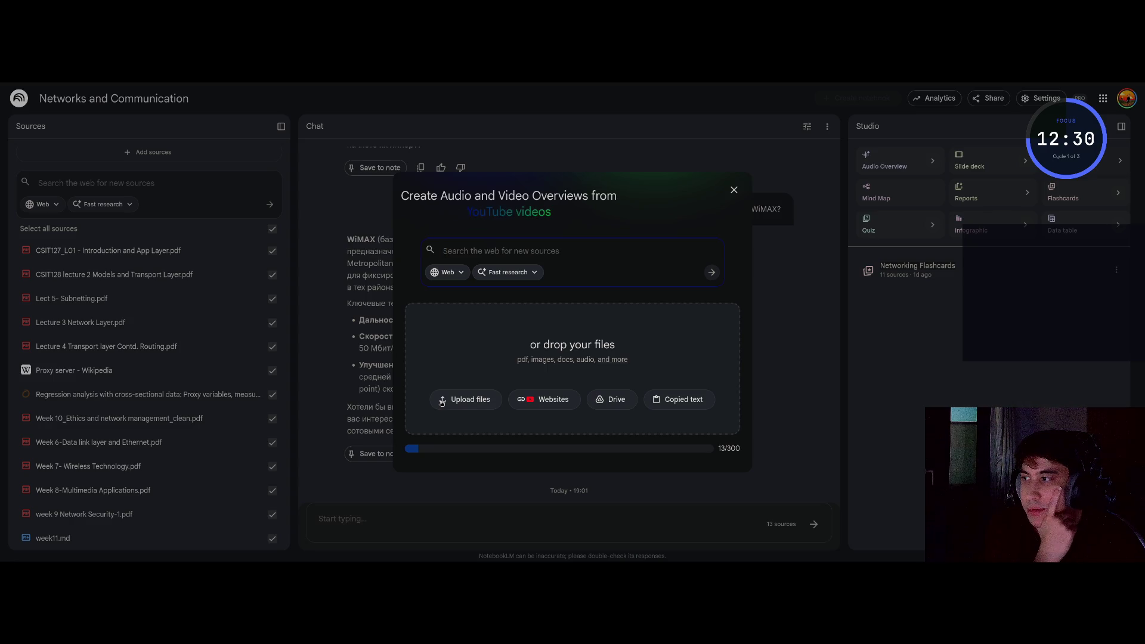
click(487, 400)
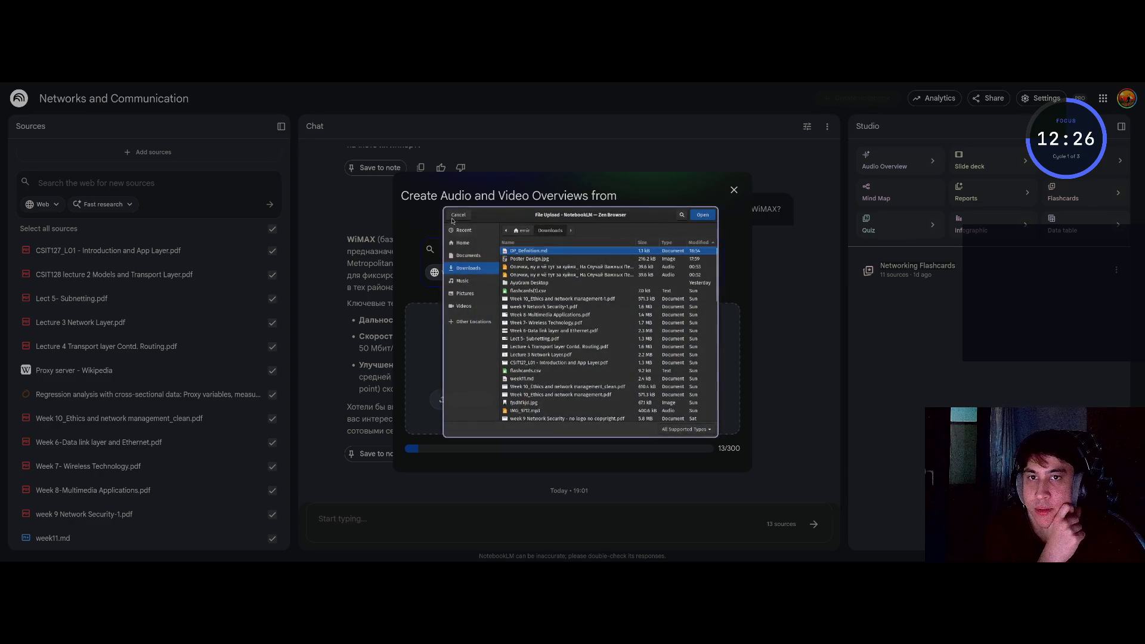
click(457, 215)
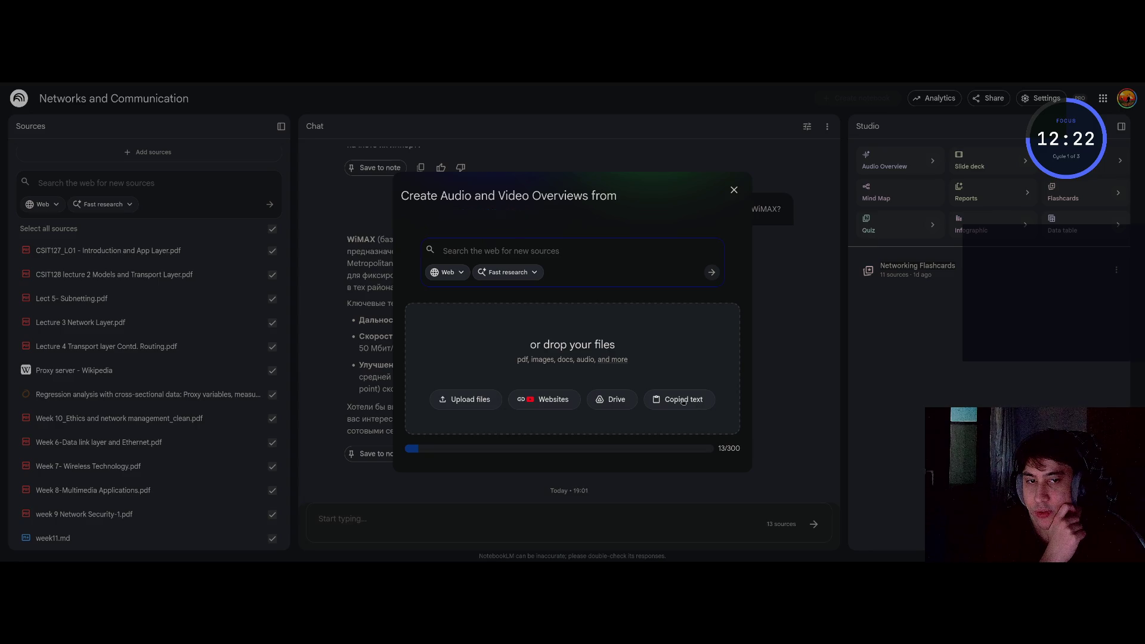
click(684, 401)
text(klasjdlkasdjflksd)
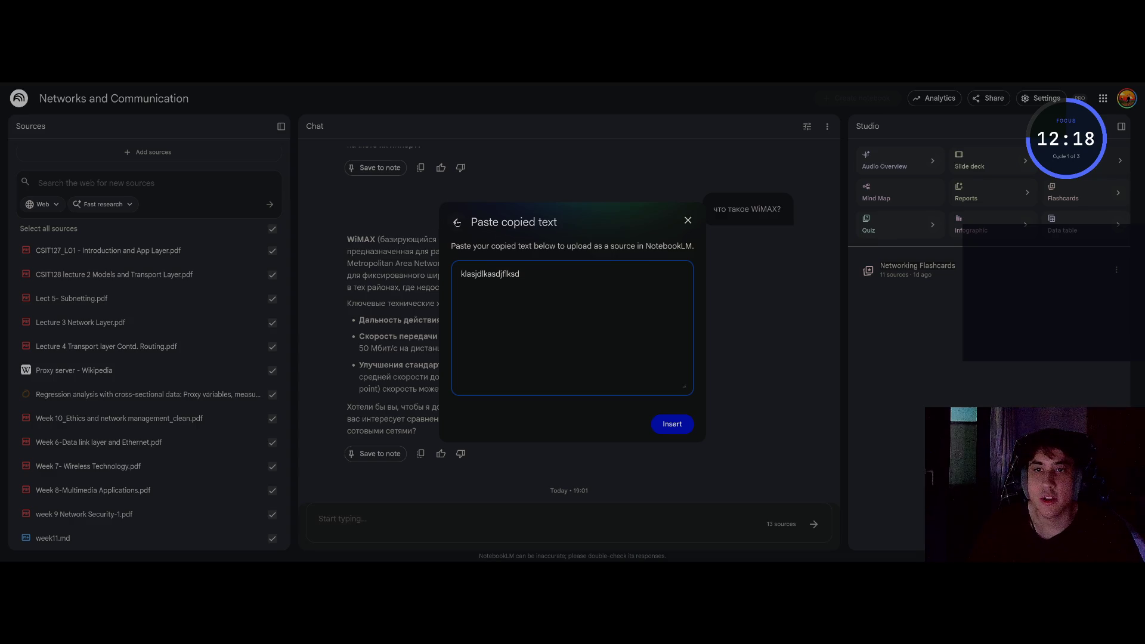
click(456, 221)
click(734, 190)
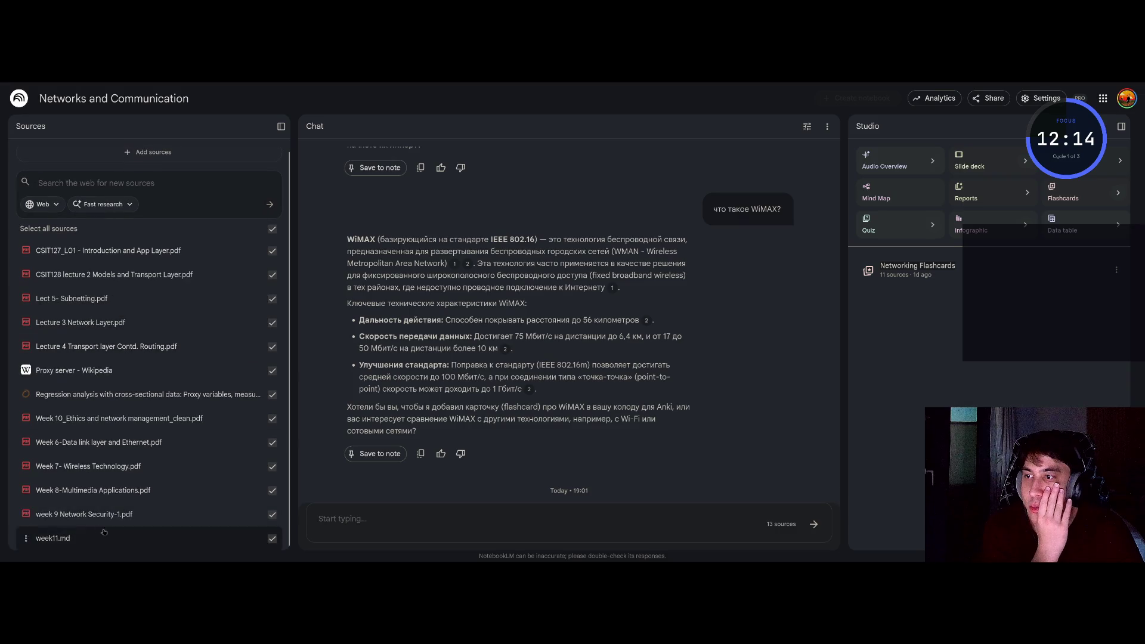
click(107, 252)
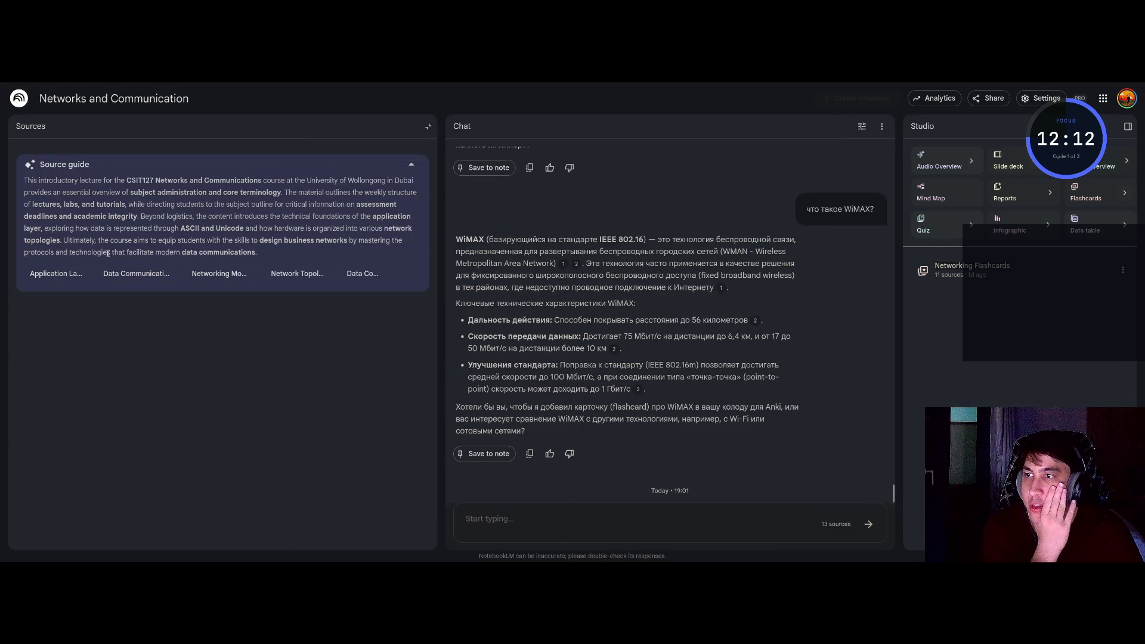
scroll(187, 470, down, 10)
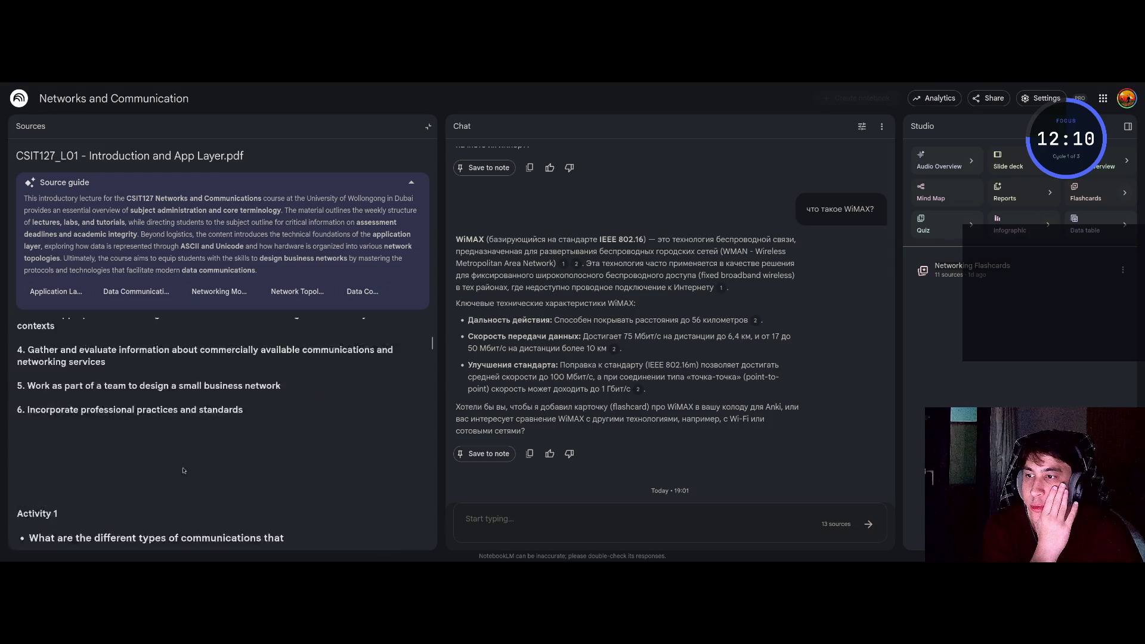
scroll(187, 470, down, 15)
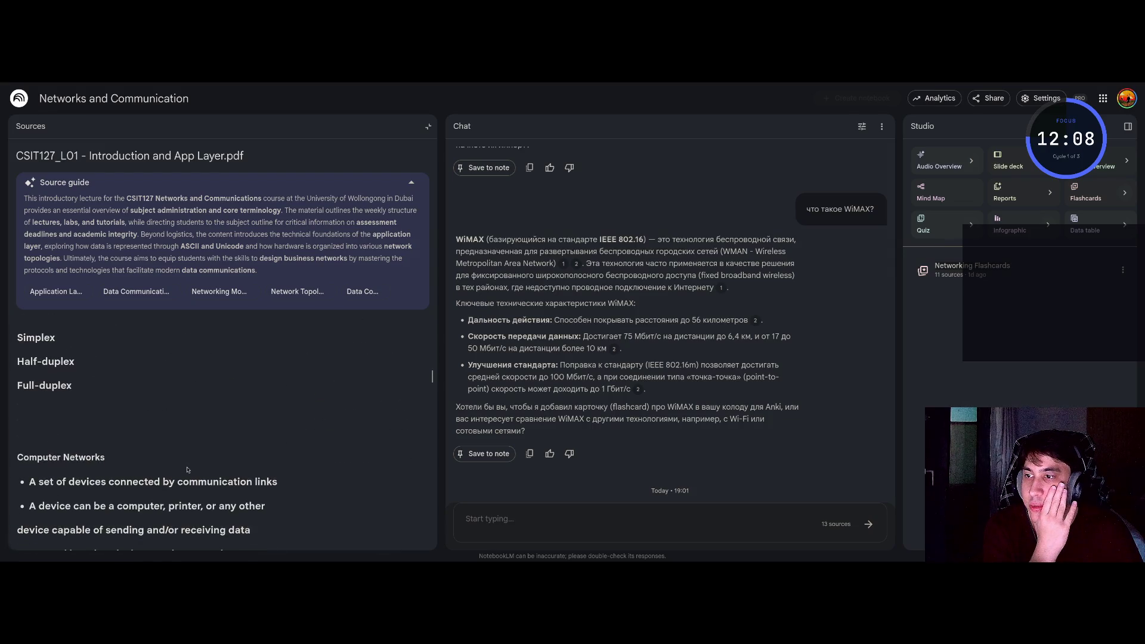
scroll(83, 437, down, 1)
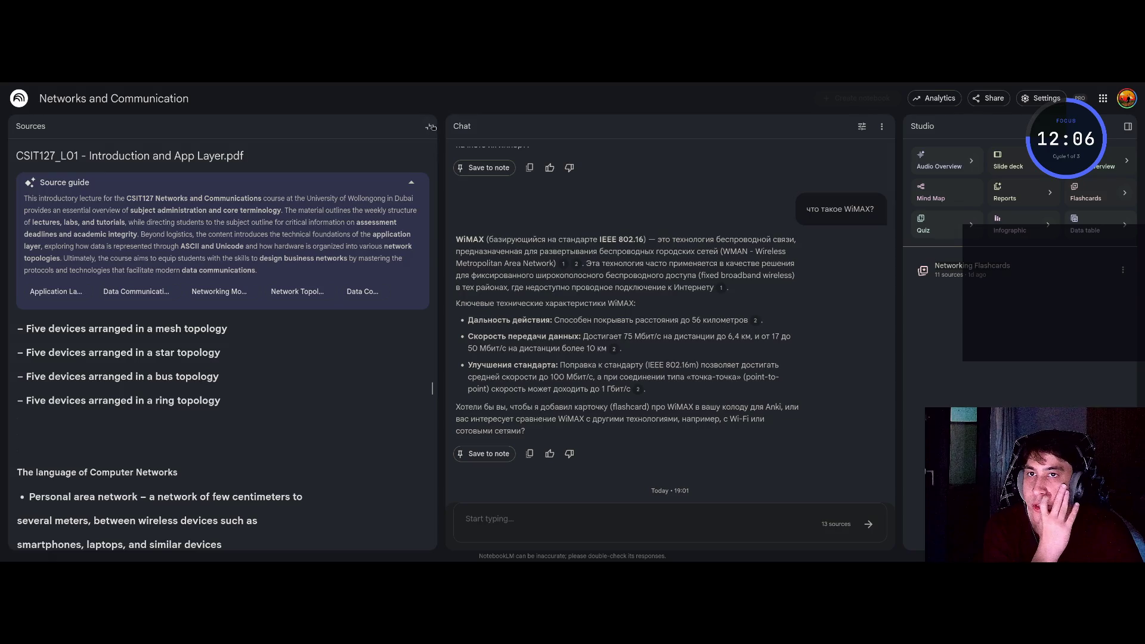
click(430, 127)
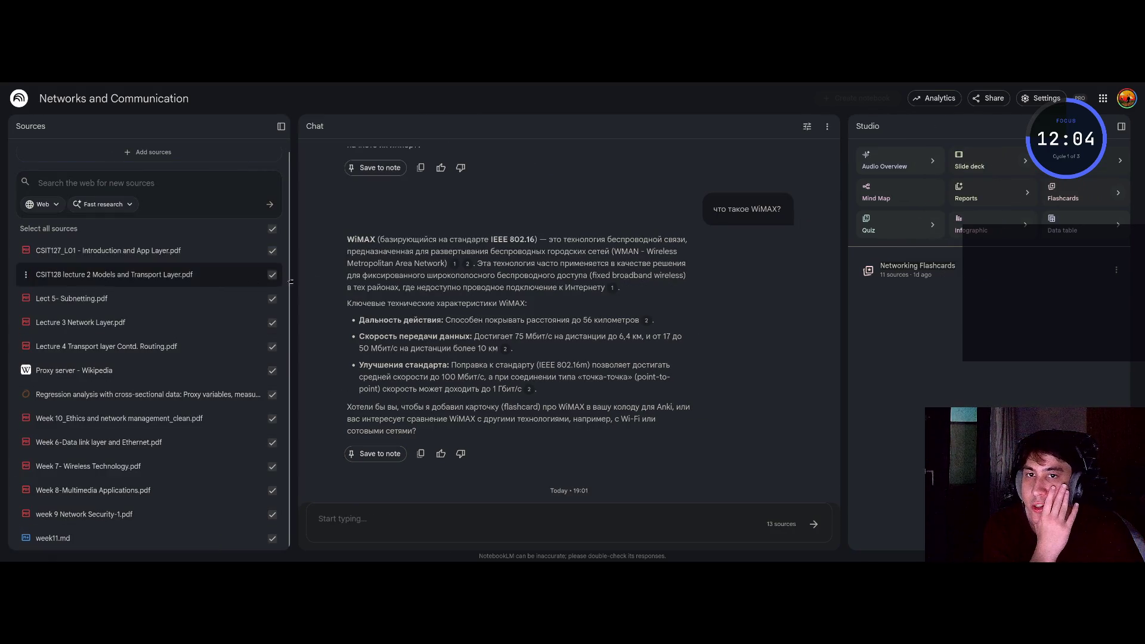
scroll(533, 318, up, 20)
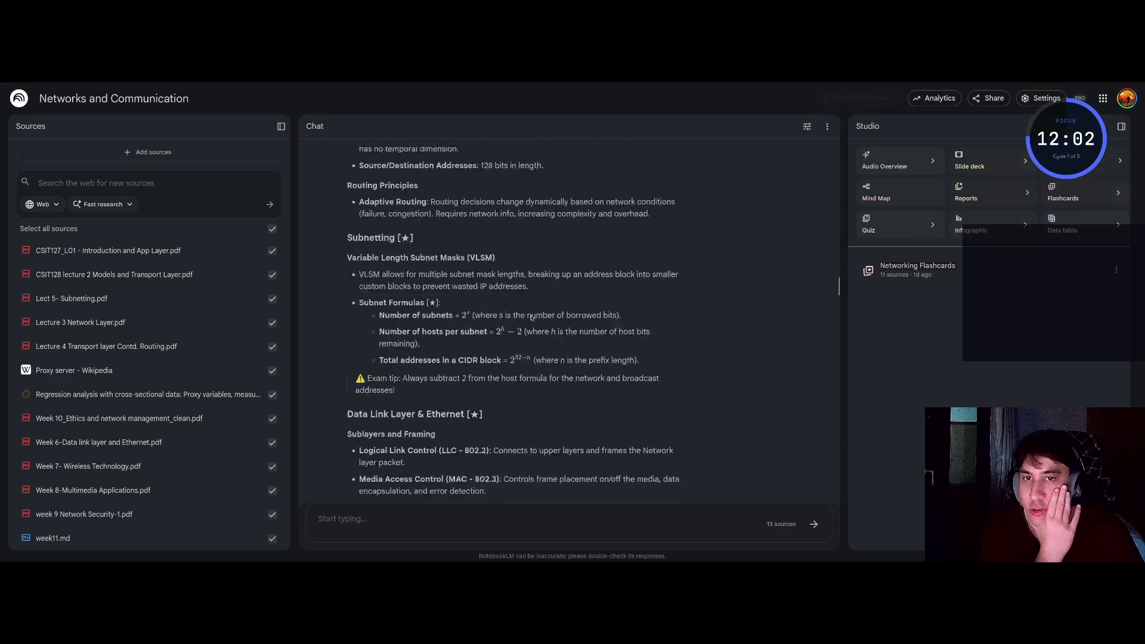
scroll(532, 318, up, 20)
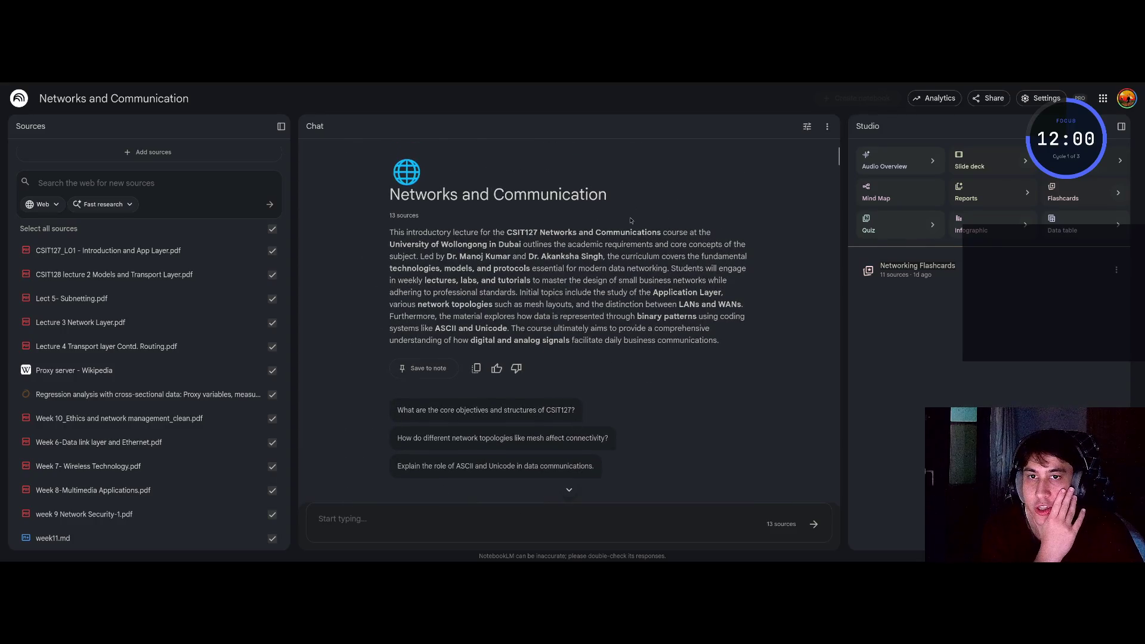
drag(693, 338, 388, 230)
click(453, 358)
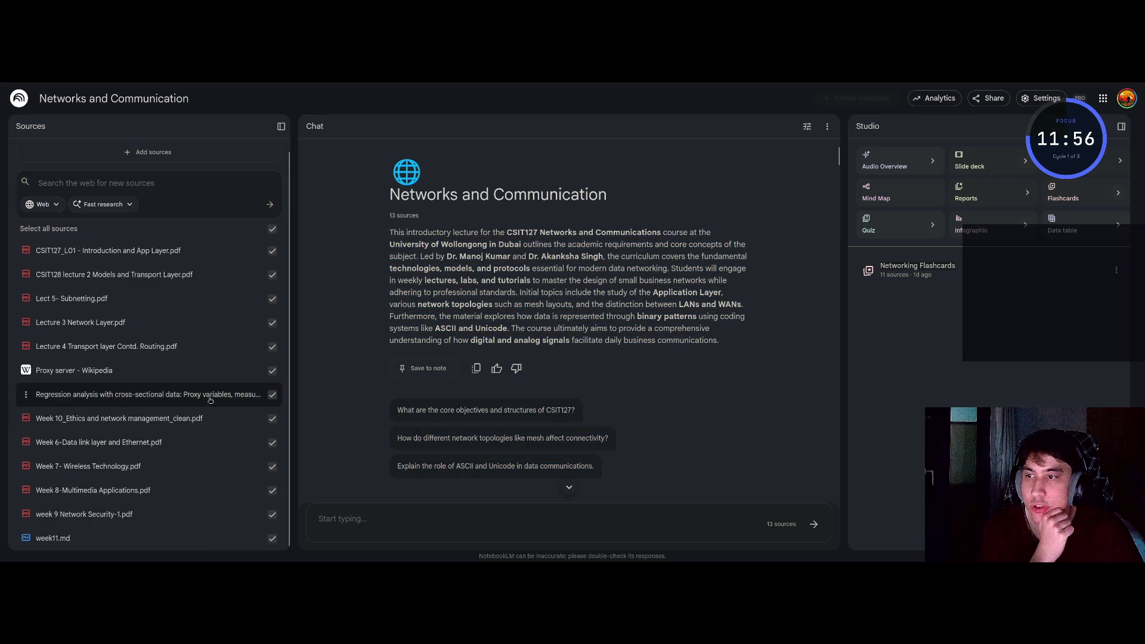
Delete the Proxy server - Wikipedia source from the notebook
click(272, 370)
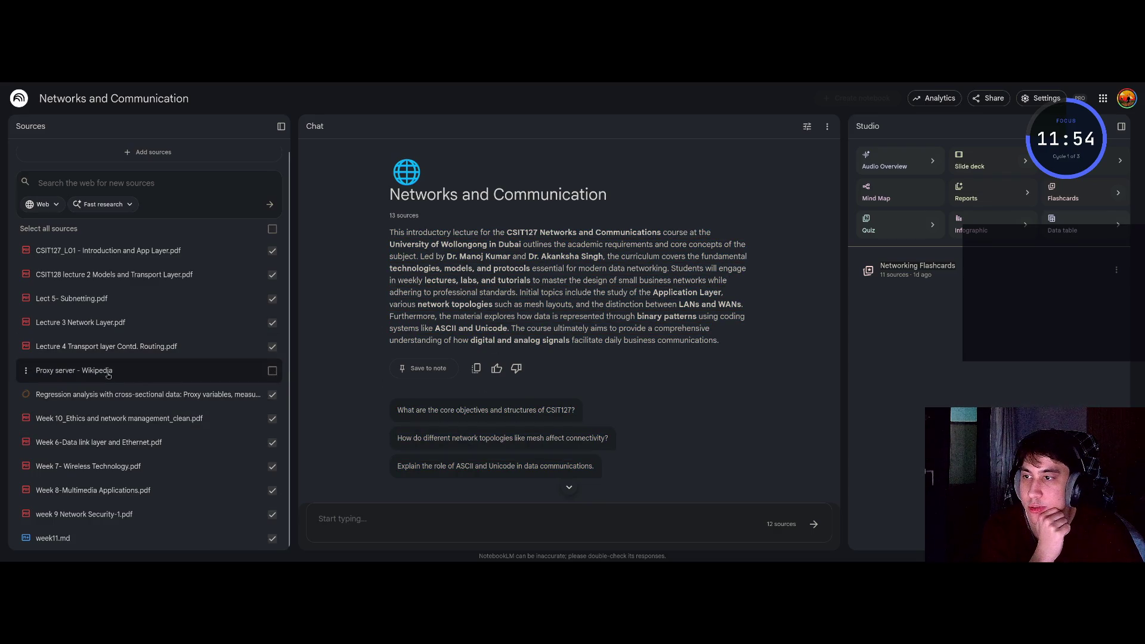
click(25, 370)
click(55, 396)
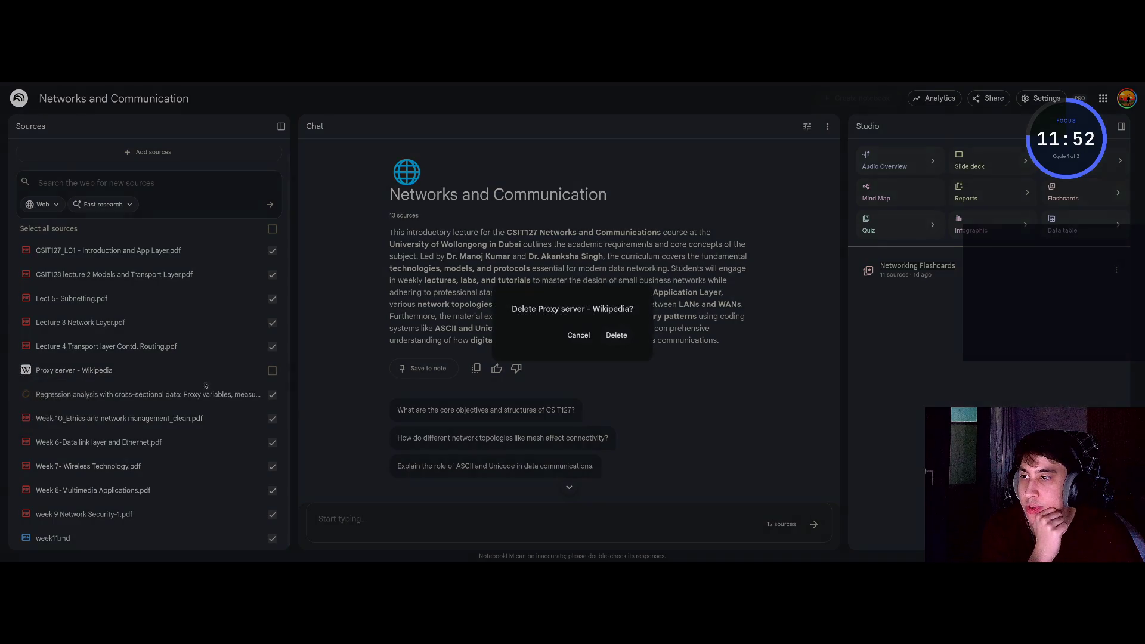
click(626, 339)
Delete the regression analysis source, leaving 11 sources
click(25, 374)
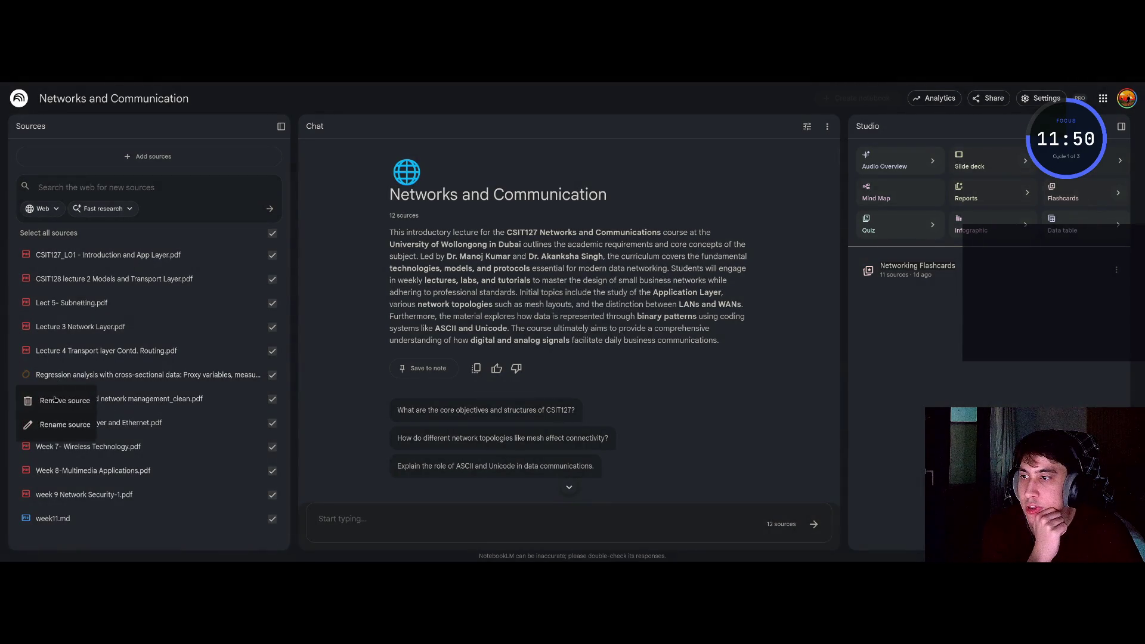
click(54, 400)
click(814, 335)
scroll(572, 451, down, 15)
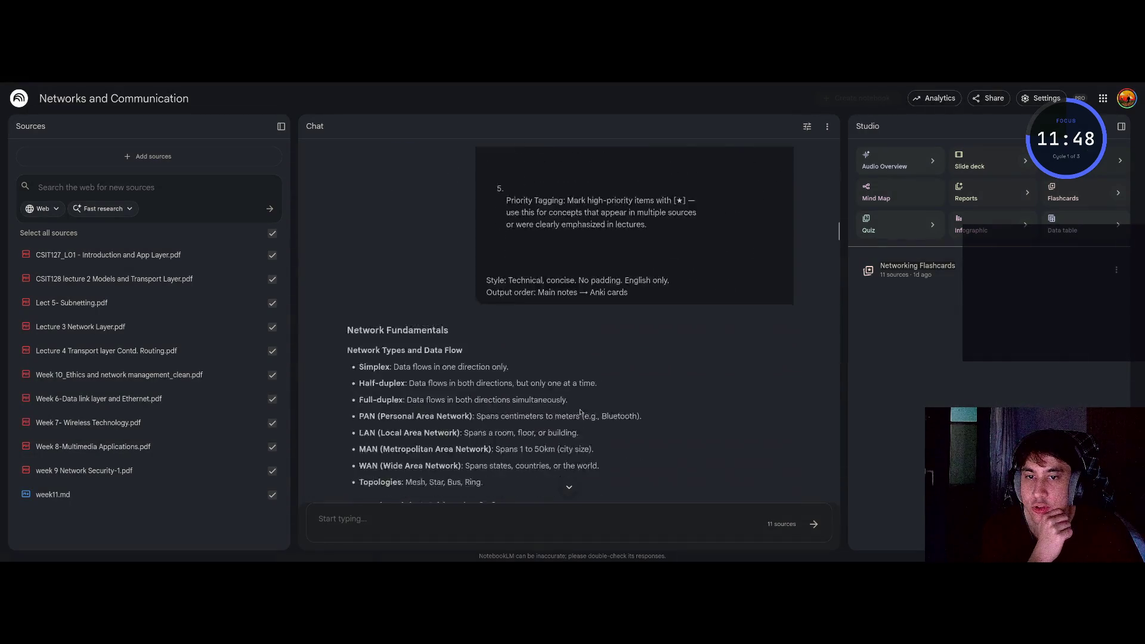
scroll(566, 456, down, 3)
Ask the chat 'Что такое Vpn'
click(381, 518)
text(ч)
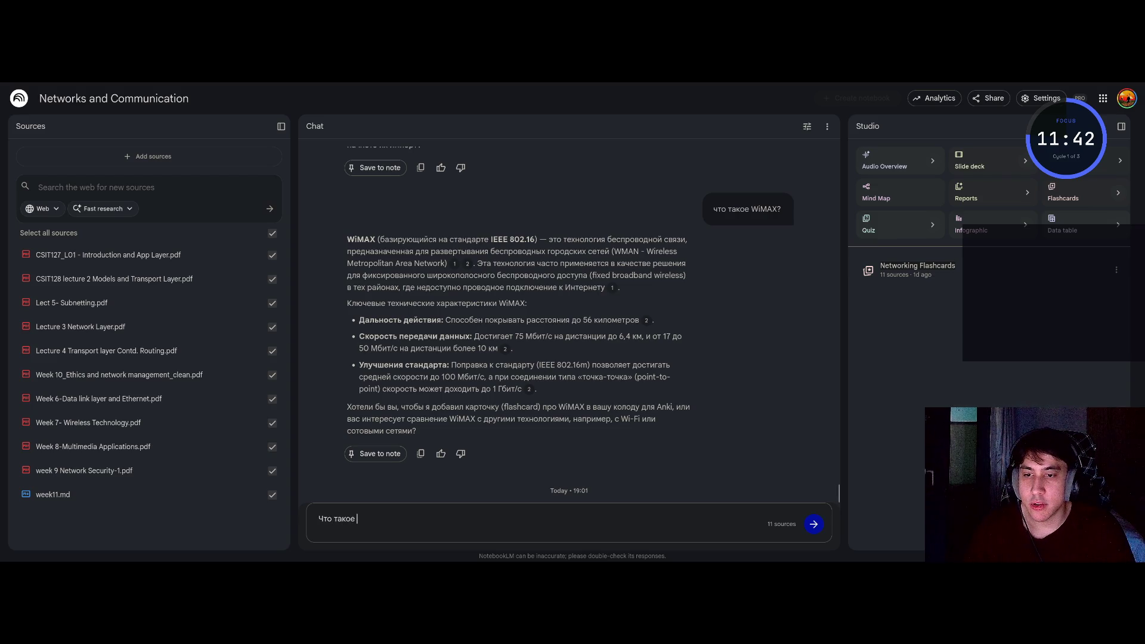
text(Vpn)
key(Return)
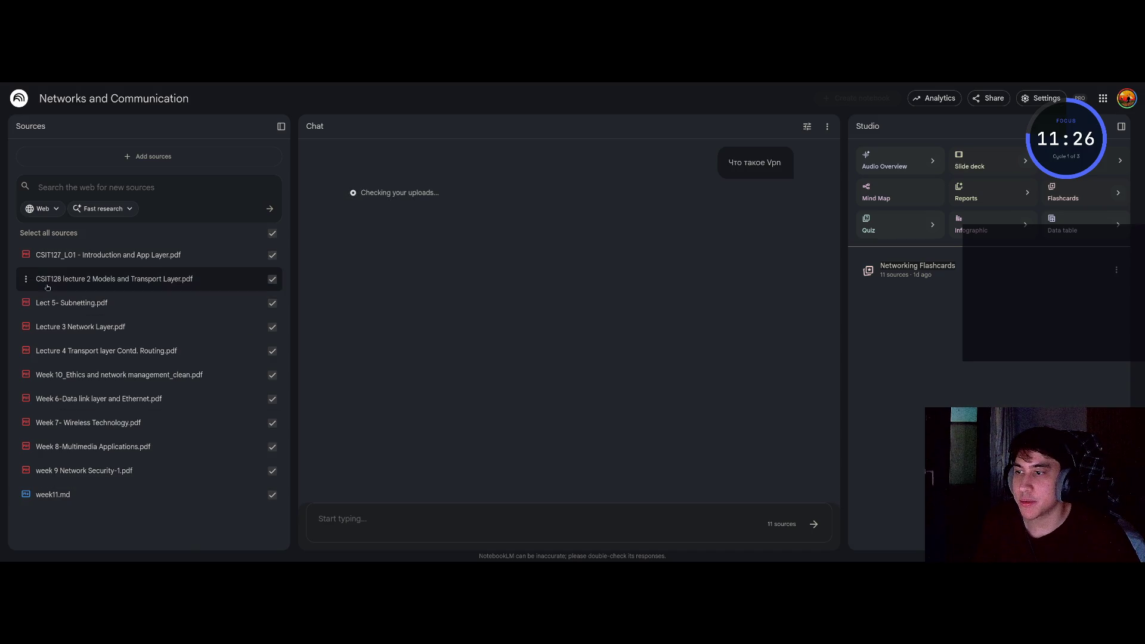
triple_click(418, 213)
click(770, 172)
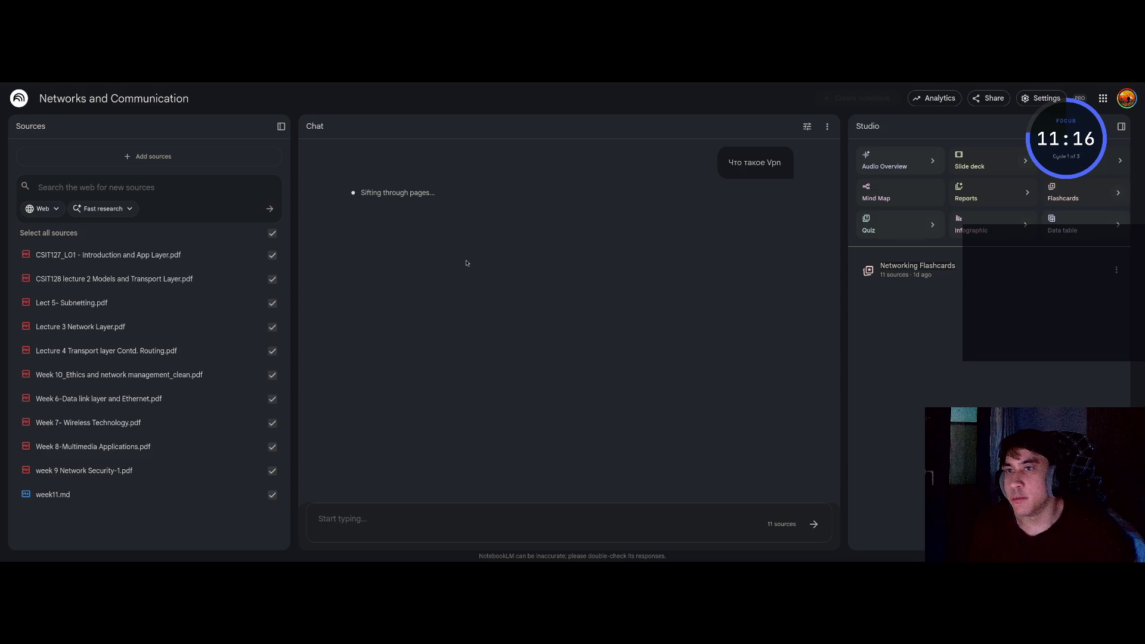
Open and cancel the Add sources dialog without uploading, then select the Russian VPN answer text
click(153, 157)
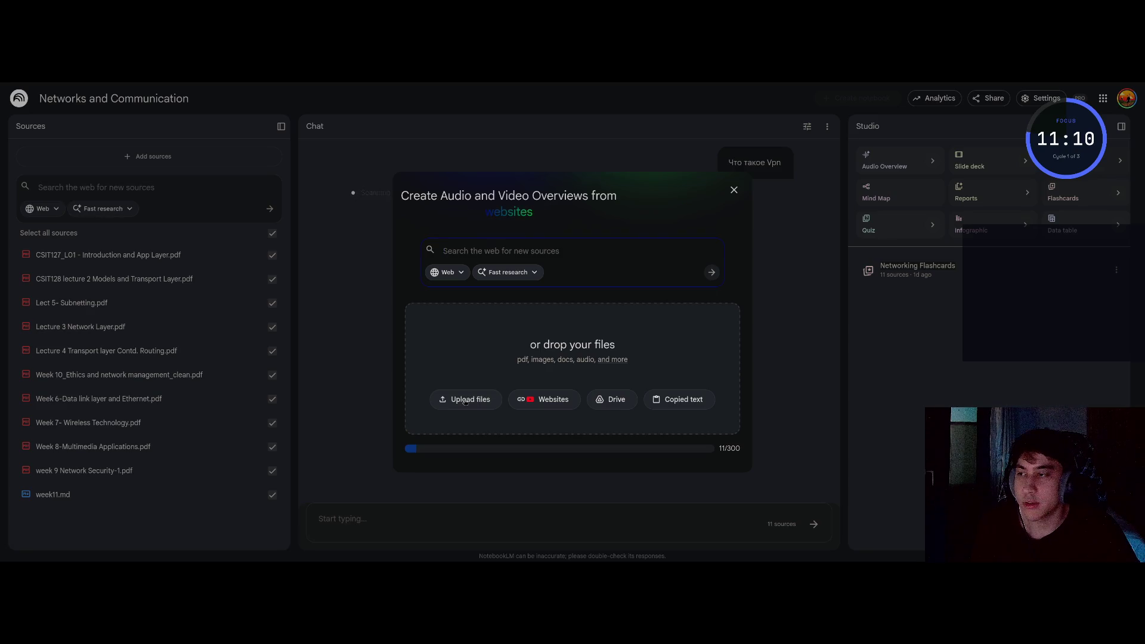
click(465, 402)
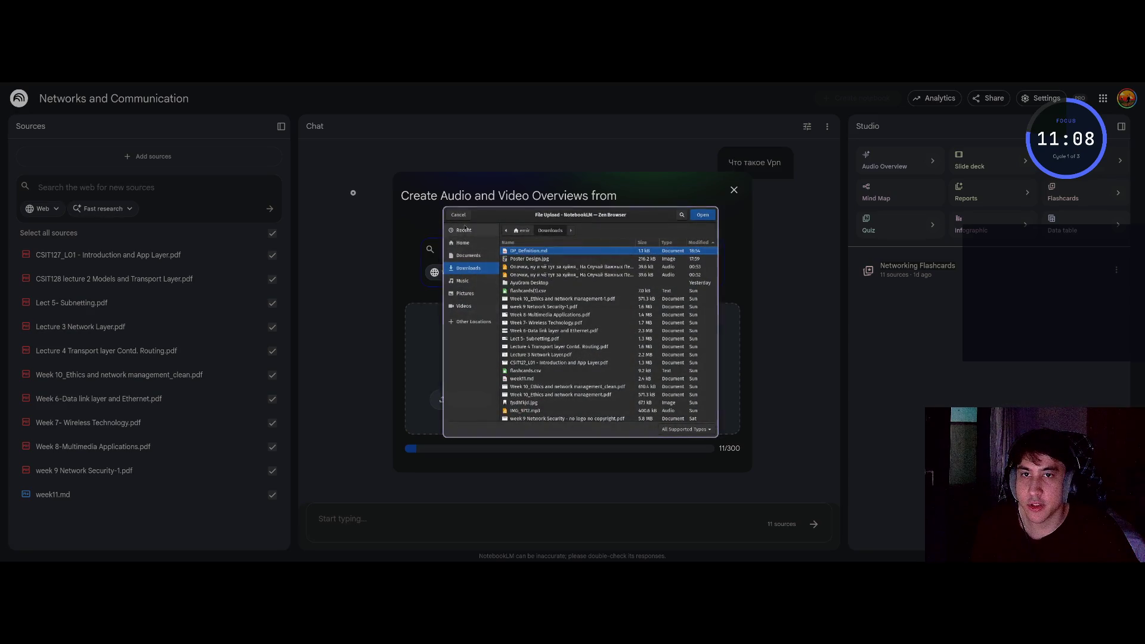
key(Escape)
click(735, 188)
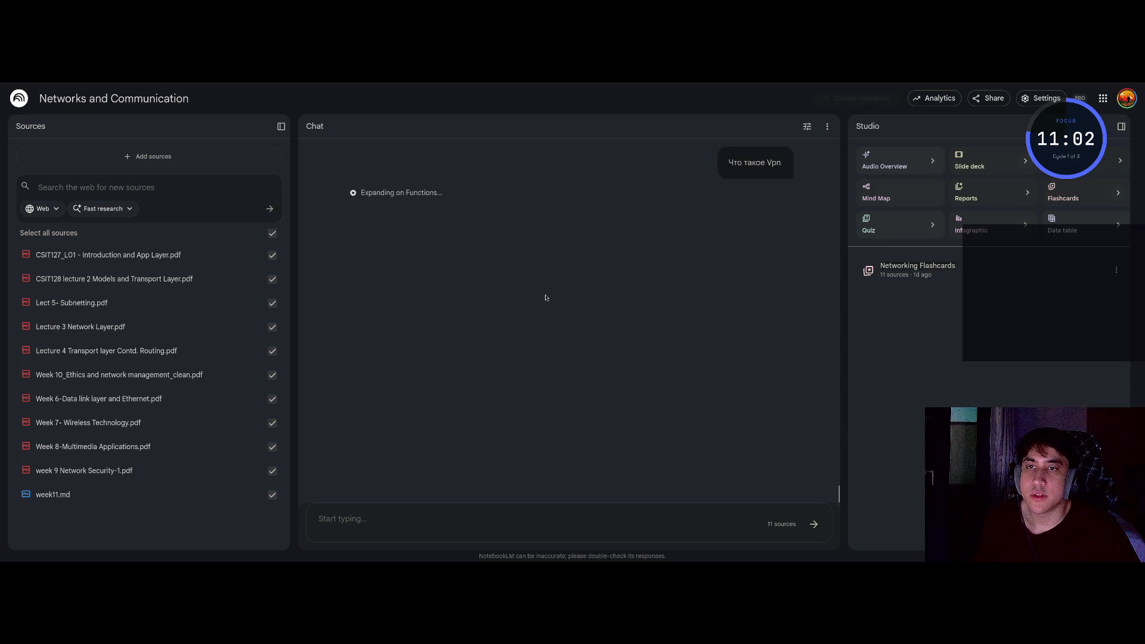
scroll(547, 300, up, 1)
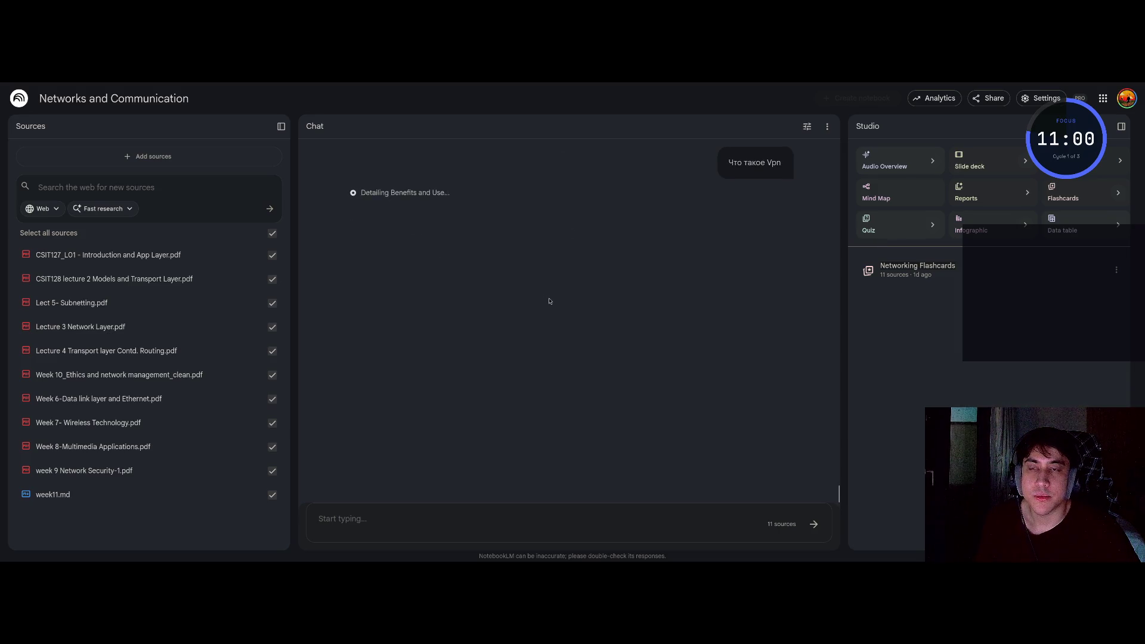
mouse_move(429, 345)
mouse_down()
mouse_move(358, 191)
mouse_move(472, 208)
mouse_up()
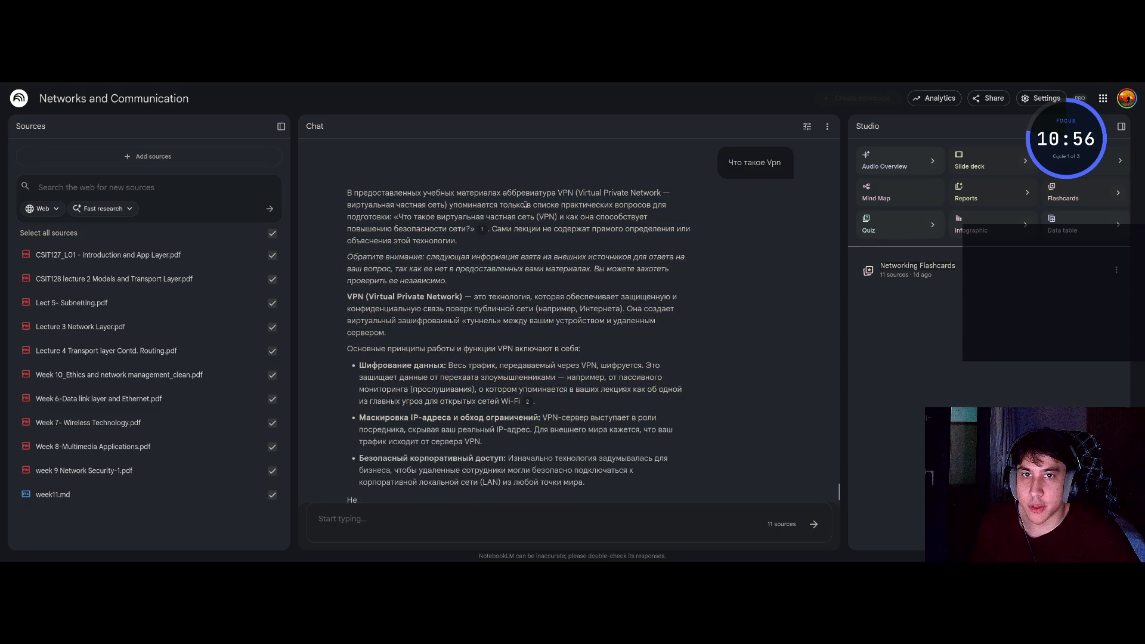
Ask the chat 'что такое ip' using the Russian keyboard layout
click(635, 208)
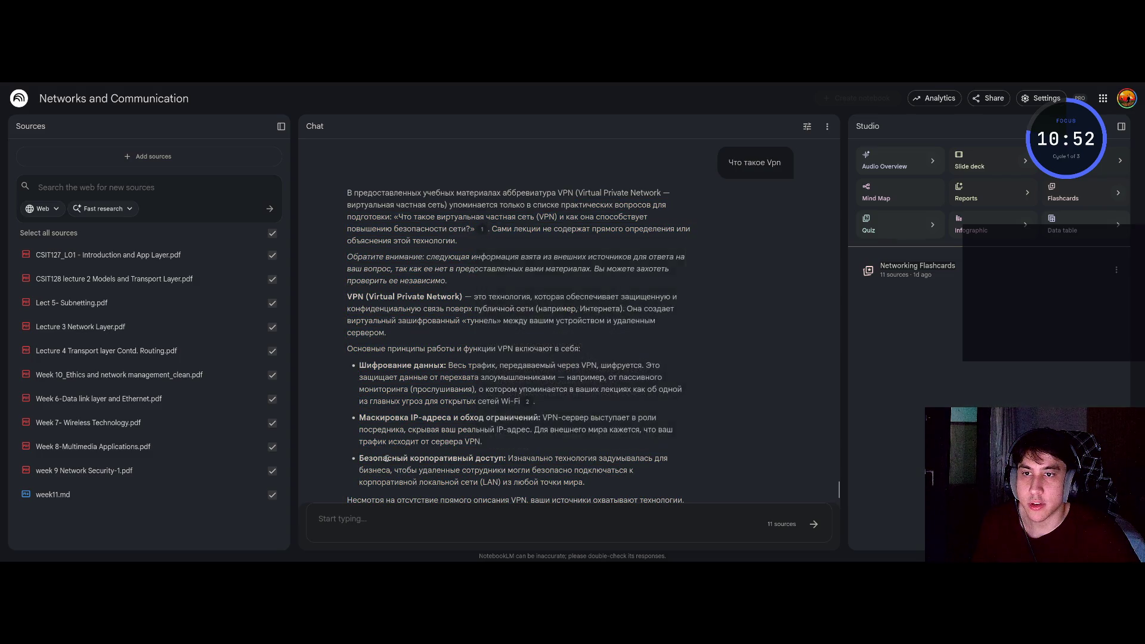
click(375, 519)
text(xn)
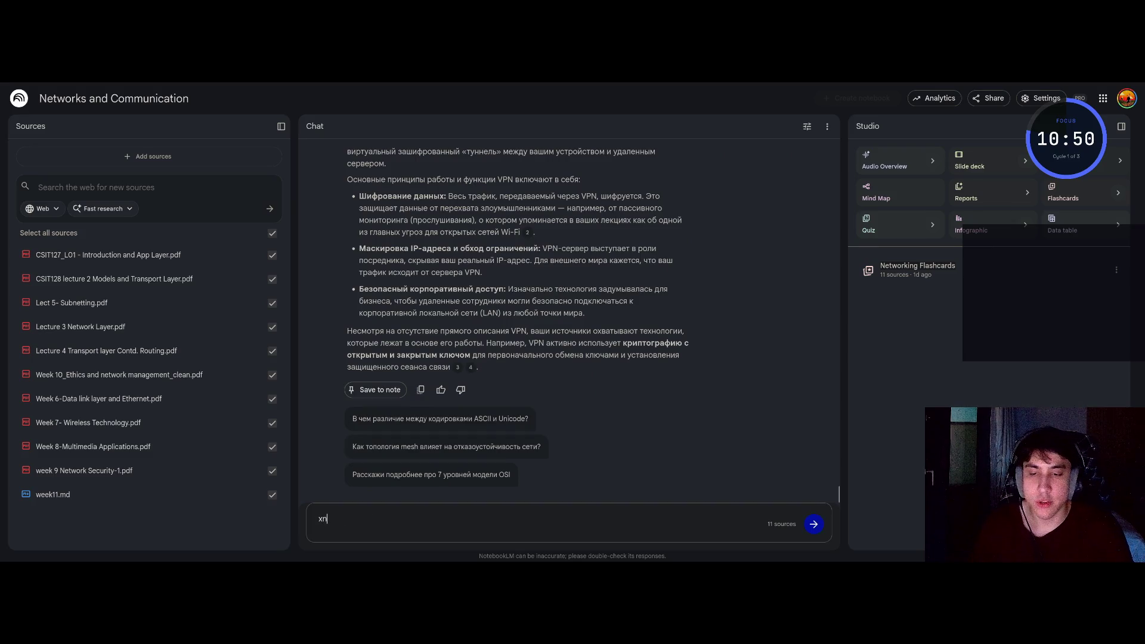
key(BackSpace)
key(BackSpace)
key(BackSpace)
text(что такое ip)
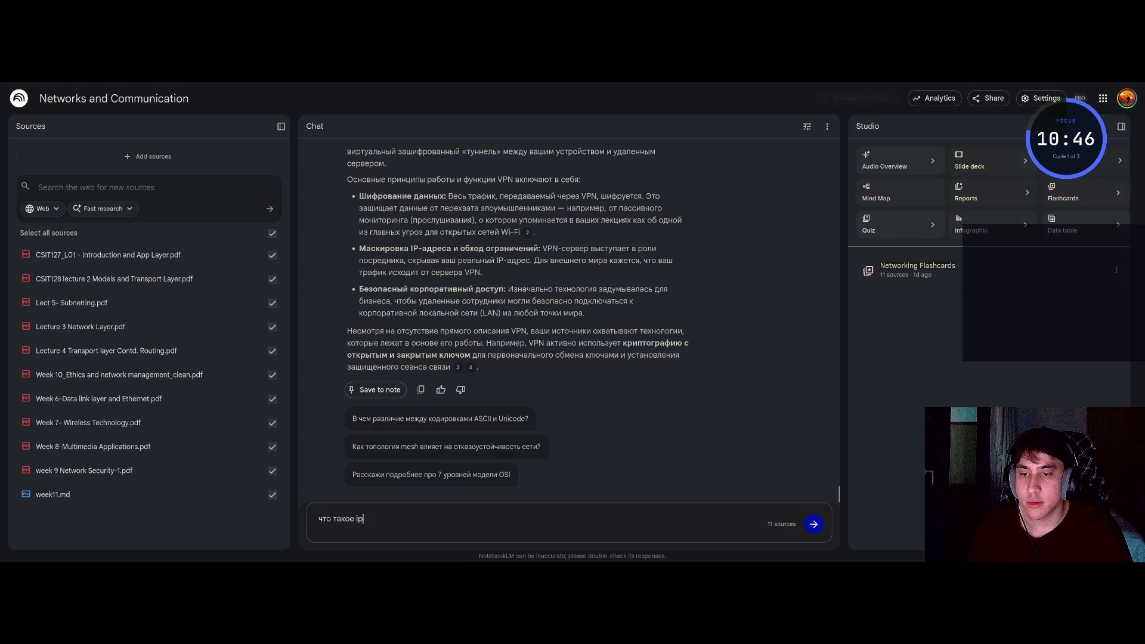
key(Return)
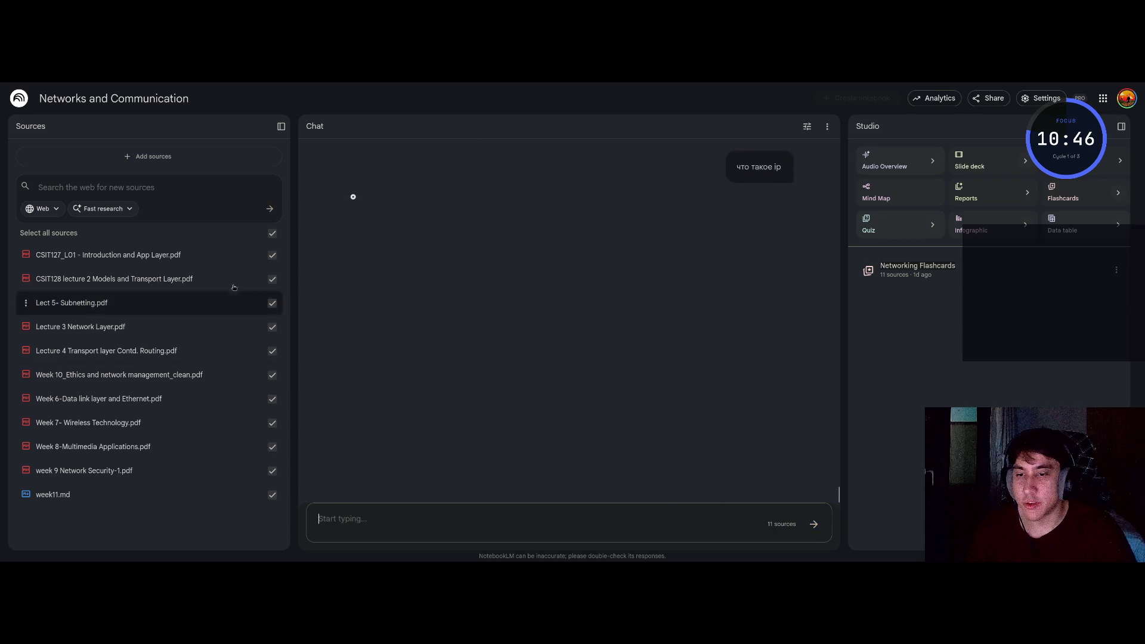
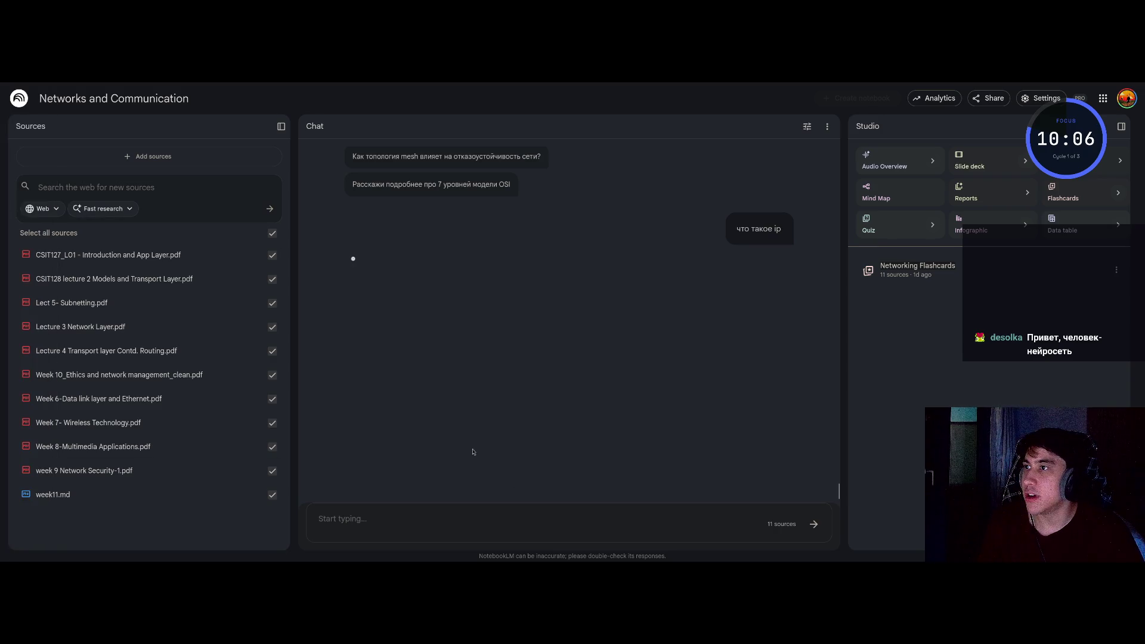
Switch the browser to the Academic workspace and open your own Twitch channel, dismissing the crash report
key(super+2)
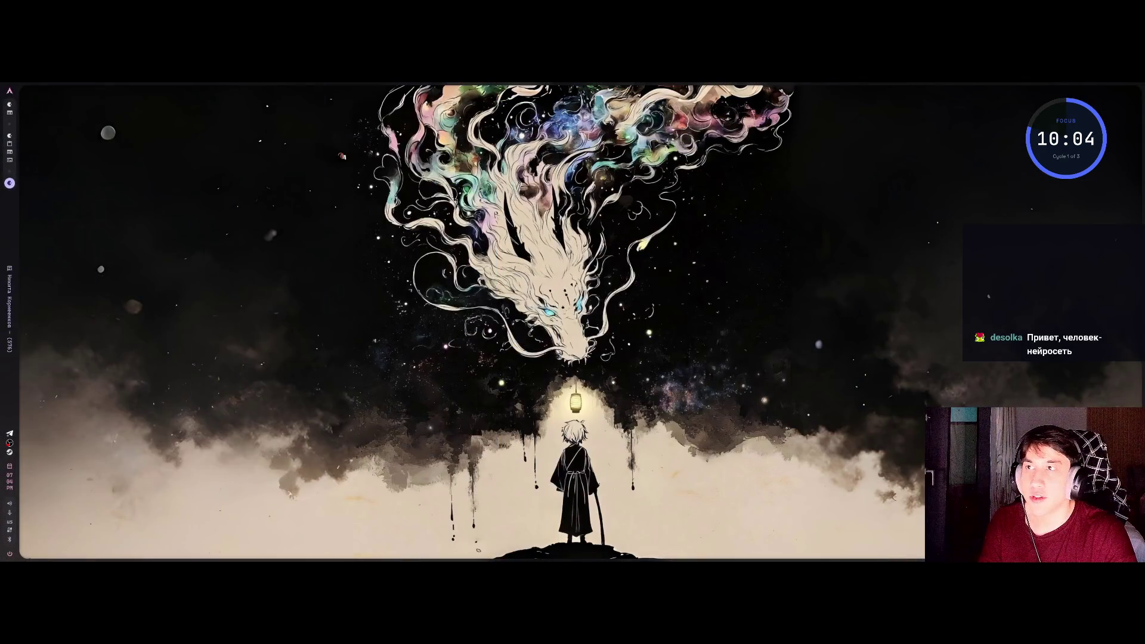
key(super+3)
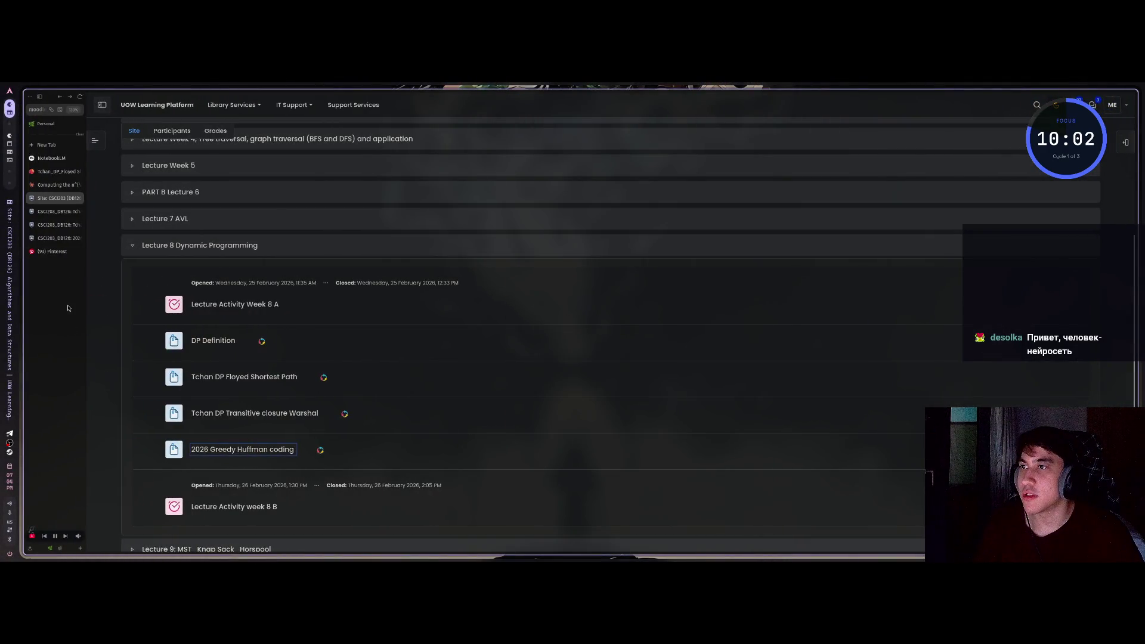
click(60, 548)
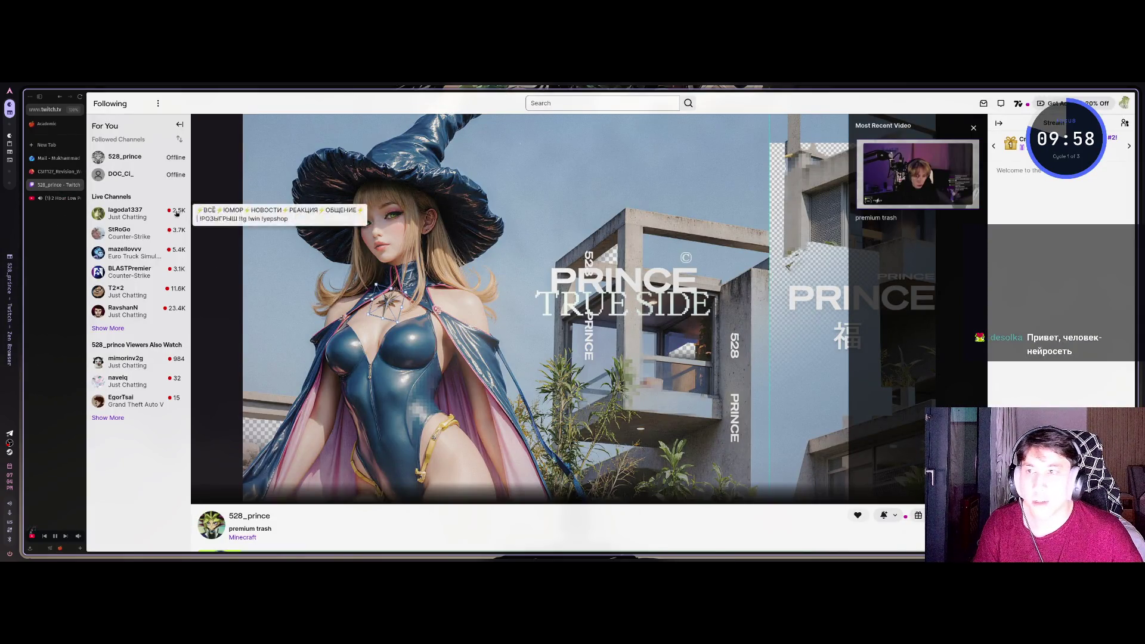
click(557, 101)
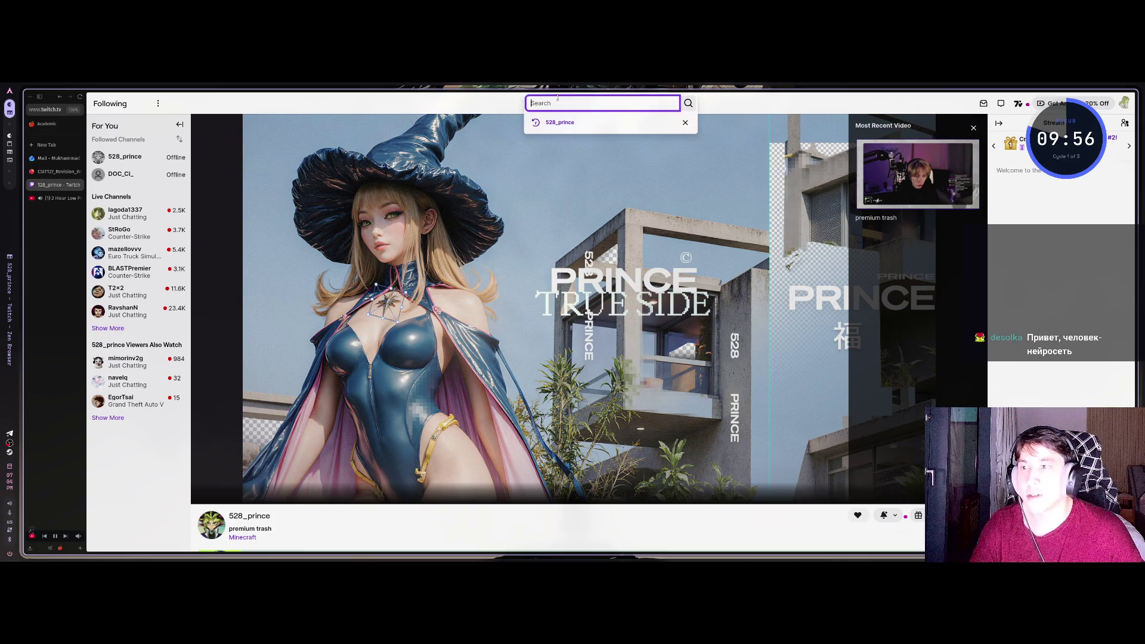
click(1124, 103)
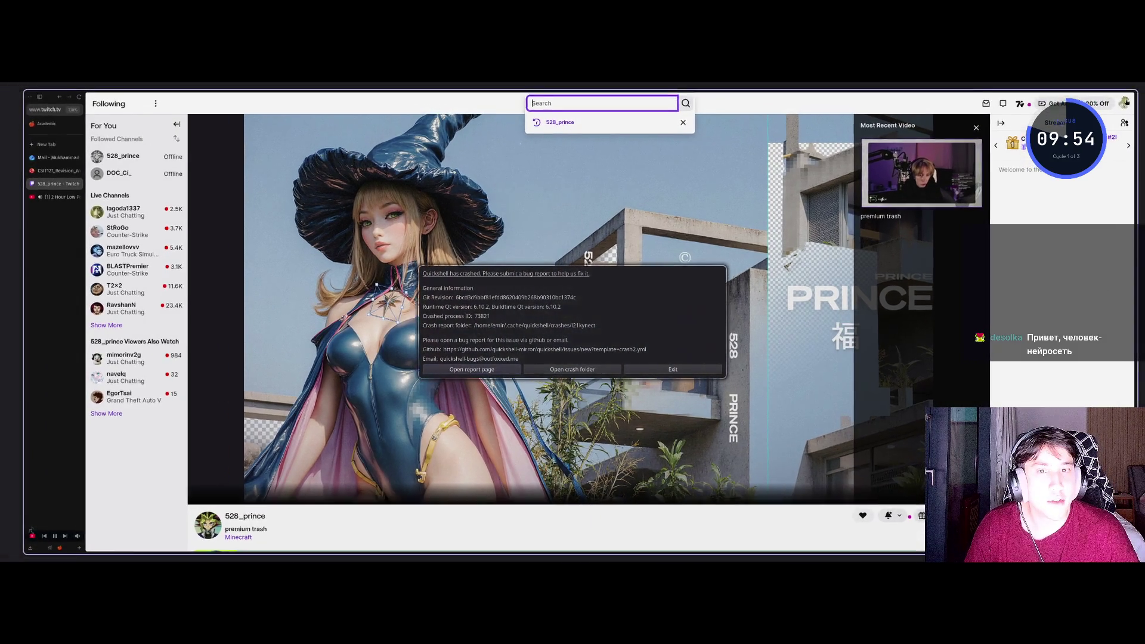
click(675, 370)
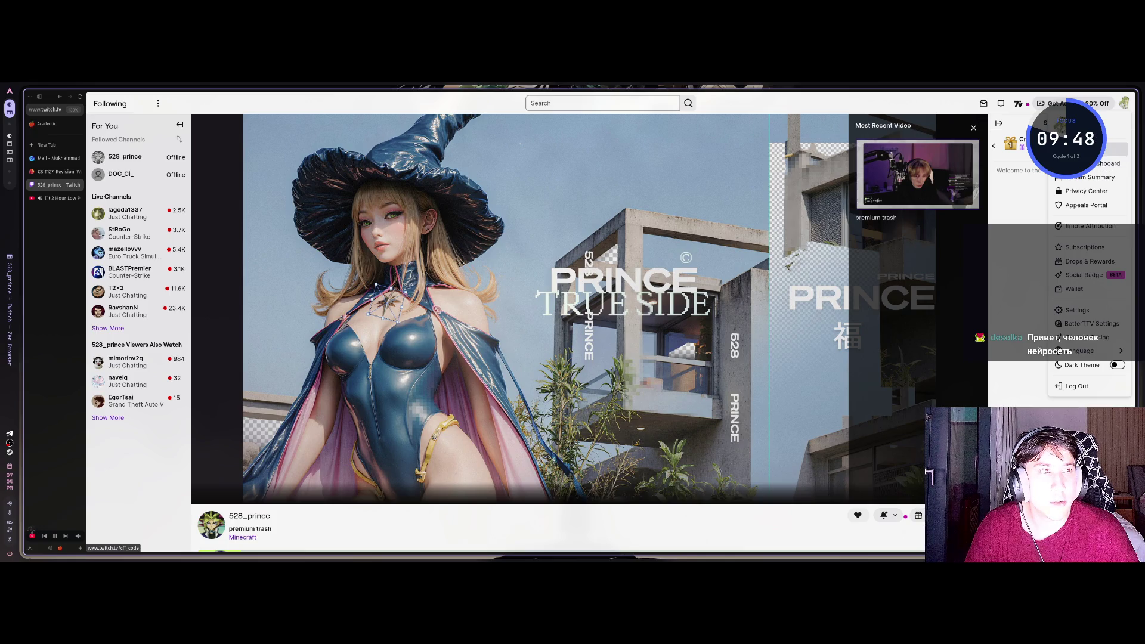
click(1061, 132)
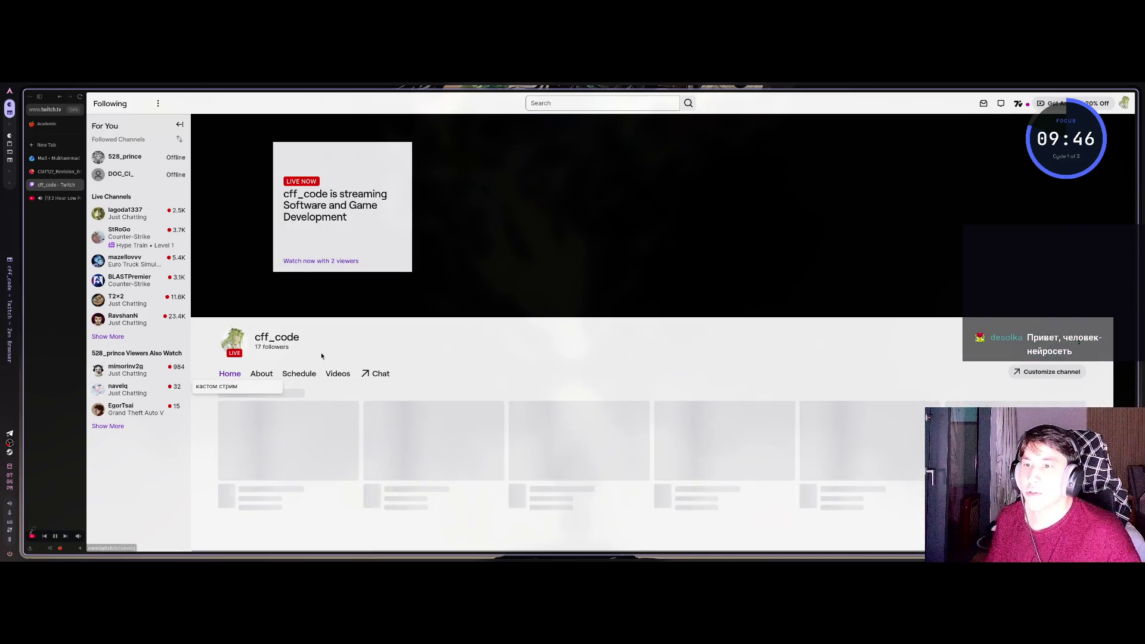
Play your live stream, pop its chat out and close it, then go to the YouTube tab
click(320, 339)
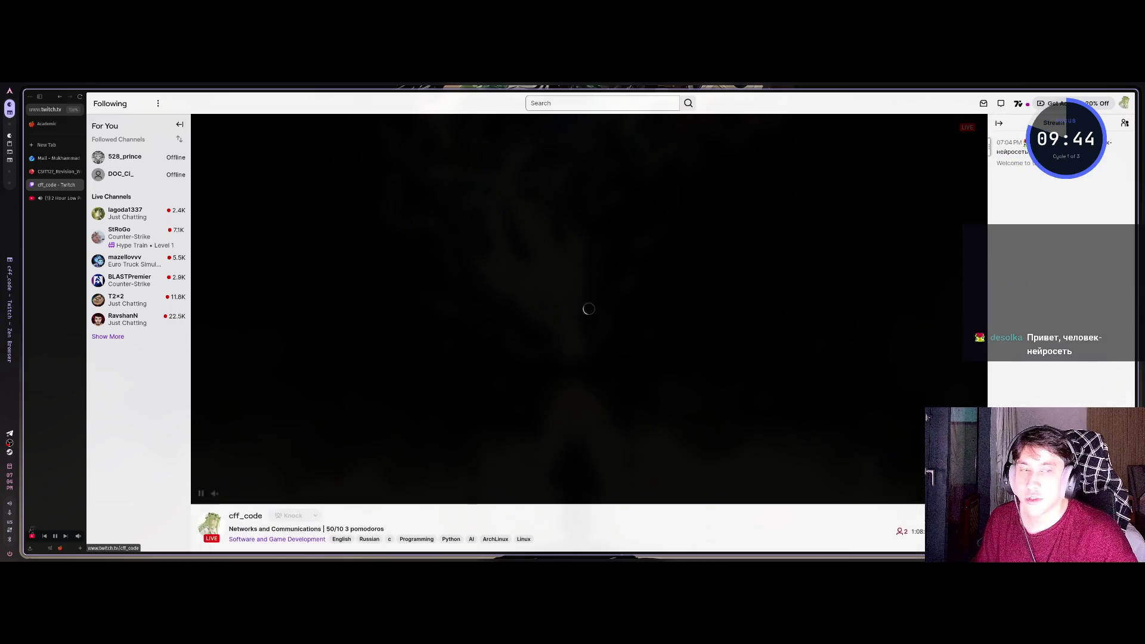
key(space)
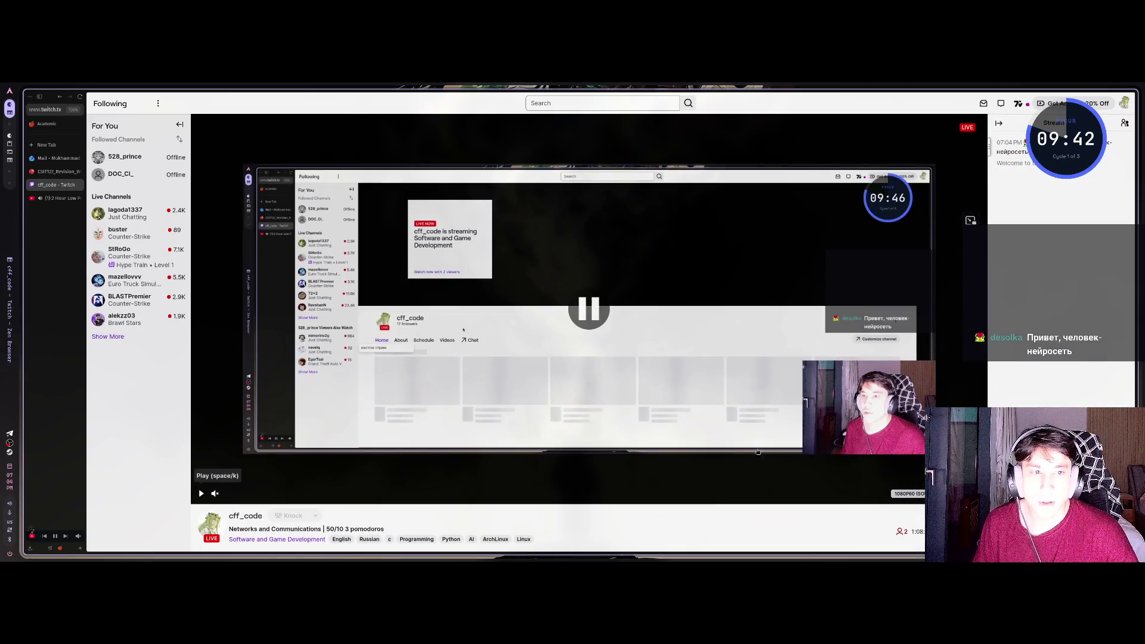
key(space)
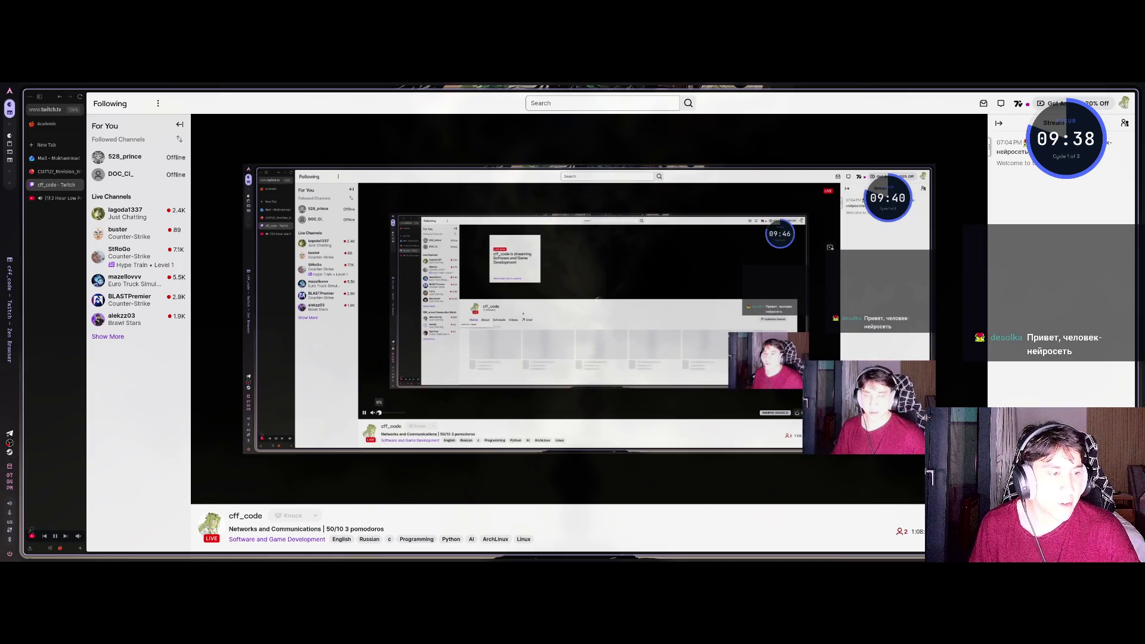
click(997, 544)
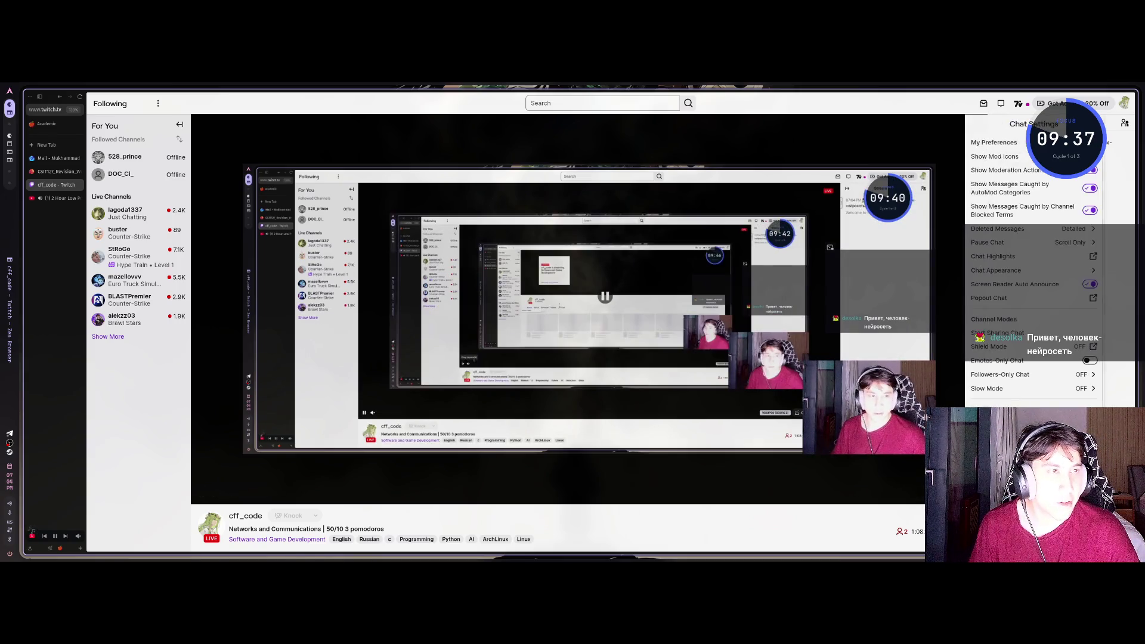
click(1041, 299)
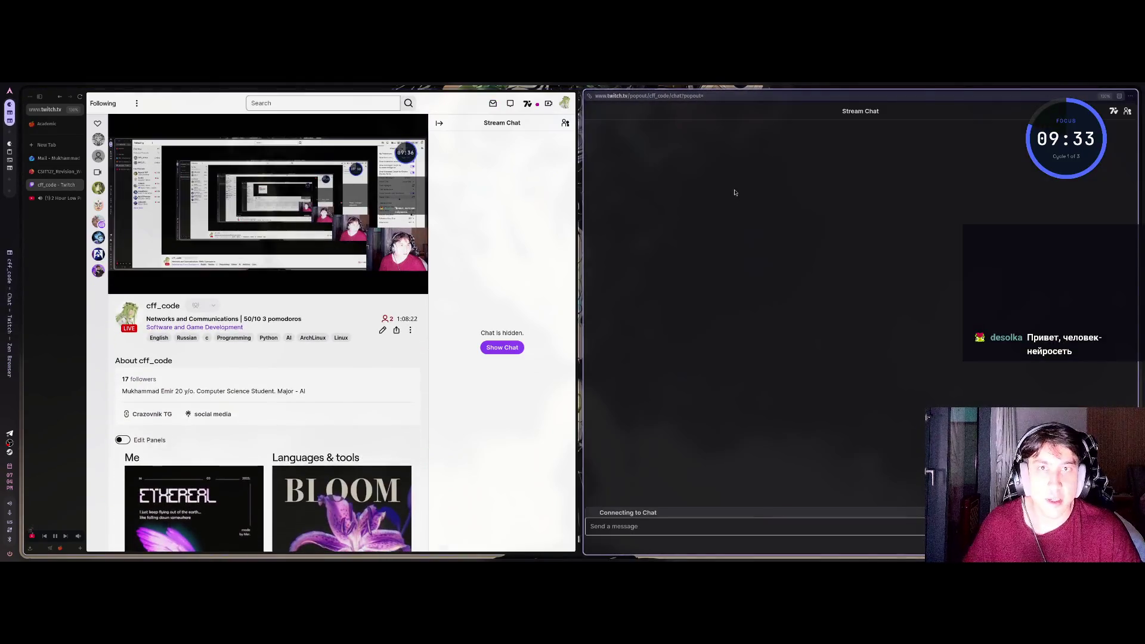
mouse_move(733, 192)
mouse_down()
mouse_move(614, 223)
mouse_move(496, 366)
mouse_move(529, 328)
mouse_up()
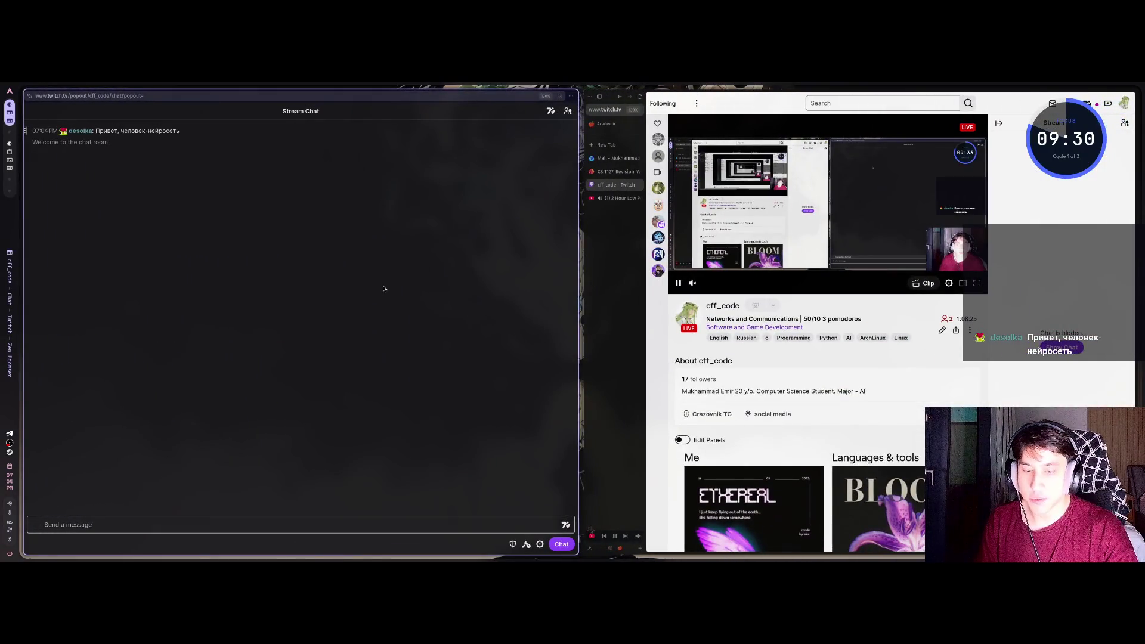
key(ctrl+w)
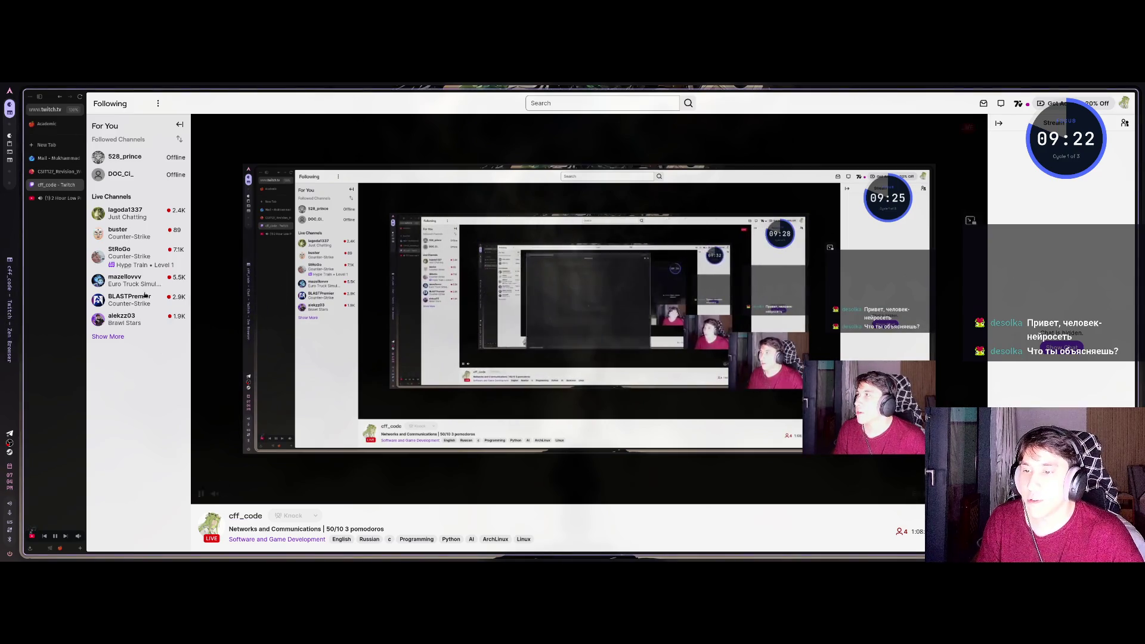
key(ctrl+Tab)
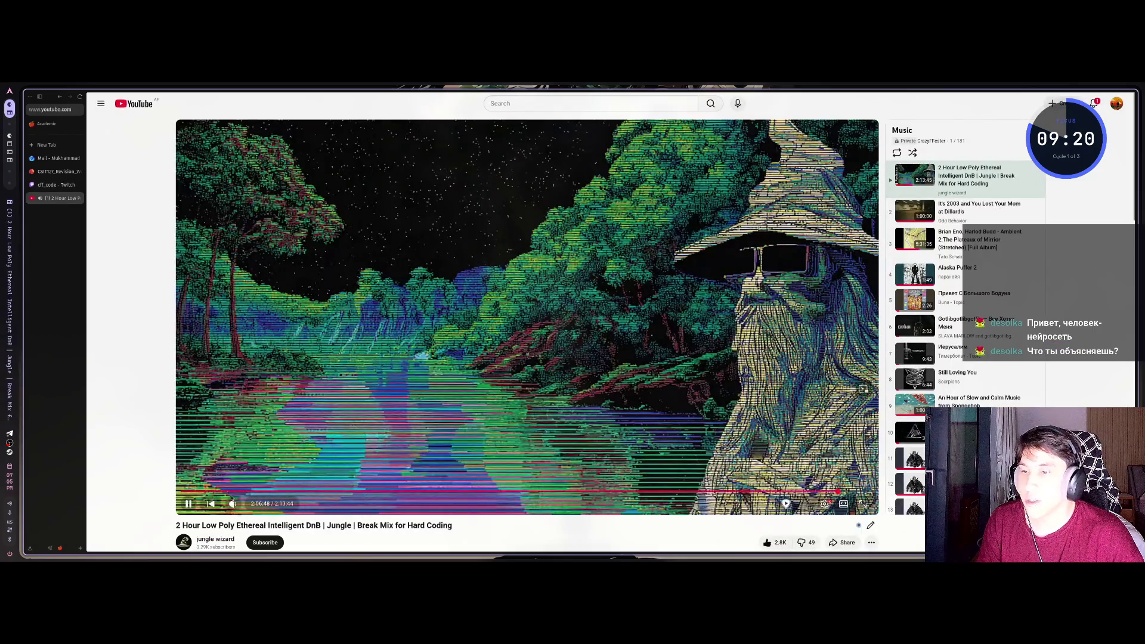
Lower the YouTube mix to 20% volume, check system audio settings, then open a blank Personal-workspace tab
click(243, 504)
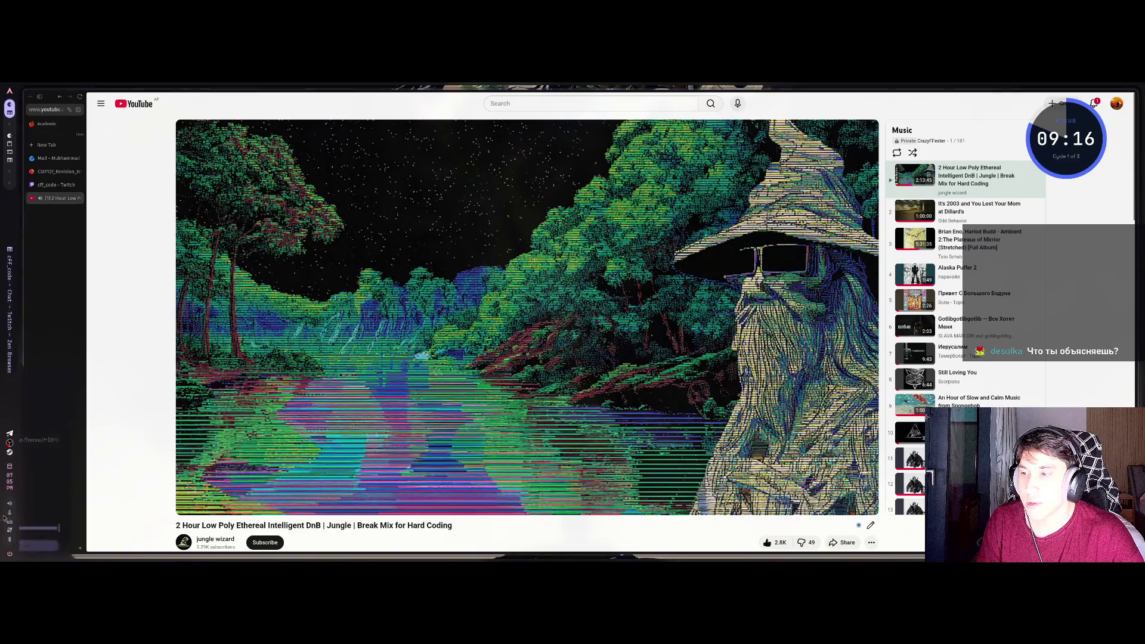
click(9, 503)
click(36, 387)
scroll(630, 464, down, 2)
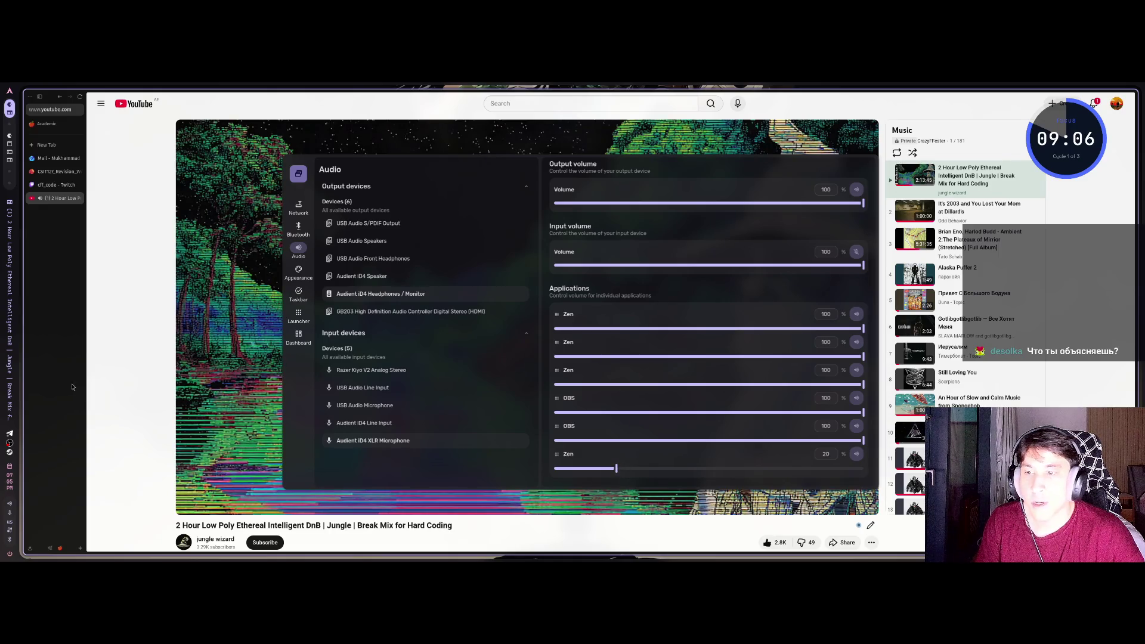
key(Escape)
click(50, 548)
click(54, 159)
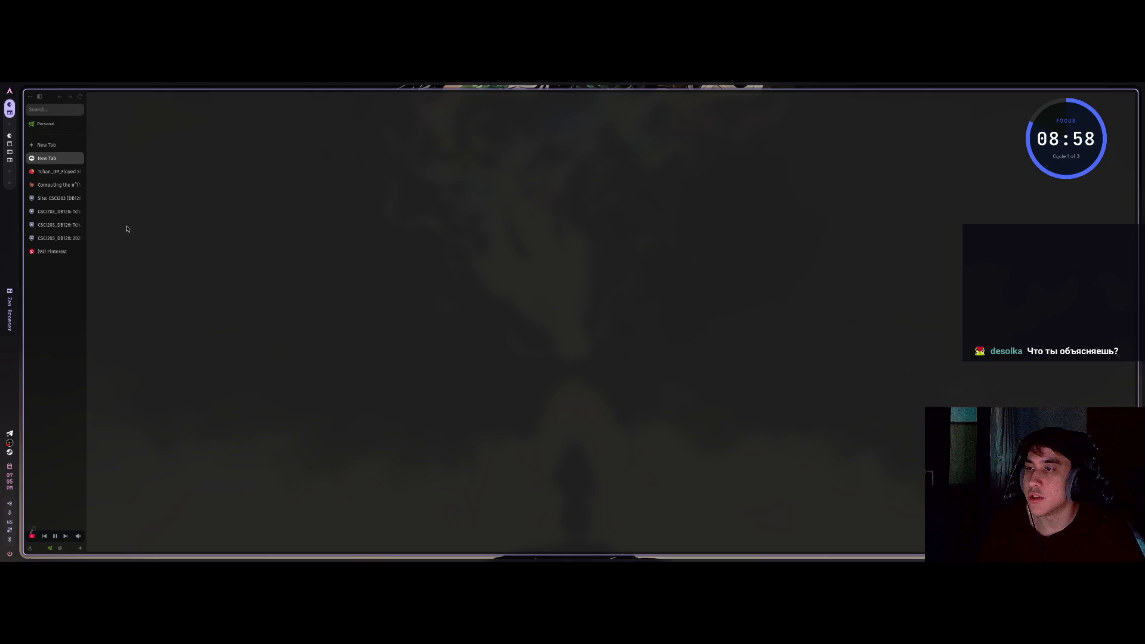
Go to notebooklm and open the 'Networks and Communication' notebook
key(ctrl+t)
text(notebooklm.google.com/)
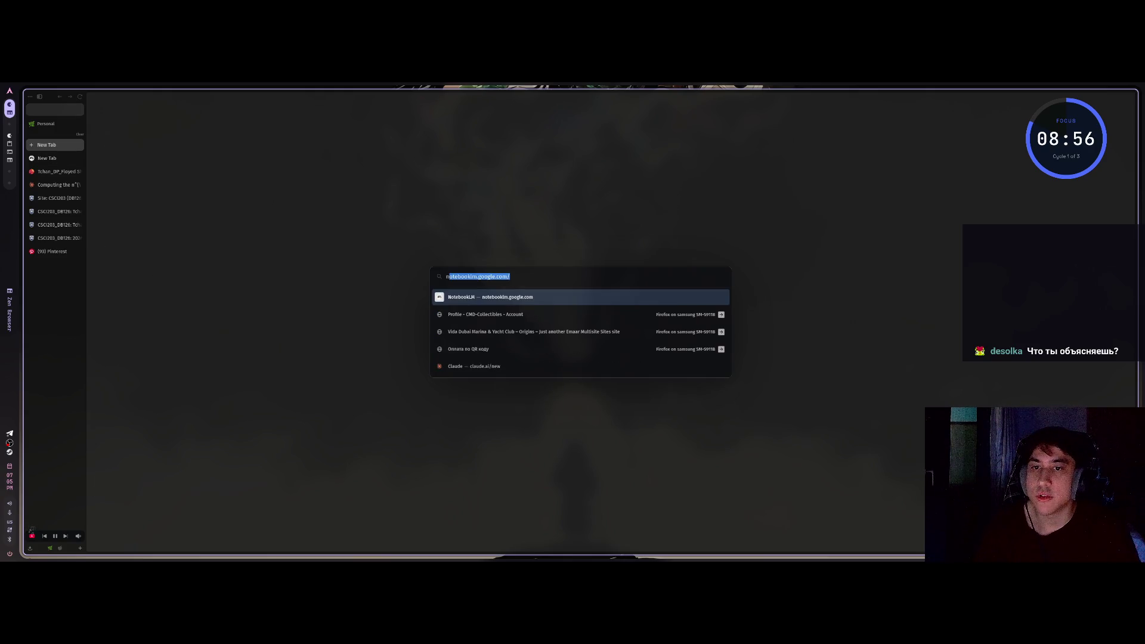
key(Return)
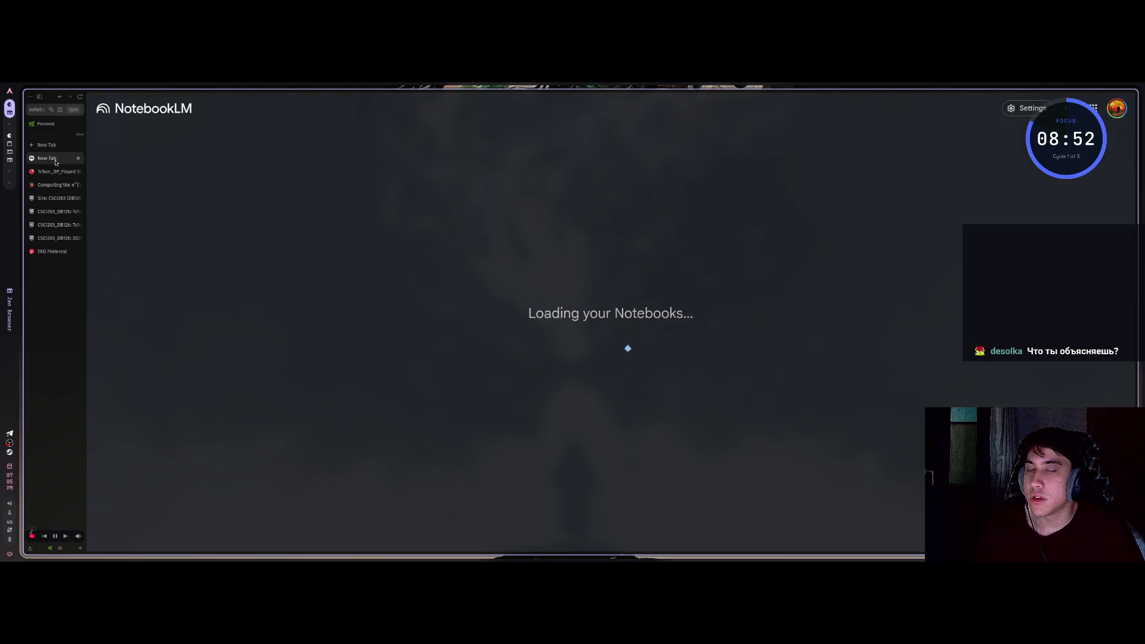
drag(582, 314, 628, 353)
click(527, 332)
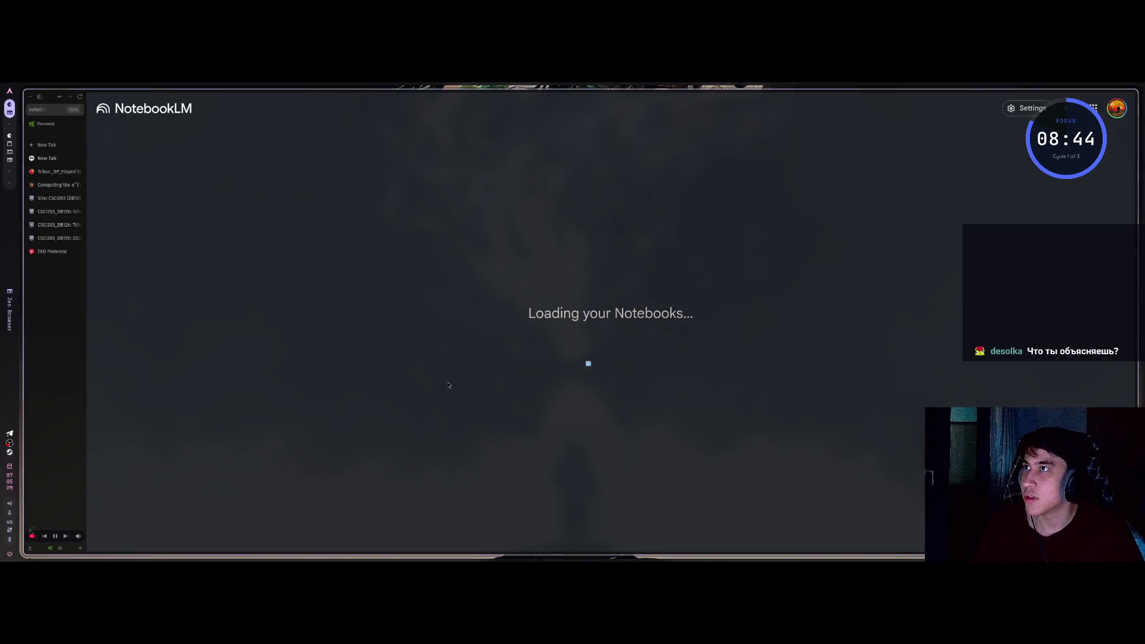
click(353, 419)
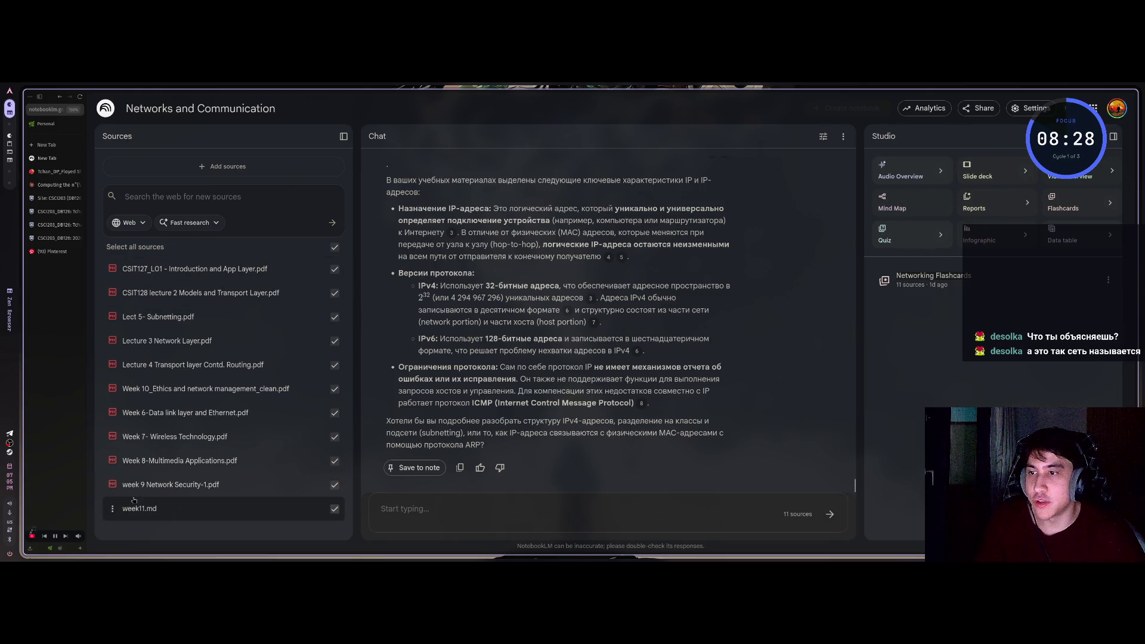
scroll(508, 324, up, 2)
scroll(509, 324, down, 3)
scroll(509, 324, up, 4)
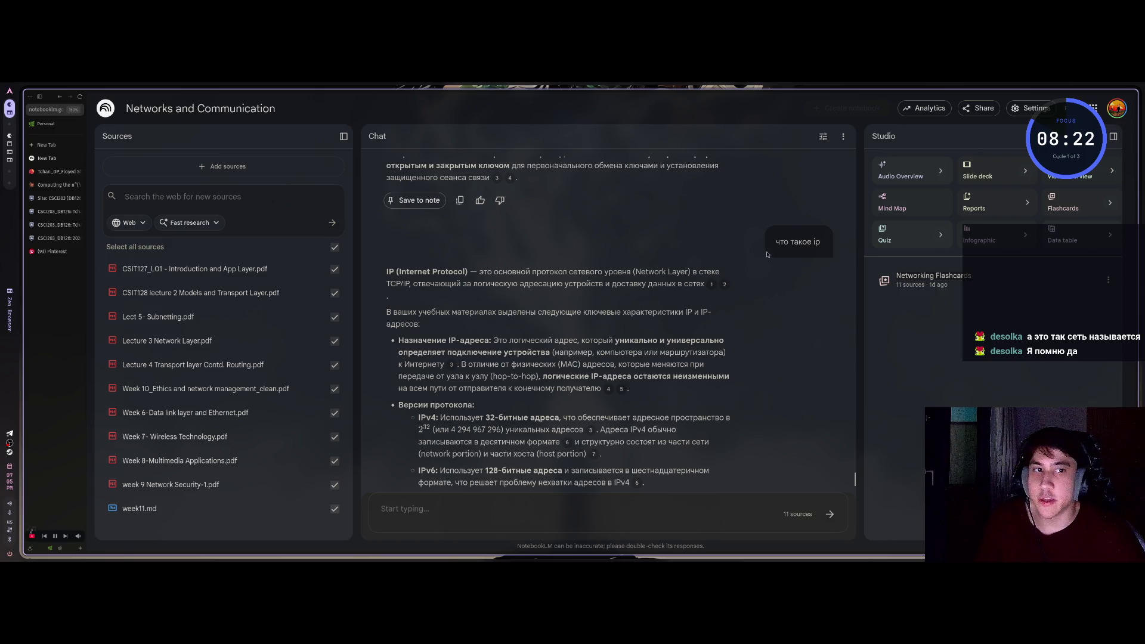
drag(788, 242, 823, 246)
click(734, 262)
mouse_move(401, 279)
mouse_down()
mouse_move(420, 323)
mouse_move(674, 429)
mouse_up()
click(393, 289)
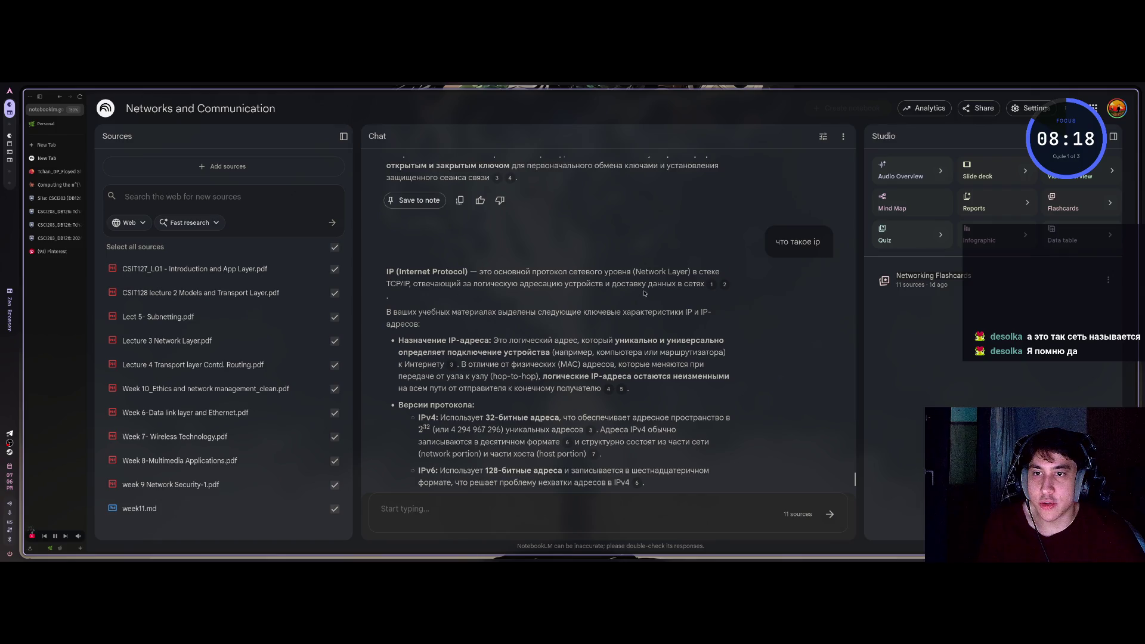
mouse_move(713, 286)
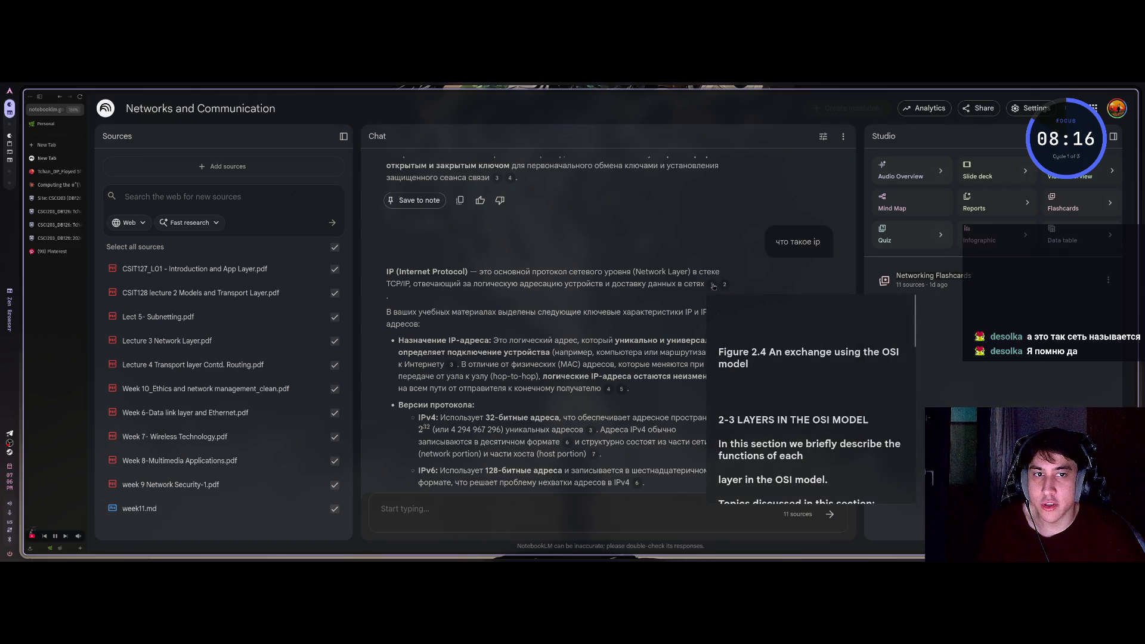
scroll(633, 390, down, 3)
scroll(710, 358, up, 4)
click(712, 352)
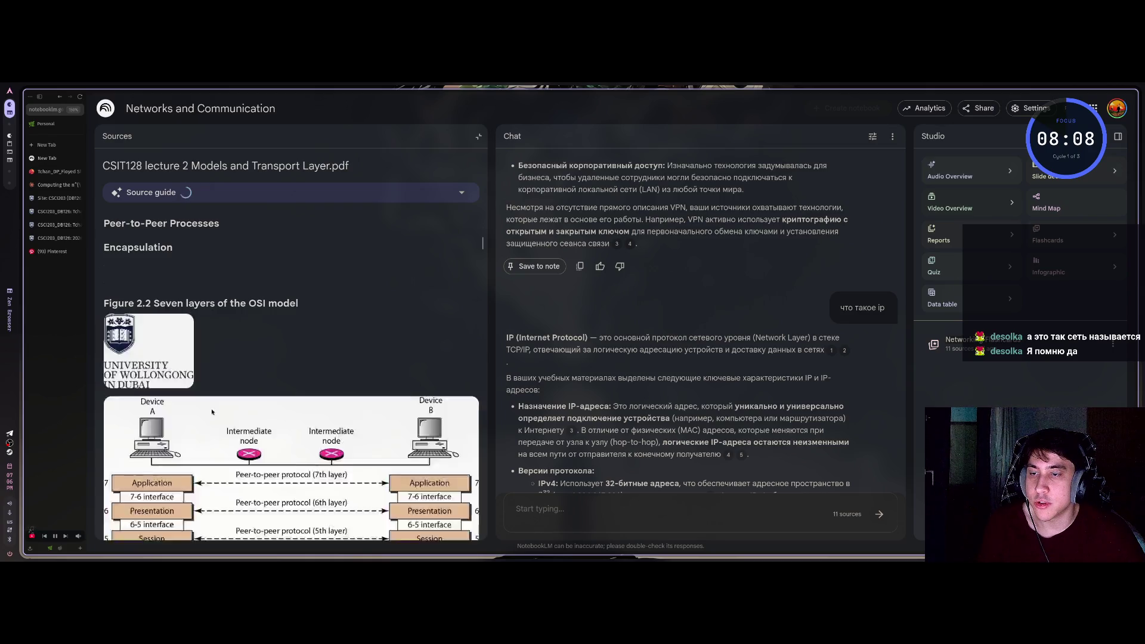
Read through the chat's IP answer, highlighting its first bullet and the IPv4 description
scroll(284, 328, up, 4)
scroll(284, 328, down, 15)
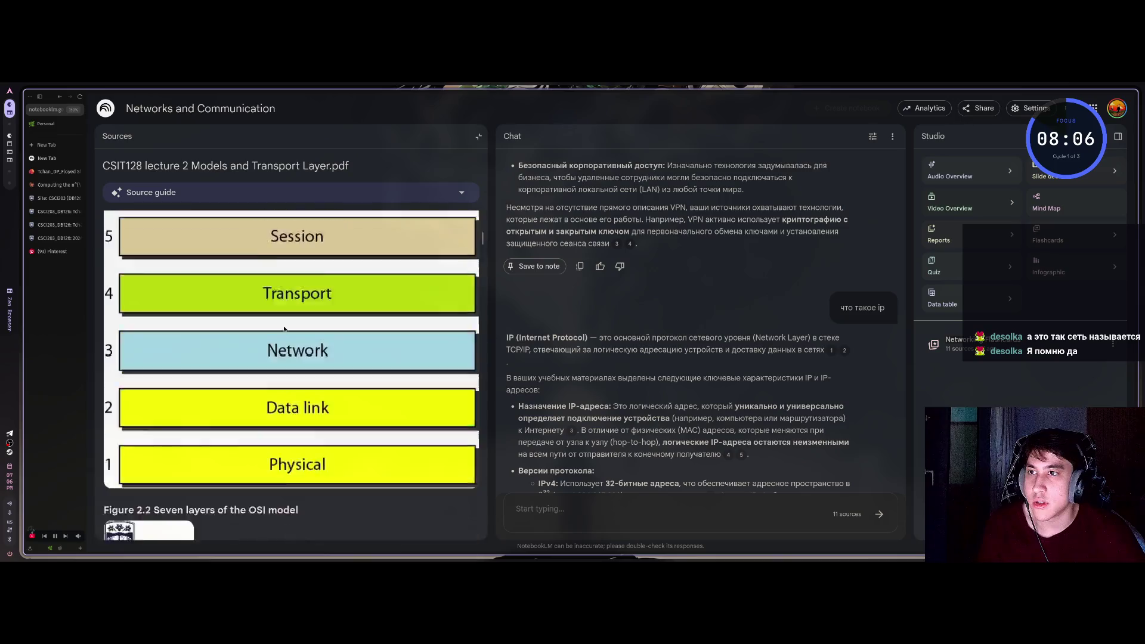
scroll(284, 329, down, 4)
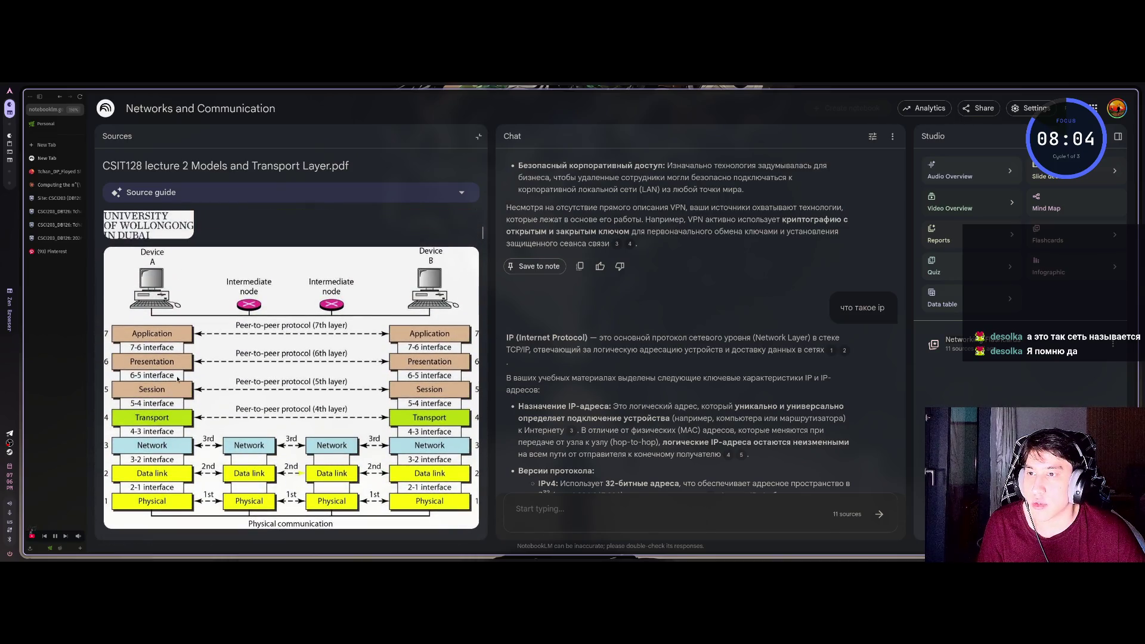
scroll(414, 396, up, 8)
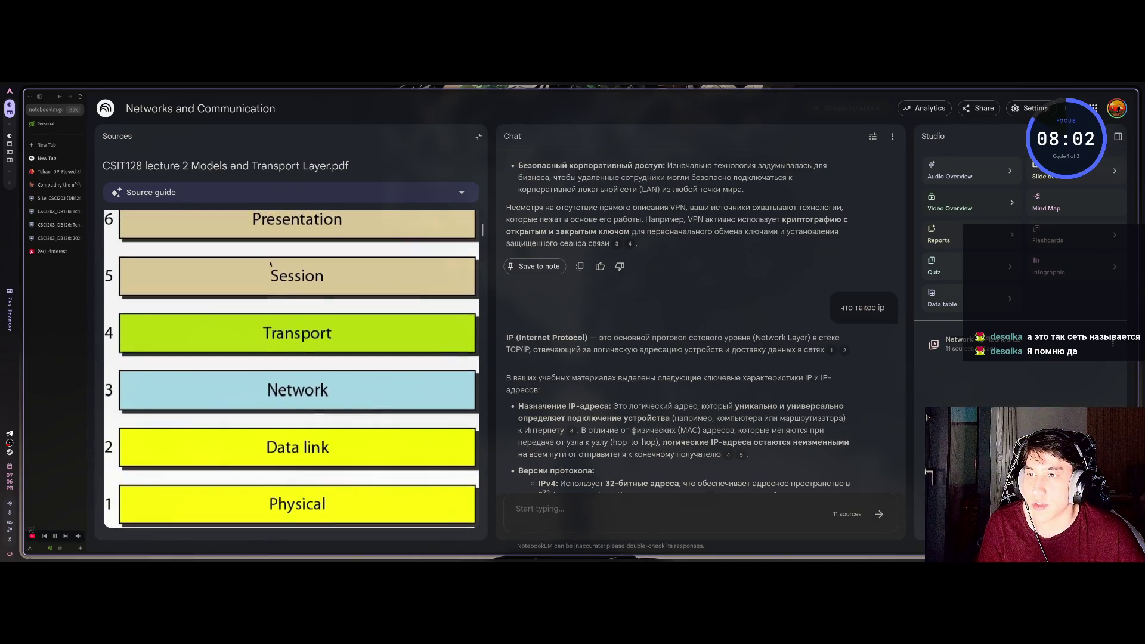
mouse_move(831, 351)
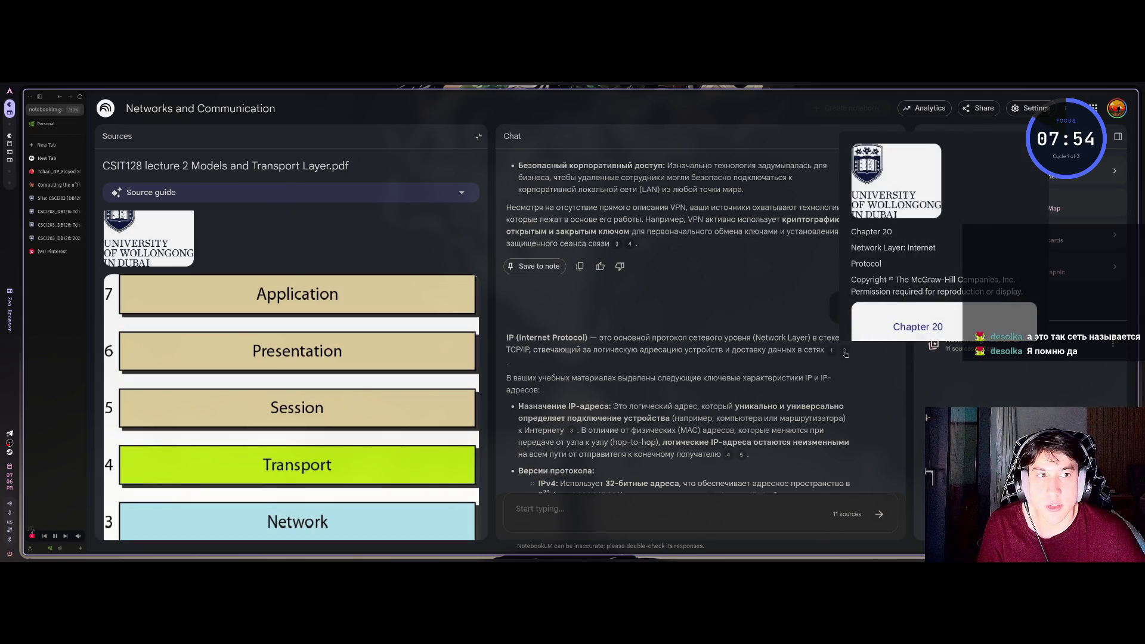
scroll(530, 343, down, 2)
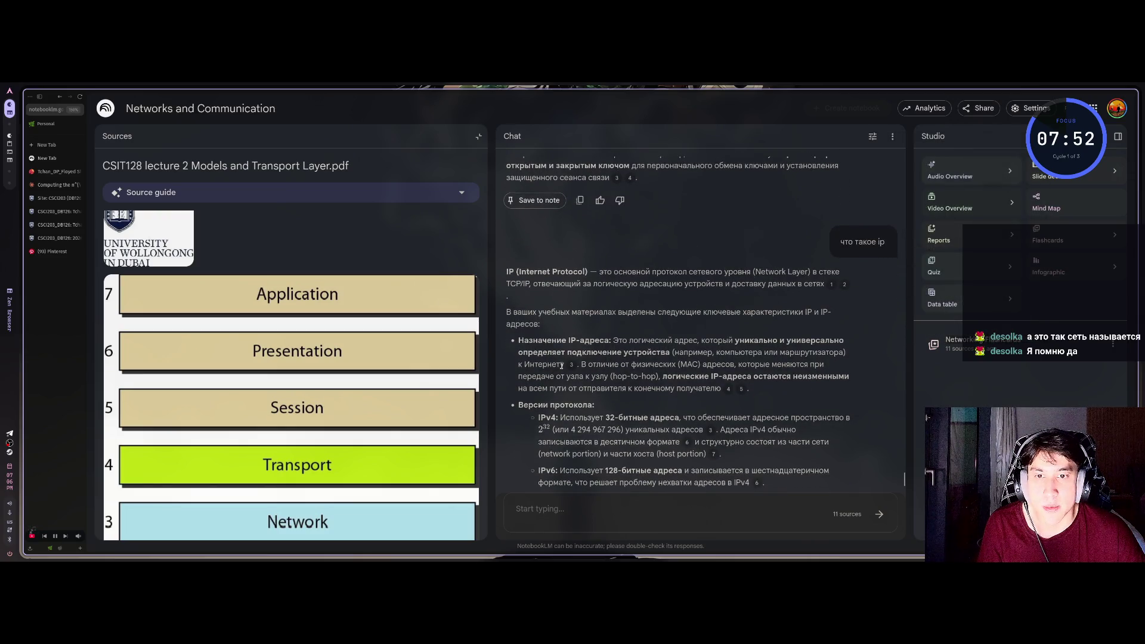
drag(757, 352, 518, 339)
click(540, 365)
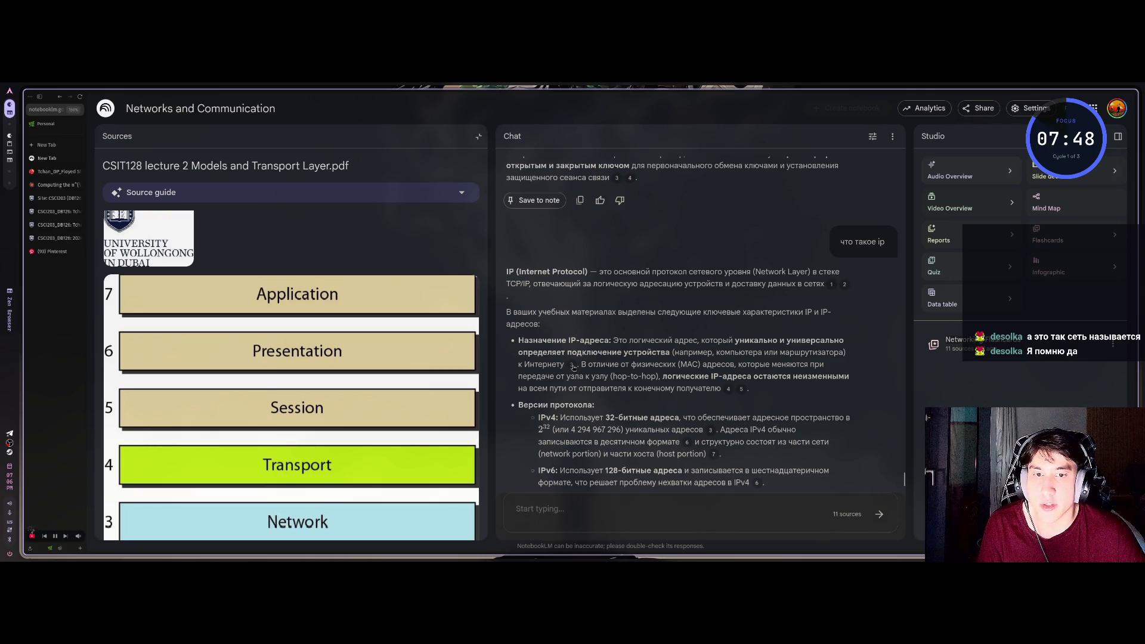
mouse_move(573, 366)
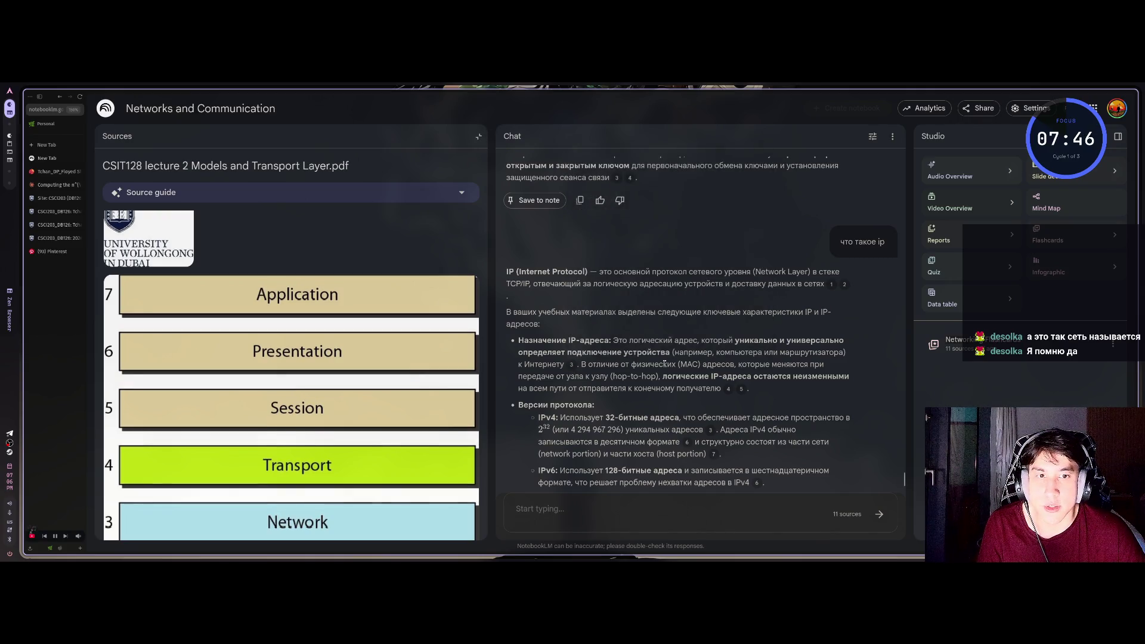
scroll(667, 375, down, 2)
drag(546, 353, 682, 365)
click(682, 365)
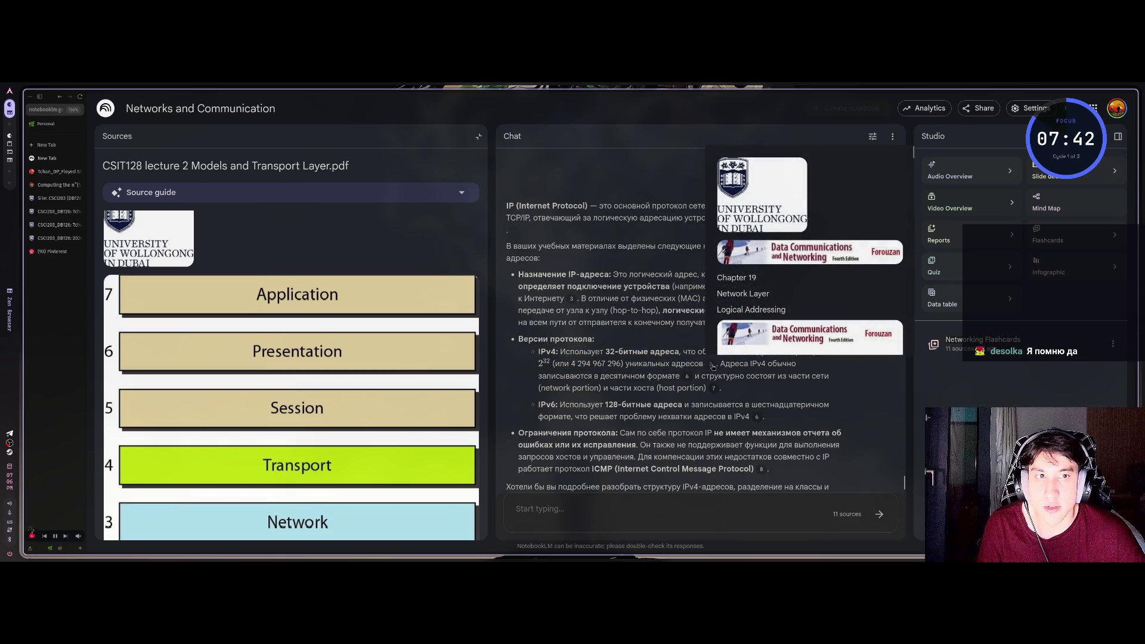
Open the cited Lecture 3 Network Layer.pdf at the IPv4/IPv6 table, then close it
click(712, 366)
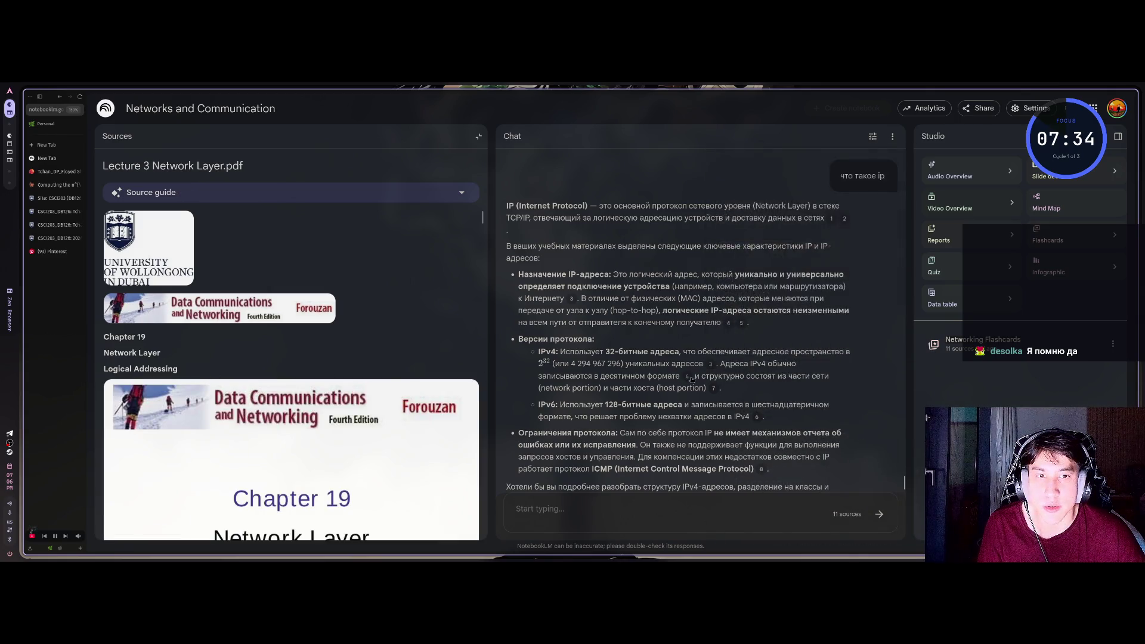
mouse_move(690, 378)
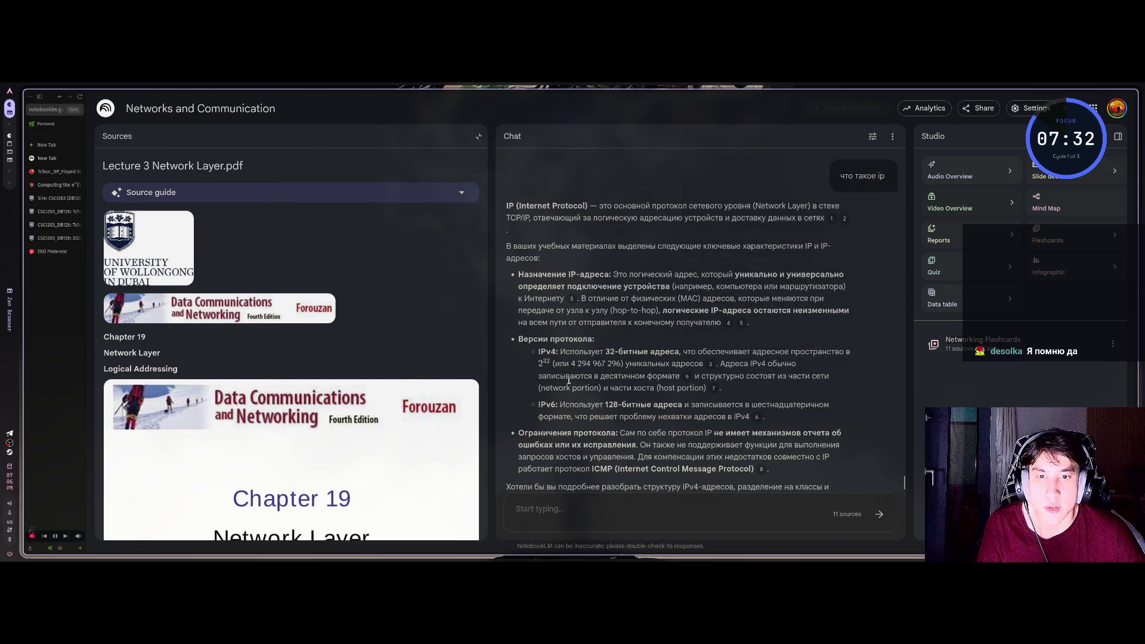
click(686, 376)
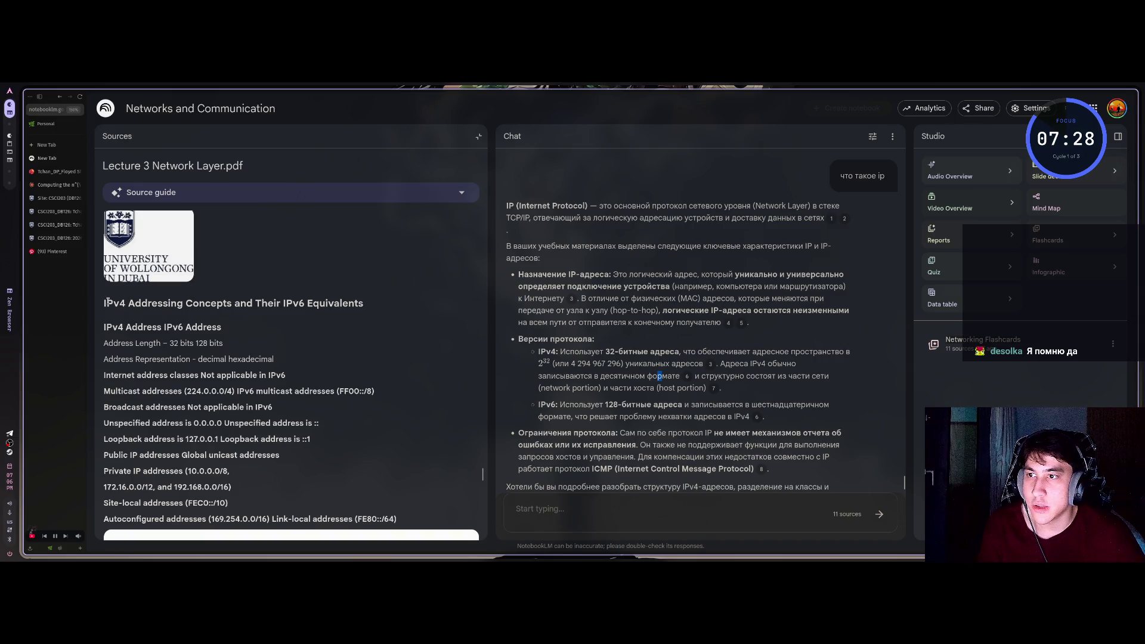
scroll(167, 322, down, 5)
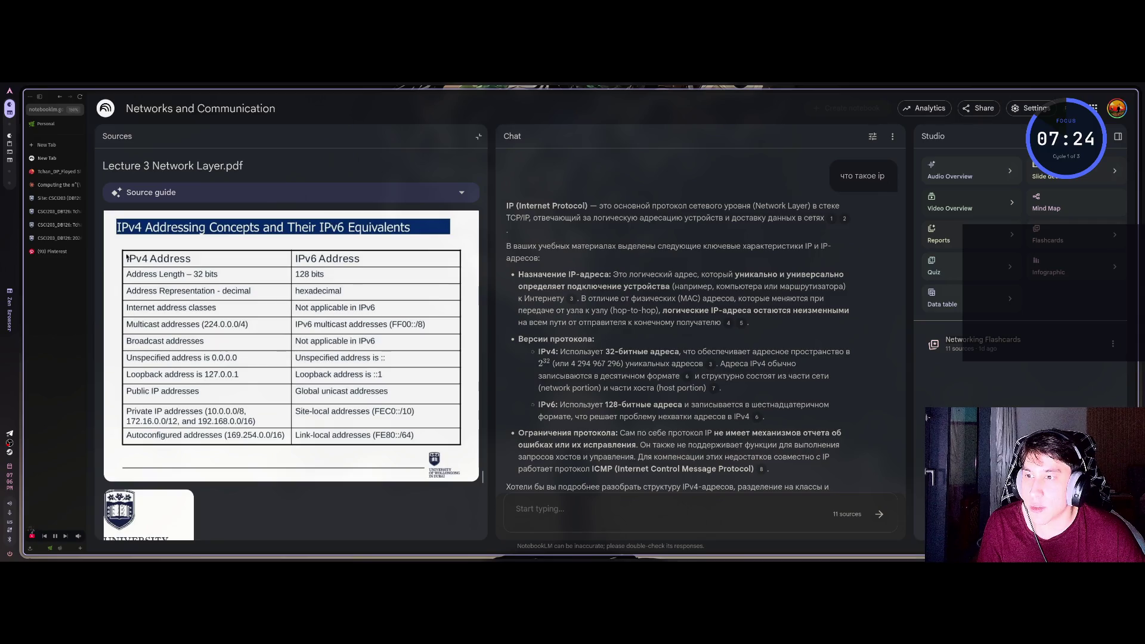
scroll(179, 322, down, 1)
scroll(213, 358, up, 2)
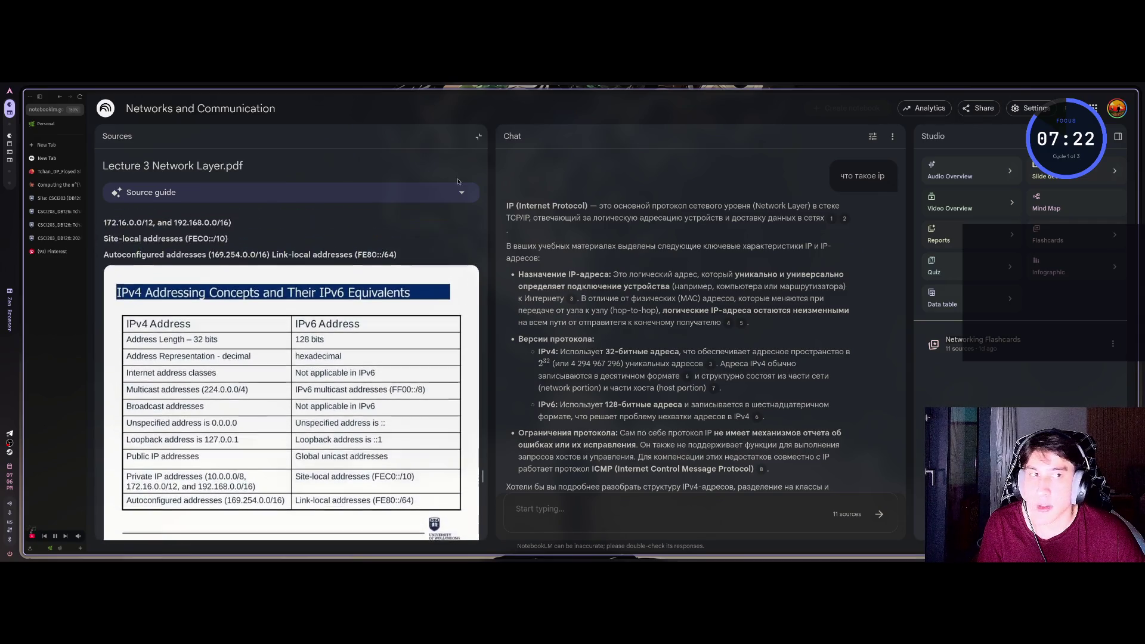
click(478, 137)
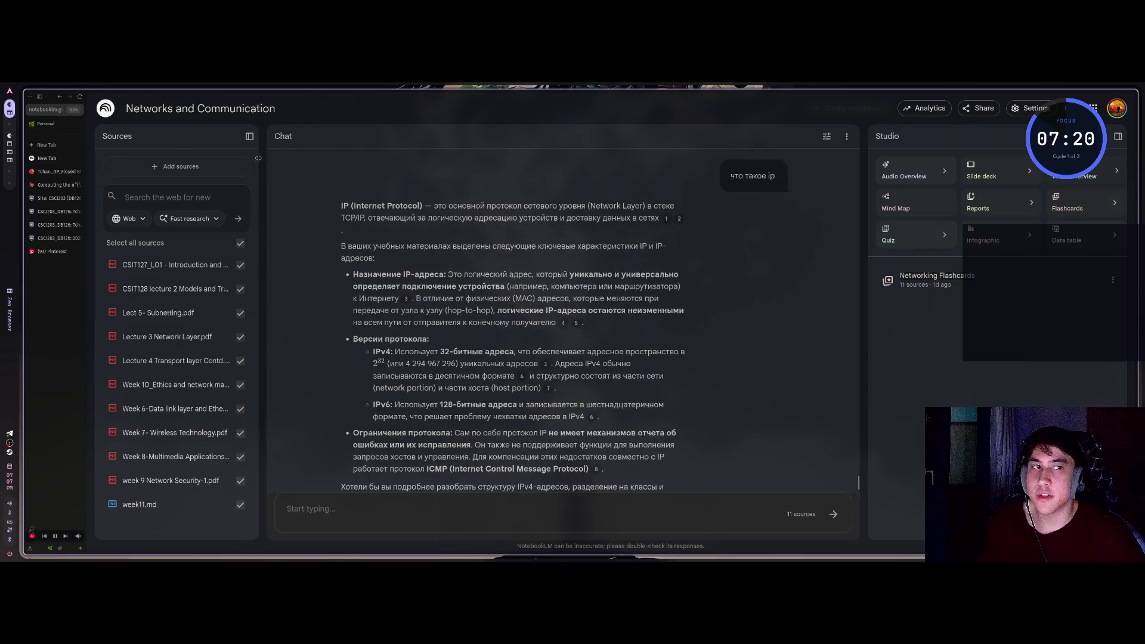
Open the Video Overview customisation and settle on the Explainer format after trying Brief
drag(900, 135, 875, 135)
click(891, 135)
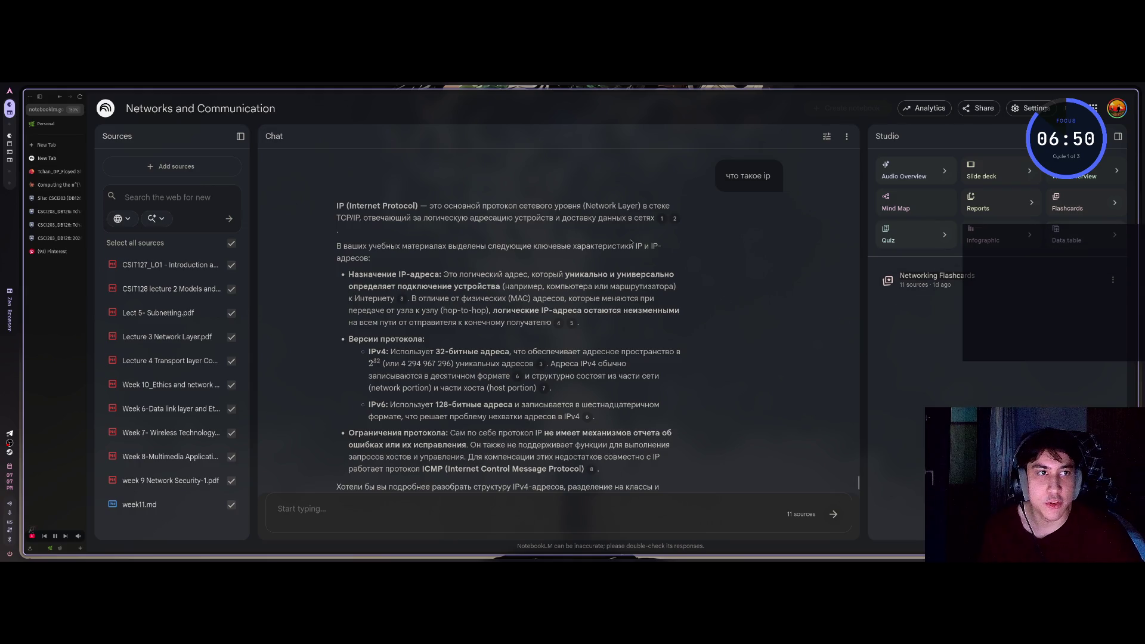
click(1117, 172)
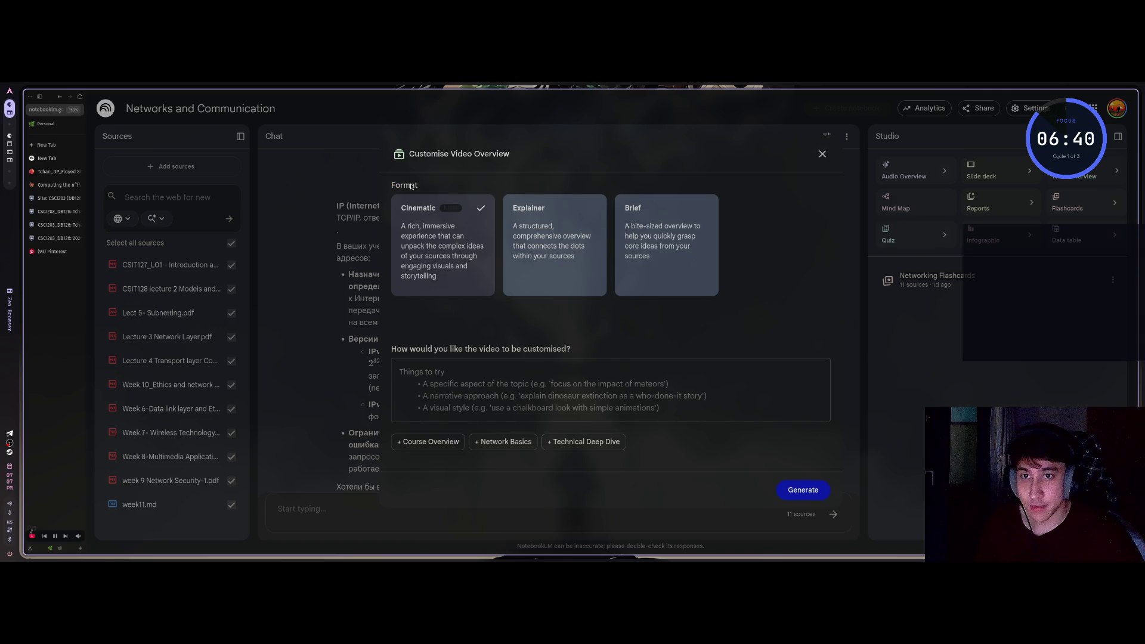
click(543, 219)
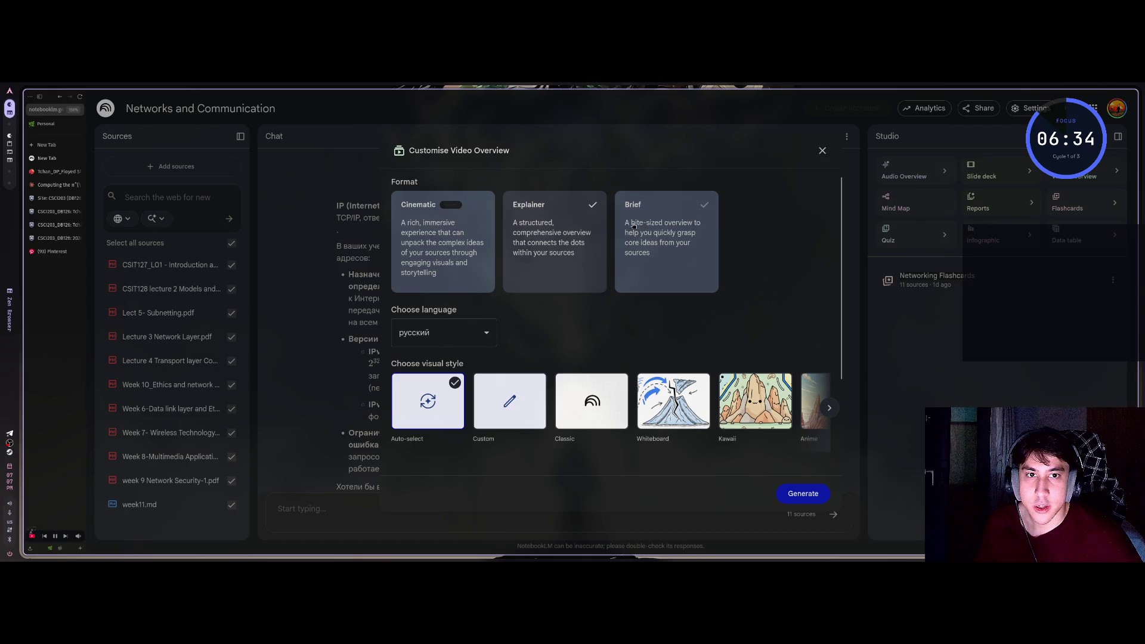
click(658, 244)
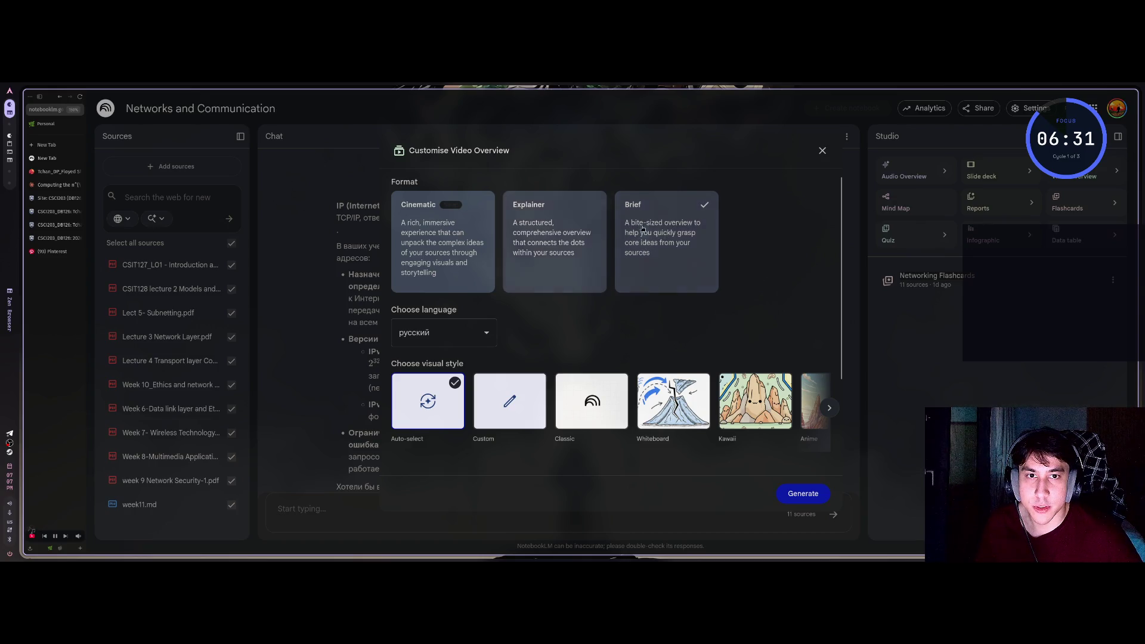
click(536, 208)
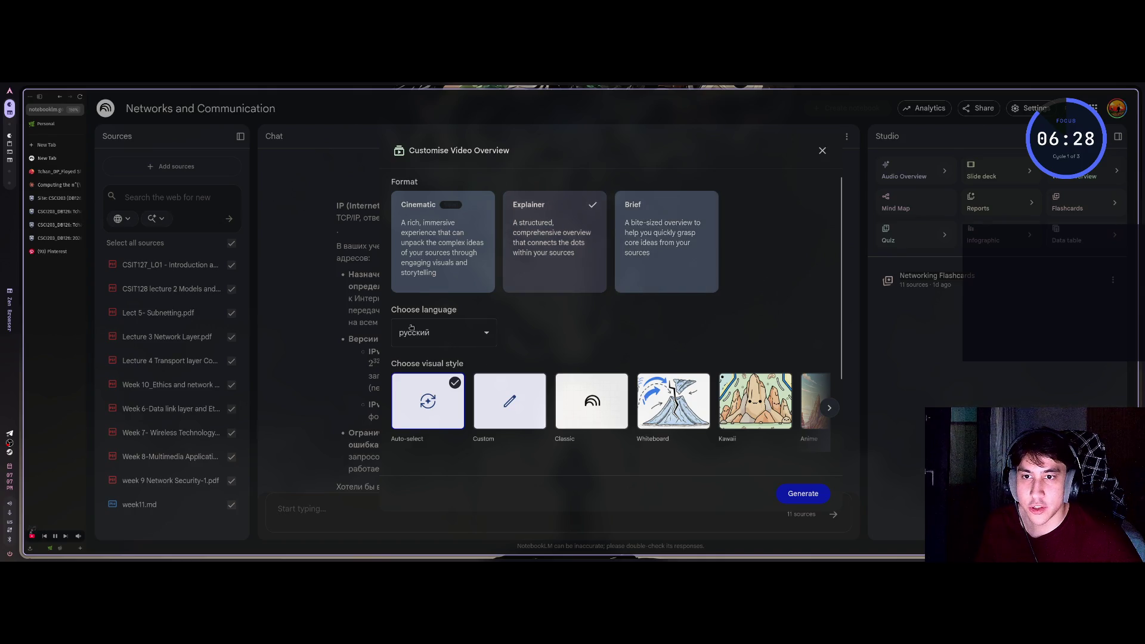
Set the video focus to 'Объясни мне что такое IP' and generate it
scroll(421, 339, down, 1)
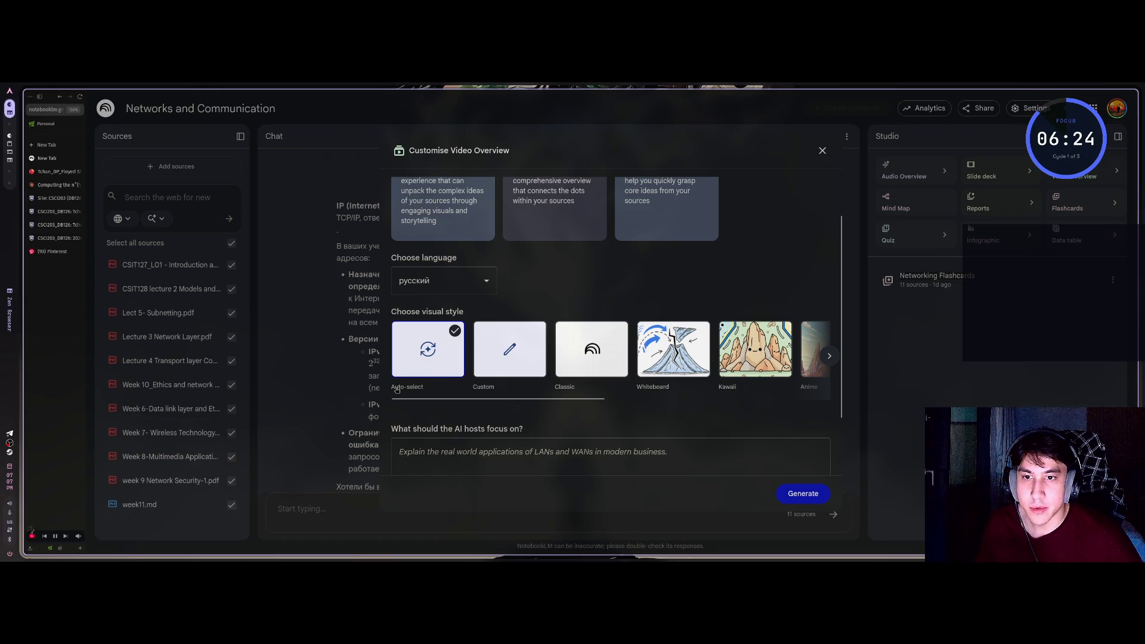
mouse_move(458, 398)
mouse_down()
mouse_move(686, 397)
mouse_move(477, 398)
mouse_up()
scroll(526, 420, down, 1)
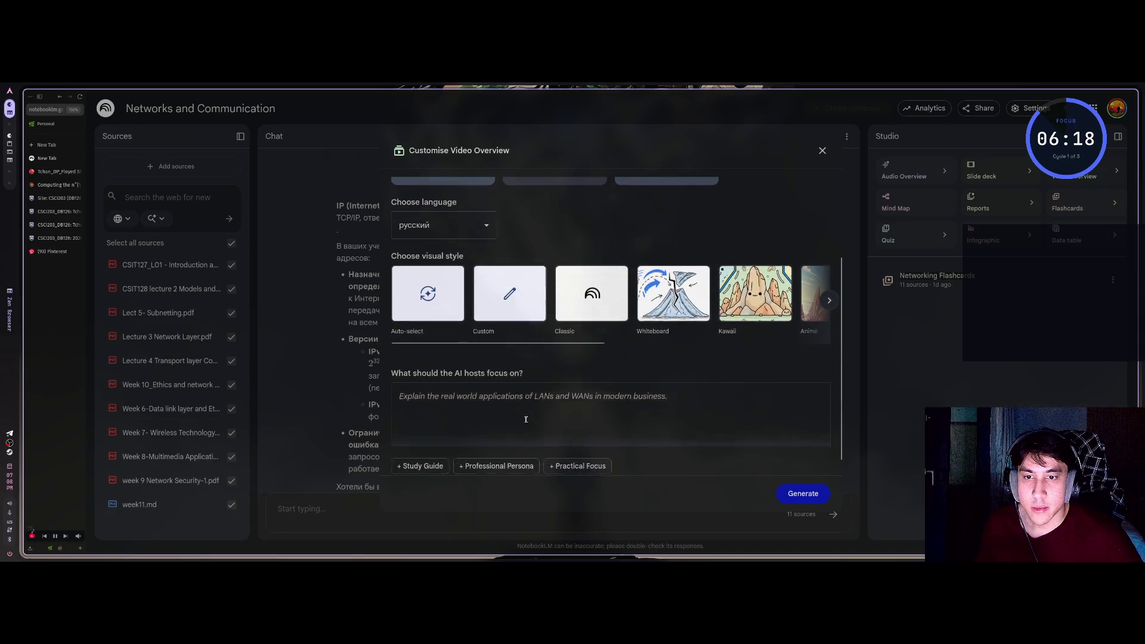
click(528, 405)
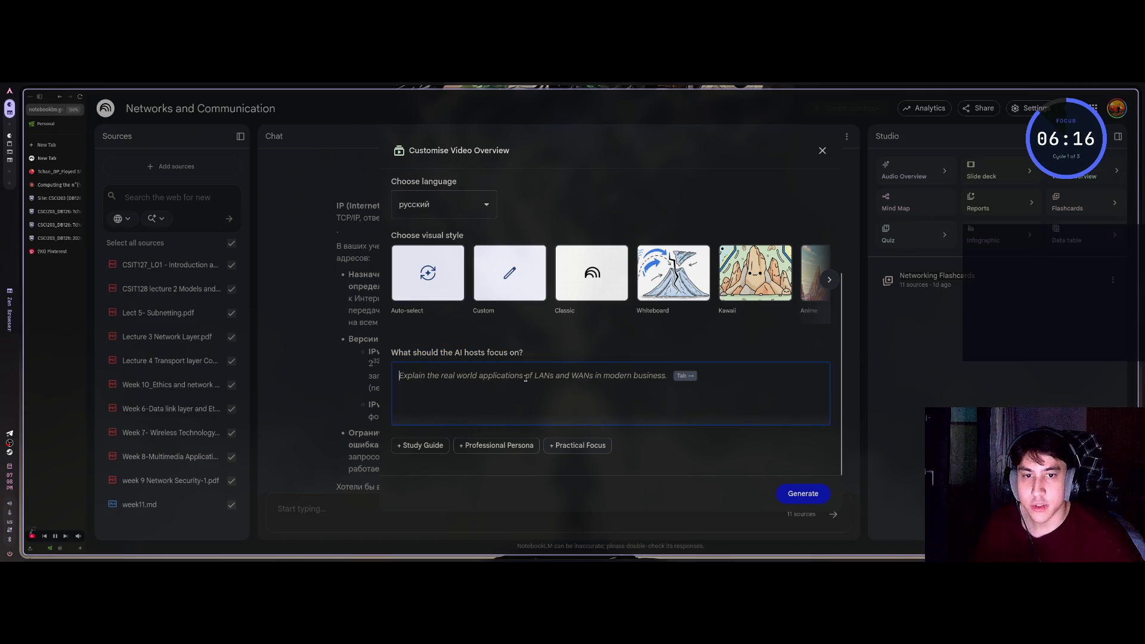
text(Объясни мне что такое IP)
click(821, 490)
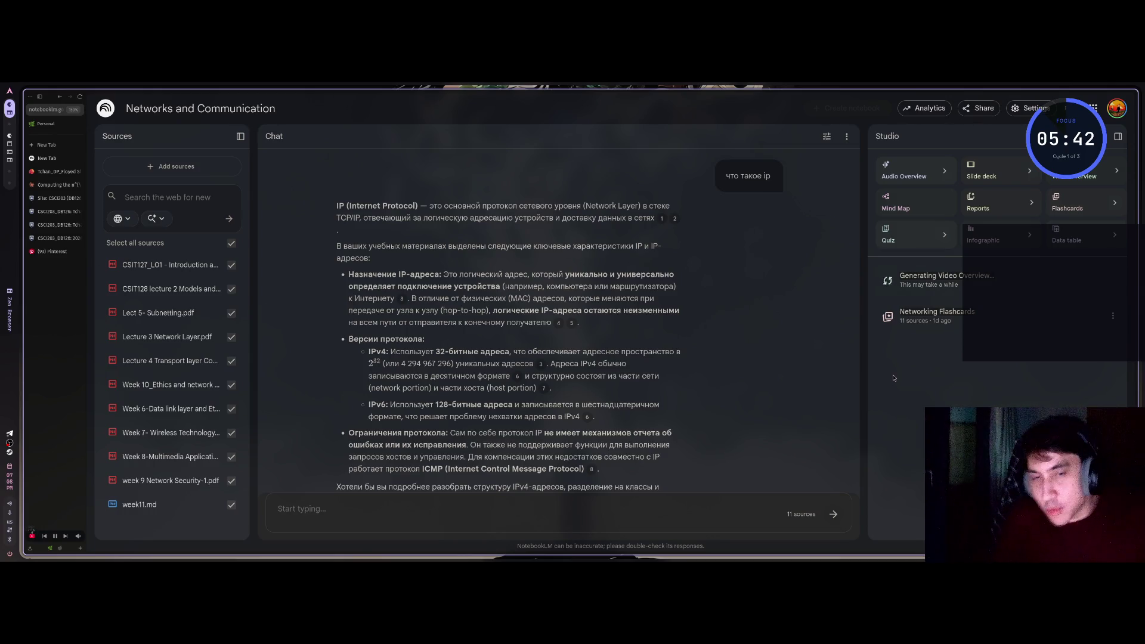
click(945, 171)
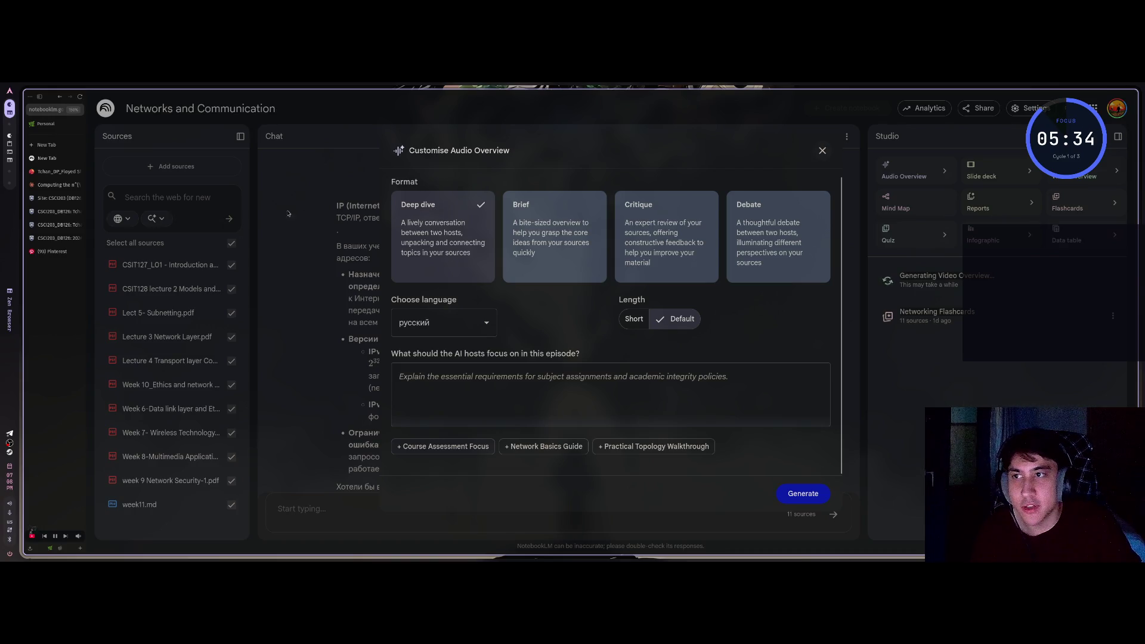
Try the Brief and Critique audio formats, viewing focus suggestions, then pick Debate
click(583, 394)
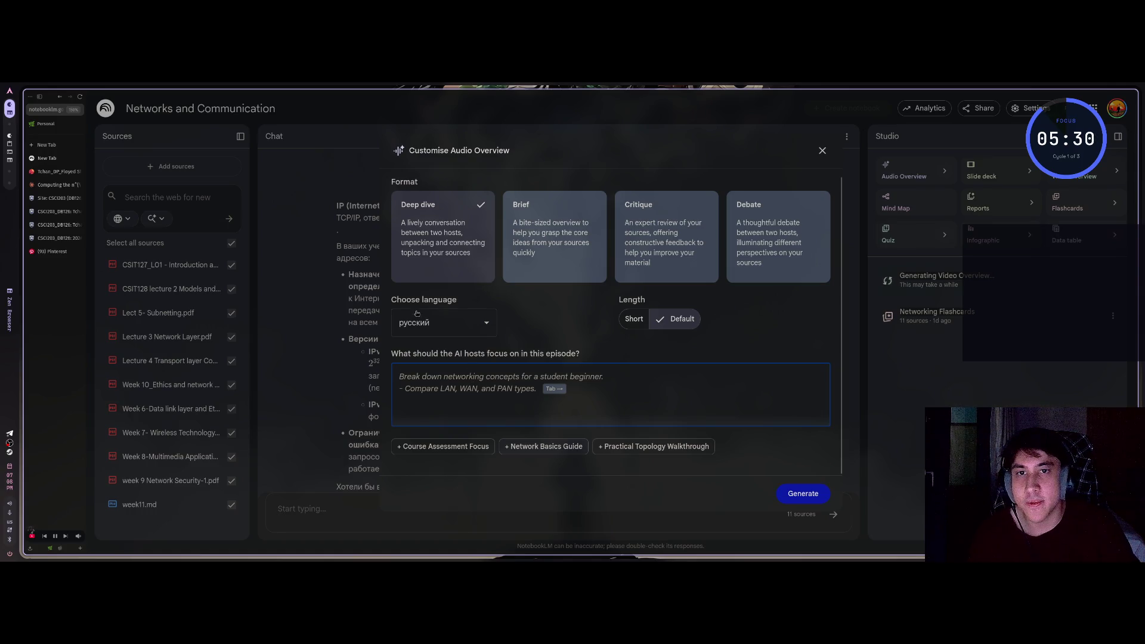
click(541, 226)
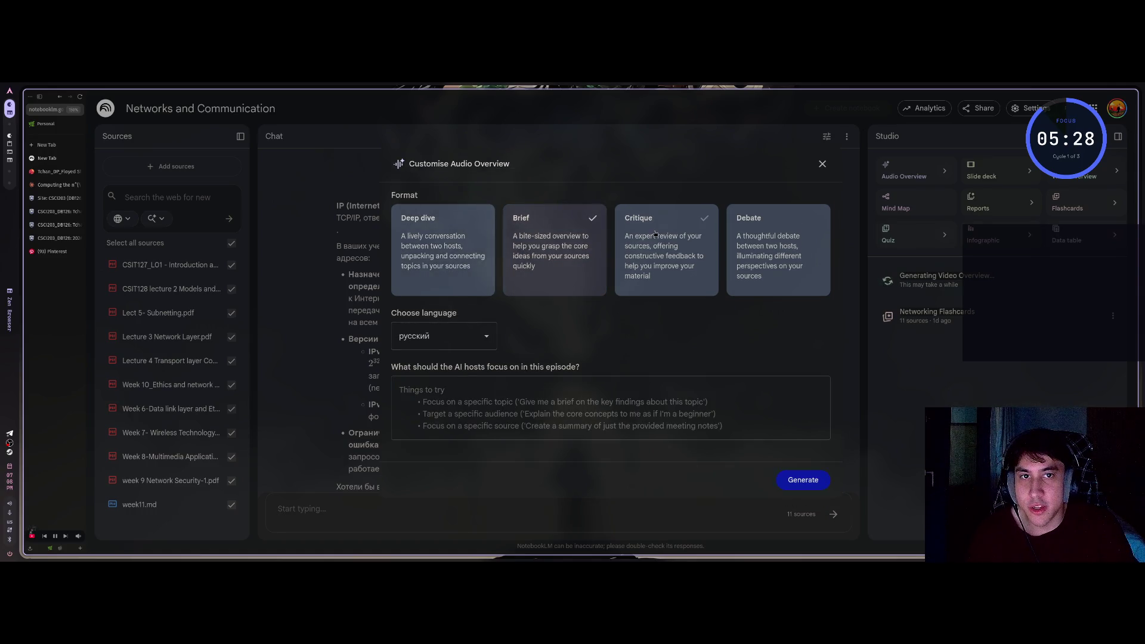
click(654, 233)
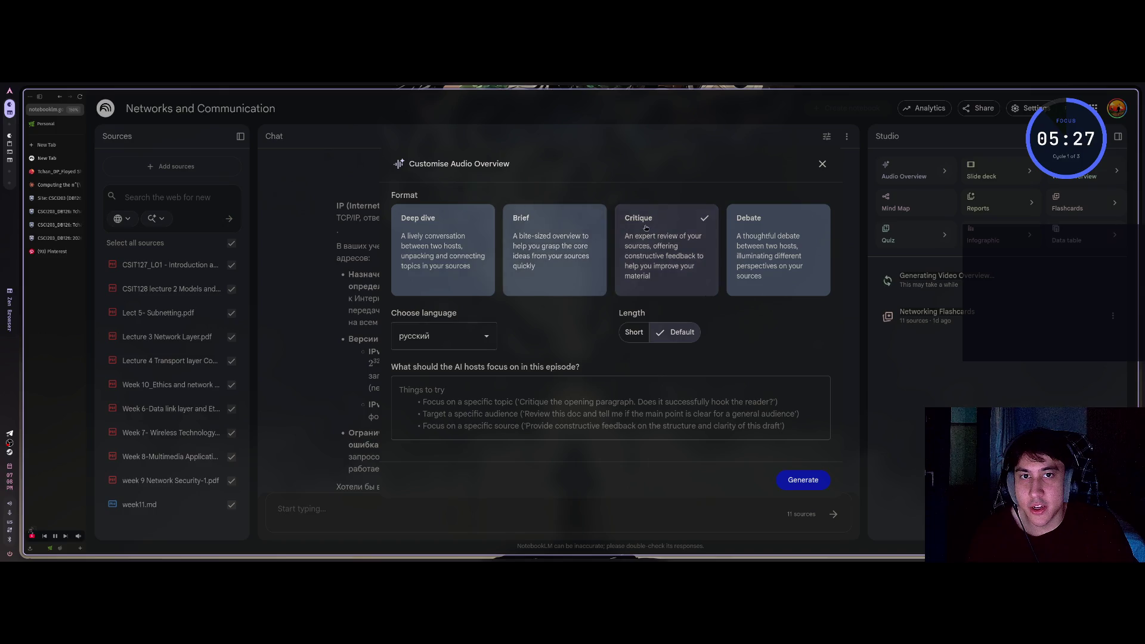
click(461, 385)
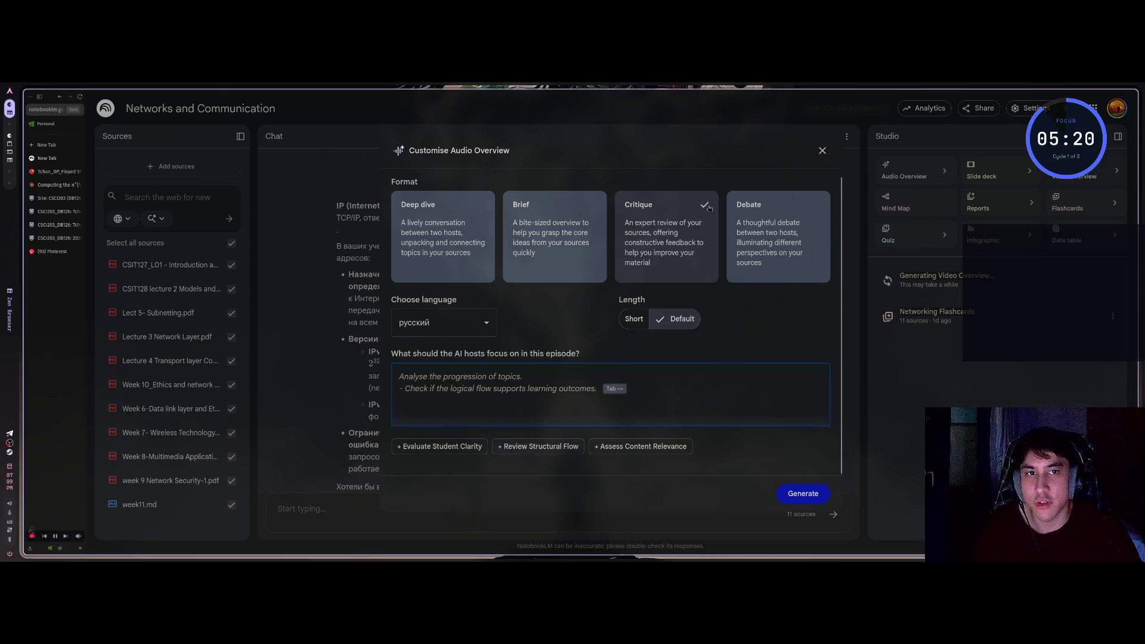
click(745, 220)
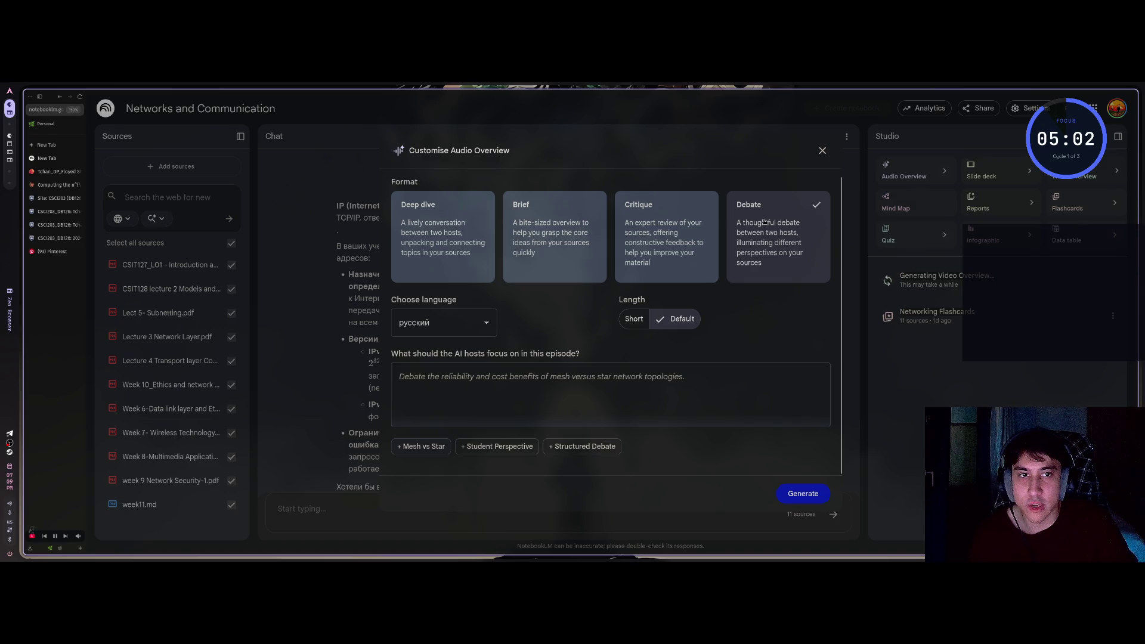
Enter 'UDP vs TCP' as the audio focus, choose Deep dive, and generate the overview
click(411, 378)
drag(408, 354, 582, 356)
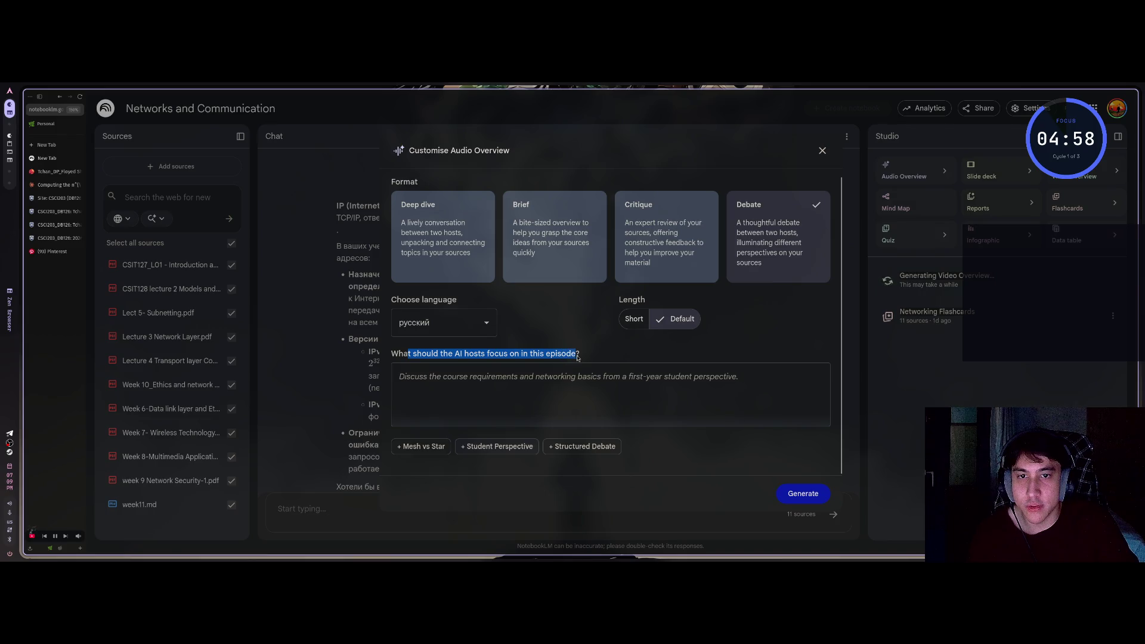
click(422, 379)
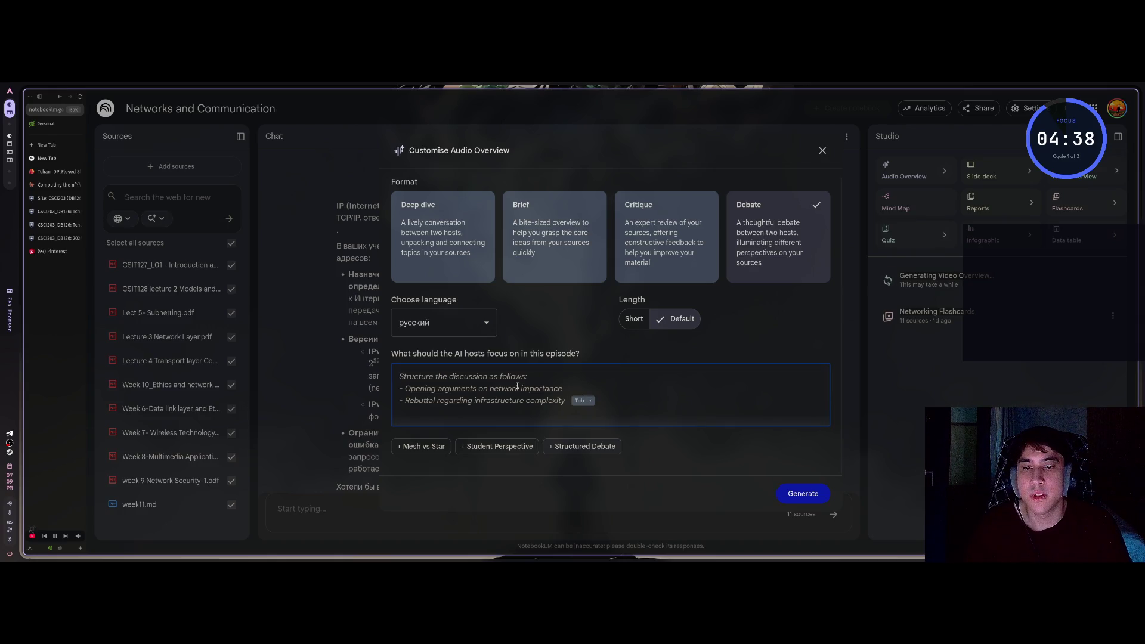
text(UDP)
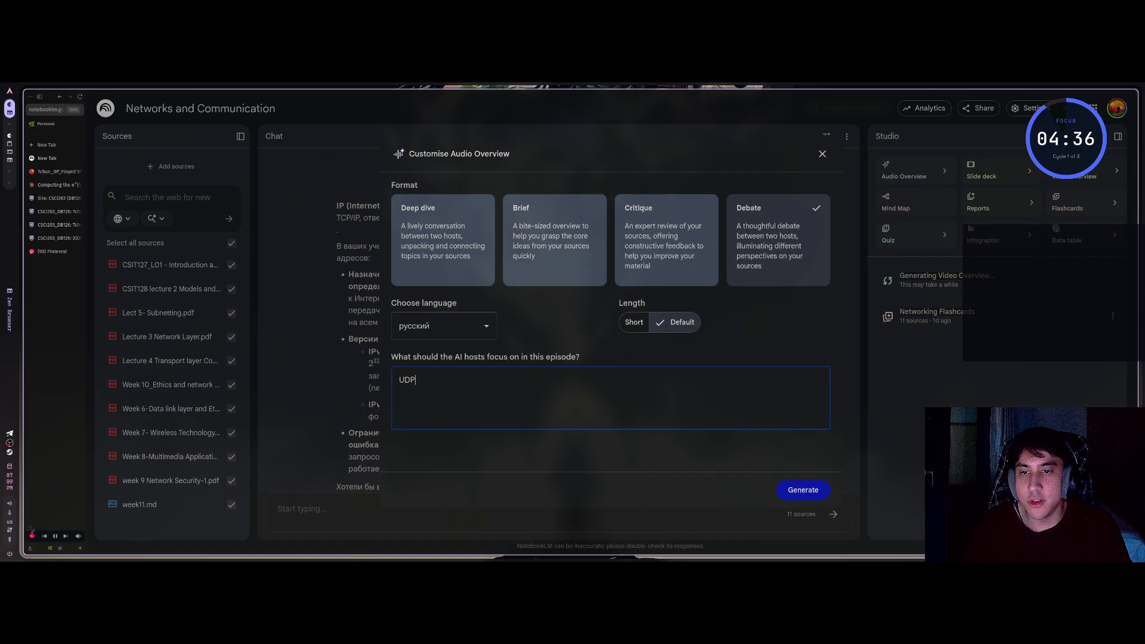
text( vs TCP)
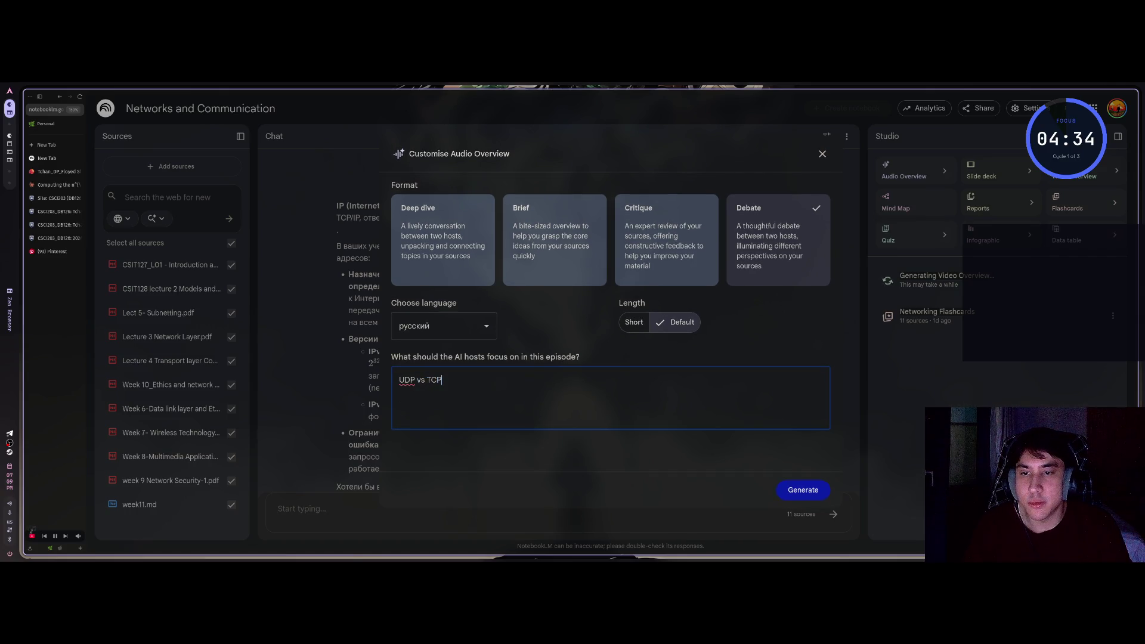
click(778, 241)
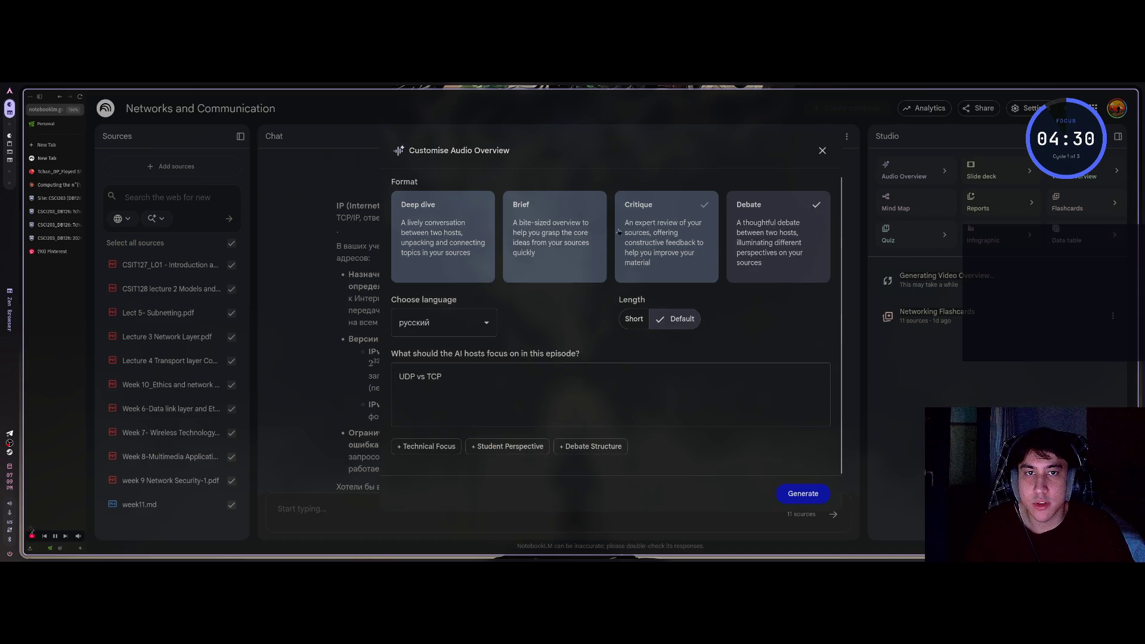
click(460, 235)
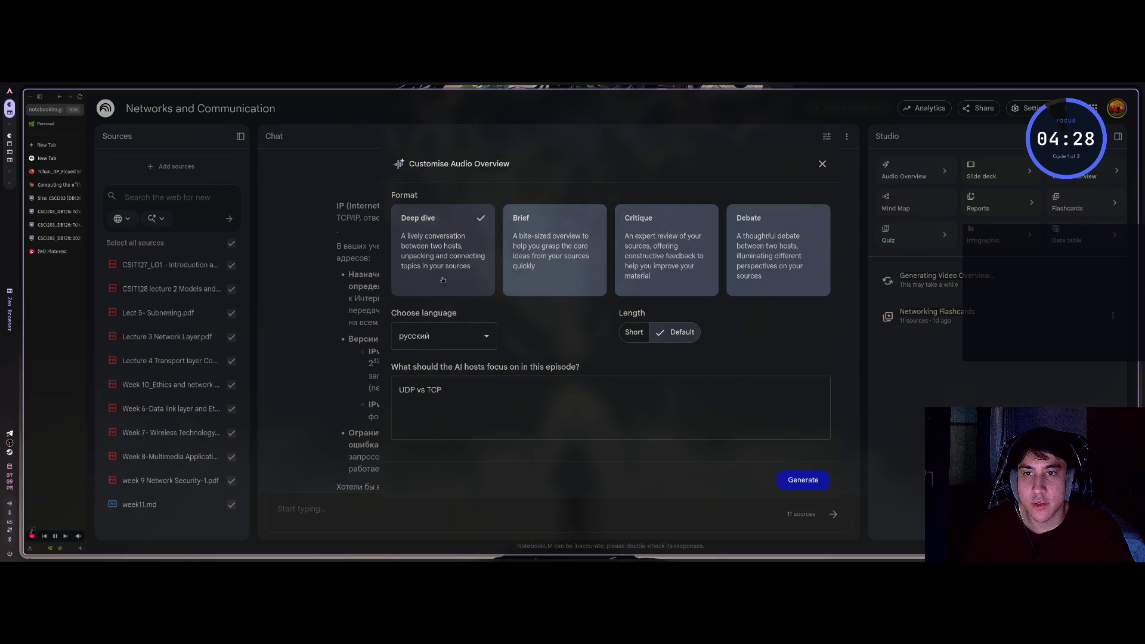
click(860, 455)
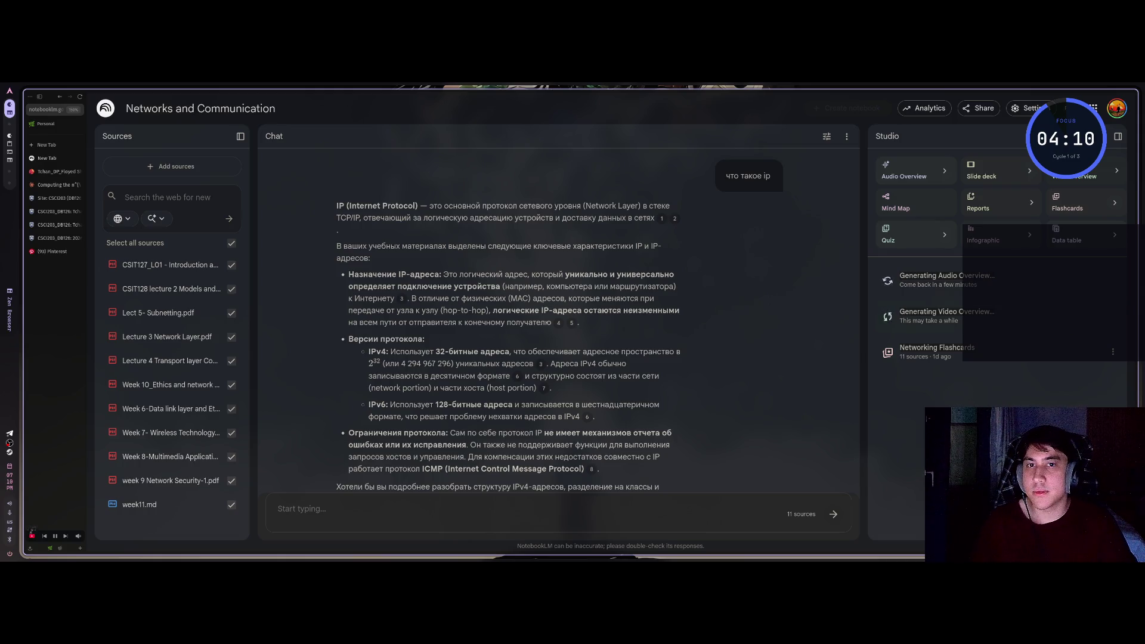
Send the chat the question 'Какая ты нейросеть?', then open the Networking Flashcards
click(611, 510)
text(К)
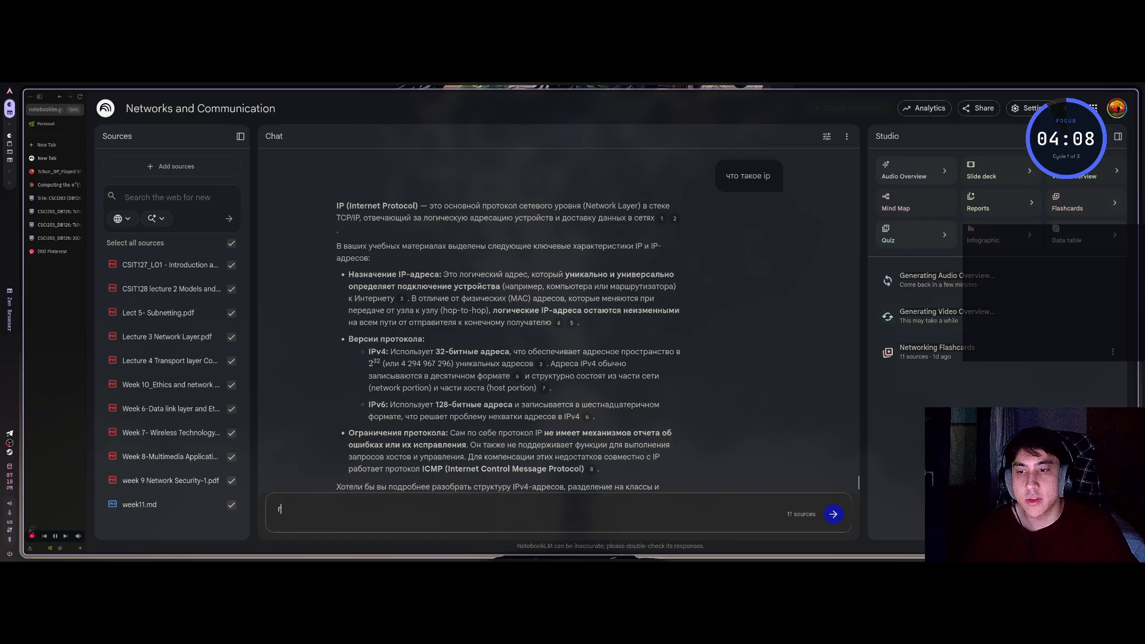
text(акая ты )
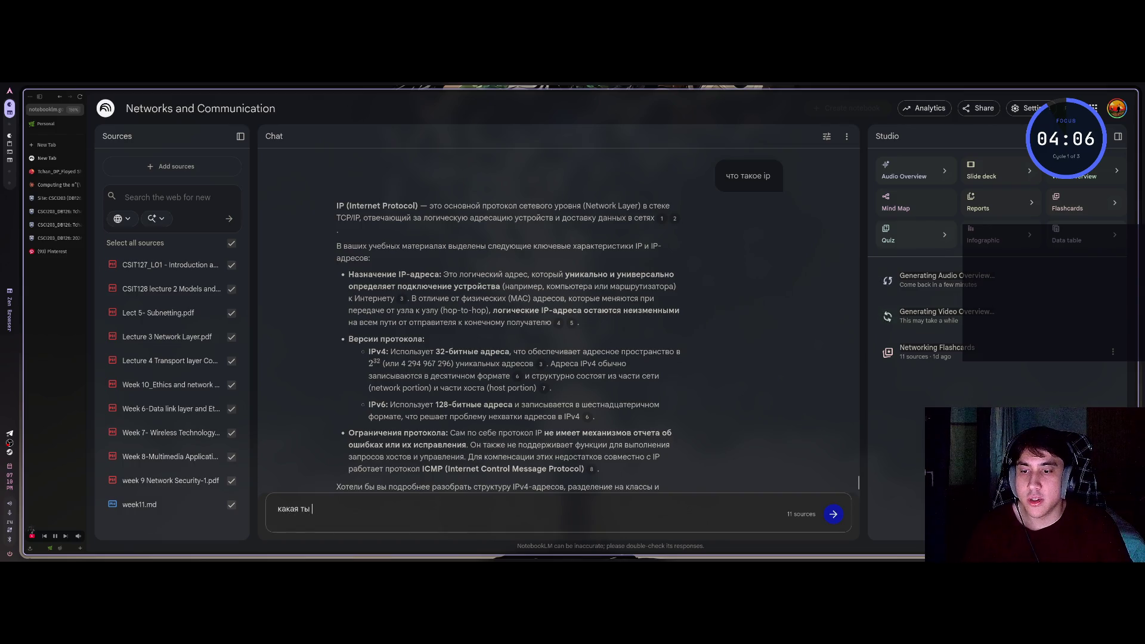
text(нейросеть?)
key(Return)
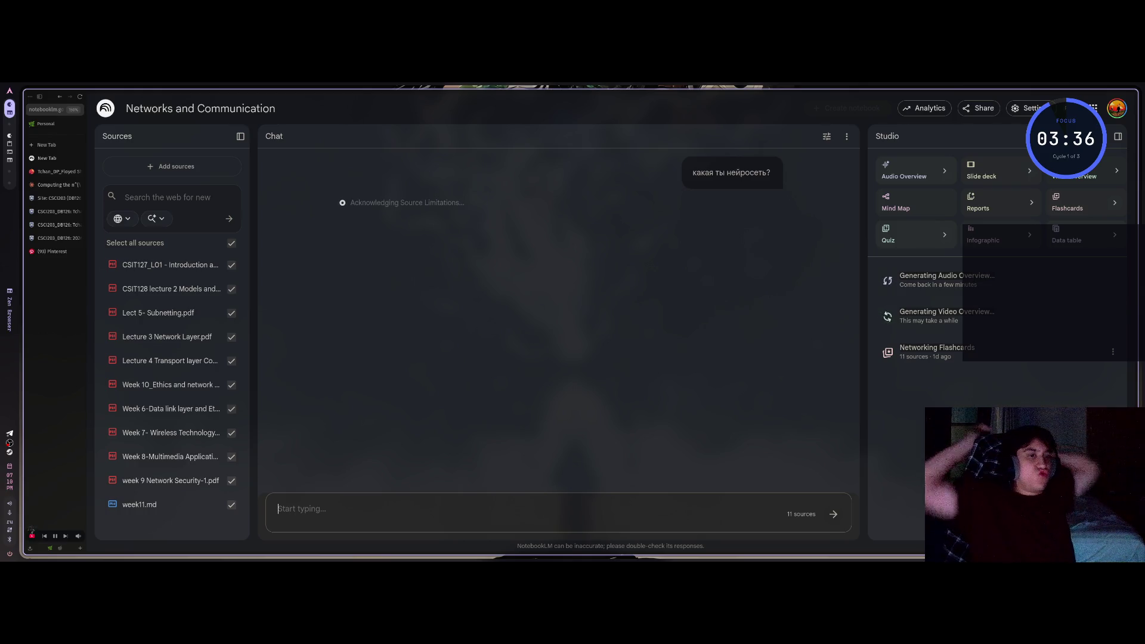
click(933, 350)
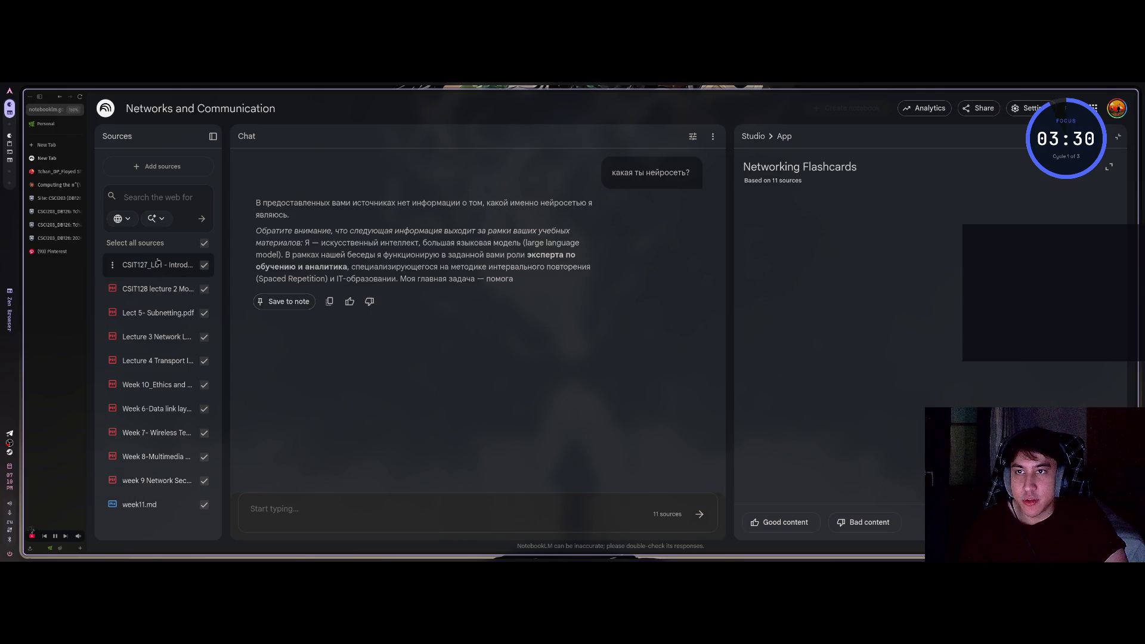
Select parts of the chat's neural-network reply and question, including the word нейросеть
mouse_move(306, 202)
mouse_down()
mouse_move(581, 212)
mouse_move(501, 203)
mouse_move(582, 212)
mouse_move(471, 205)
mouse_move(262, 230)
mouse_move(406, 254)
mouse_up()
click(493, 261)
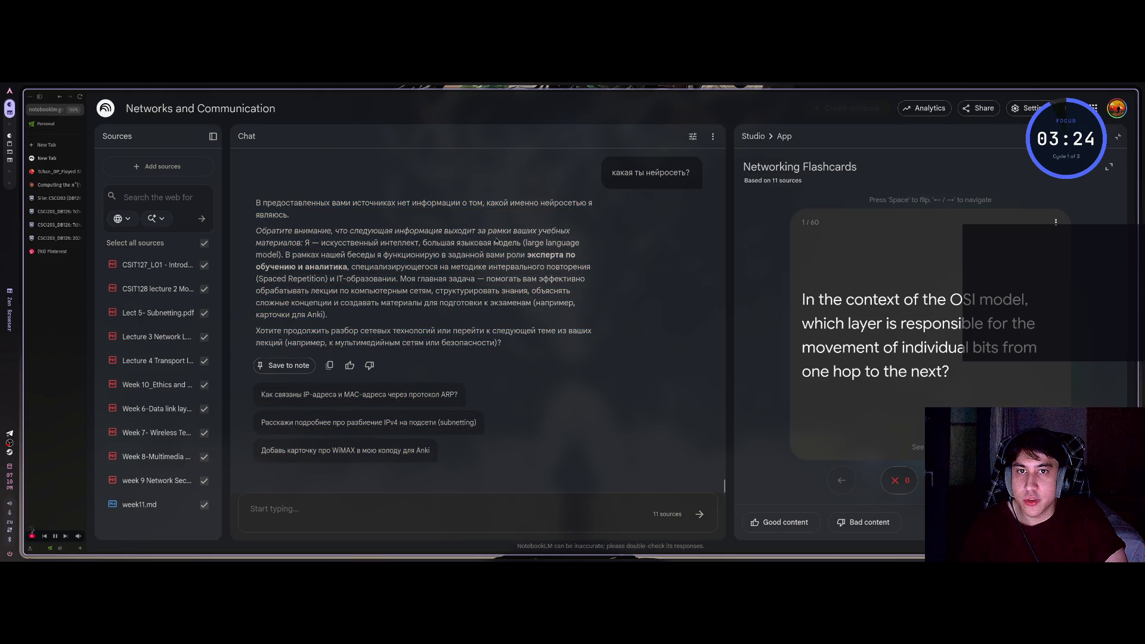
drag(502, 343, 602, 173)
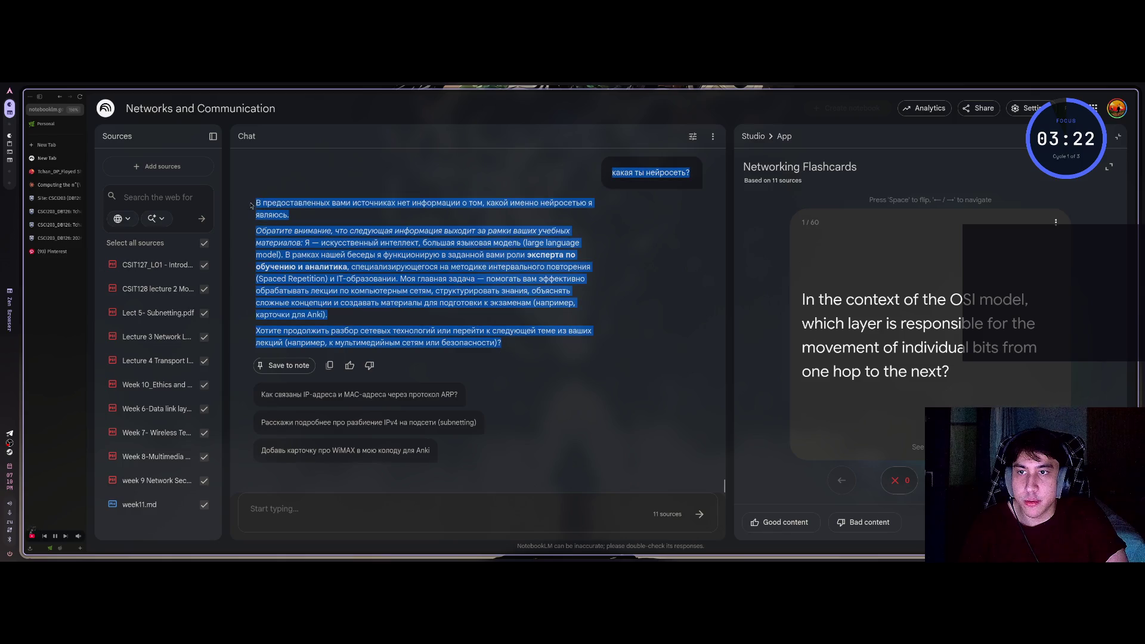
click(462, 319)
double_click(667, 173)
click(688, 351)
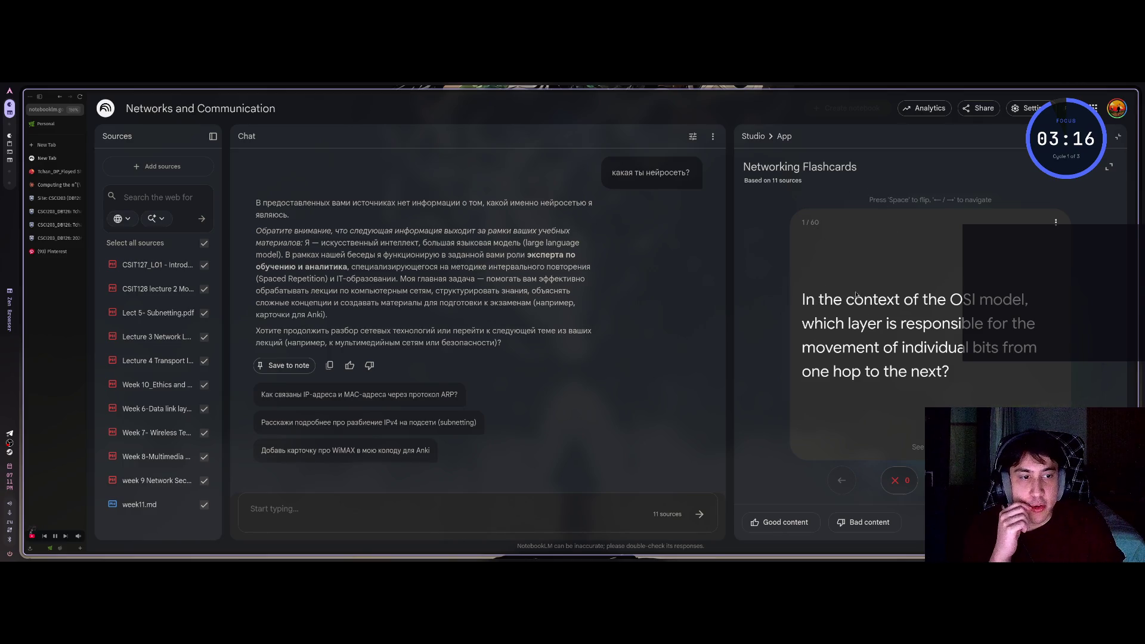
Flip the OSI flashcard, mark it missed, then flip the Data Link Layer card
mouse_move(802, 298)
mouse_down()
mouse_move(1038, 348)
mouse_move(951, 372)
mouse_up()
click(899, 400)
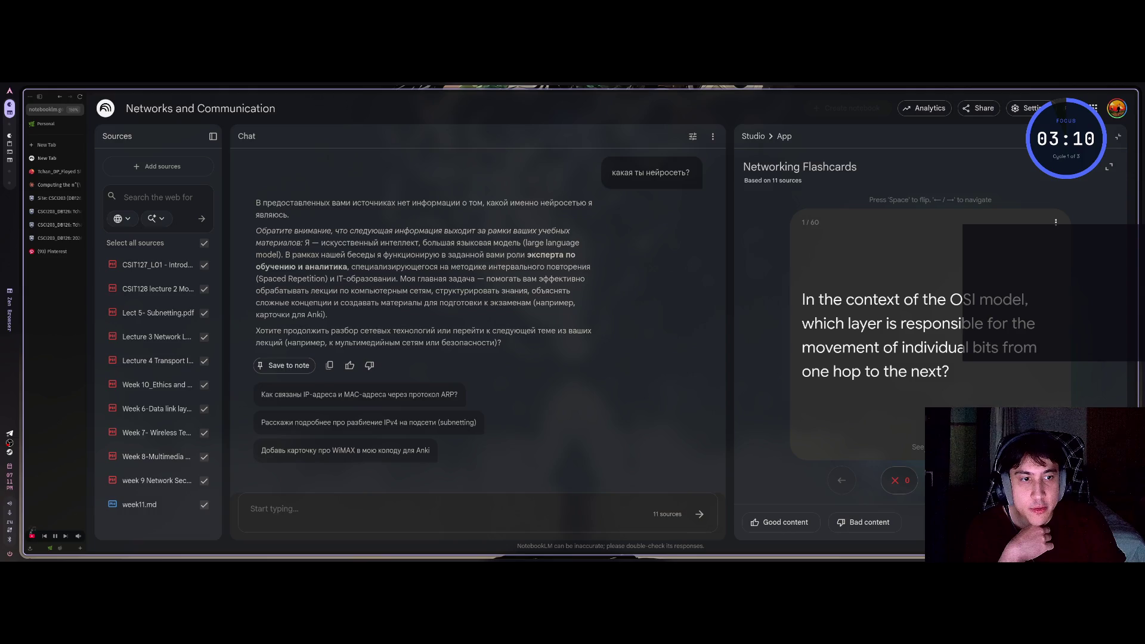
click(890, 323)
click(890, 322)
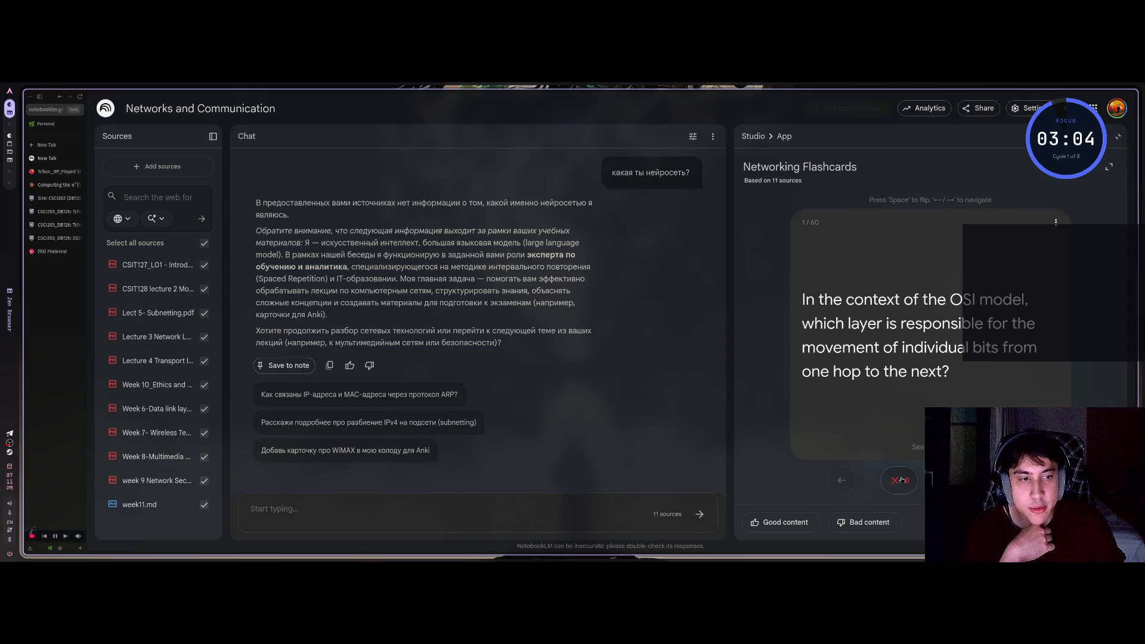
click(901, 480)
click(874, 327)
click(888, 326)
click(904, 327)
click(904, 327)
Expand the flashcards to full window, exit, and return to the Studio list
click(1109, 167)
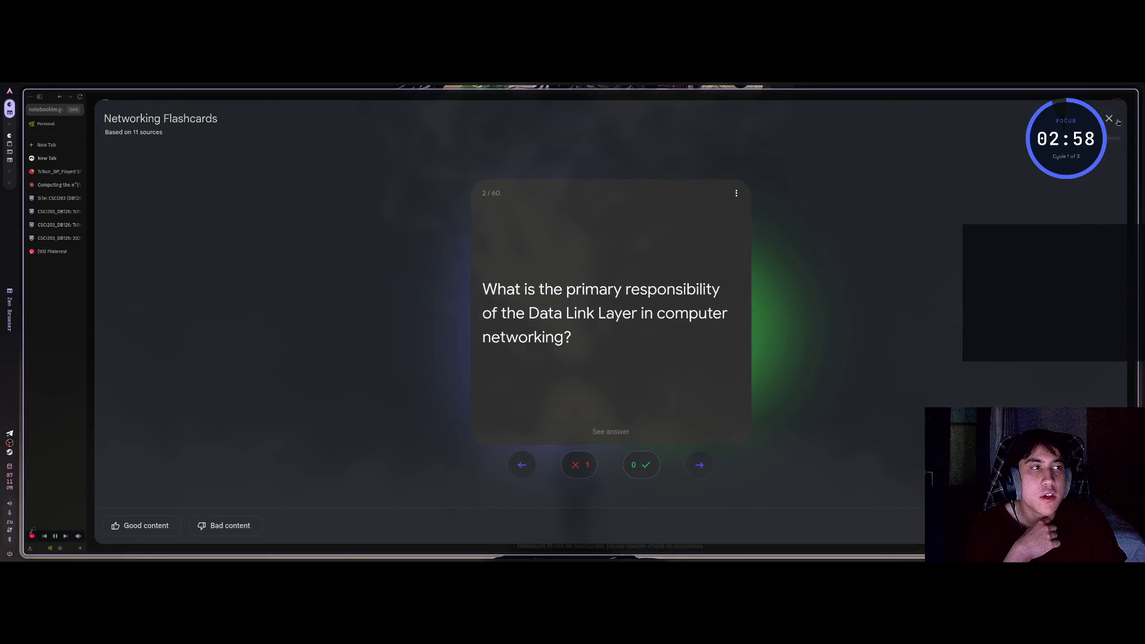
click(1117, 121)
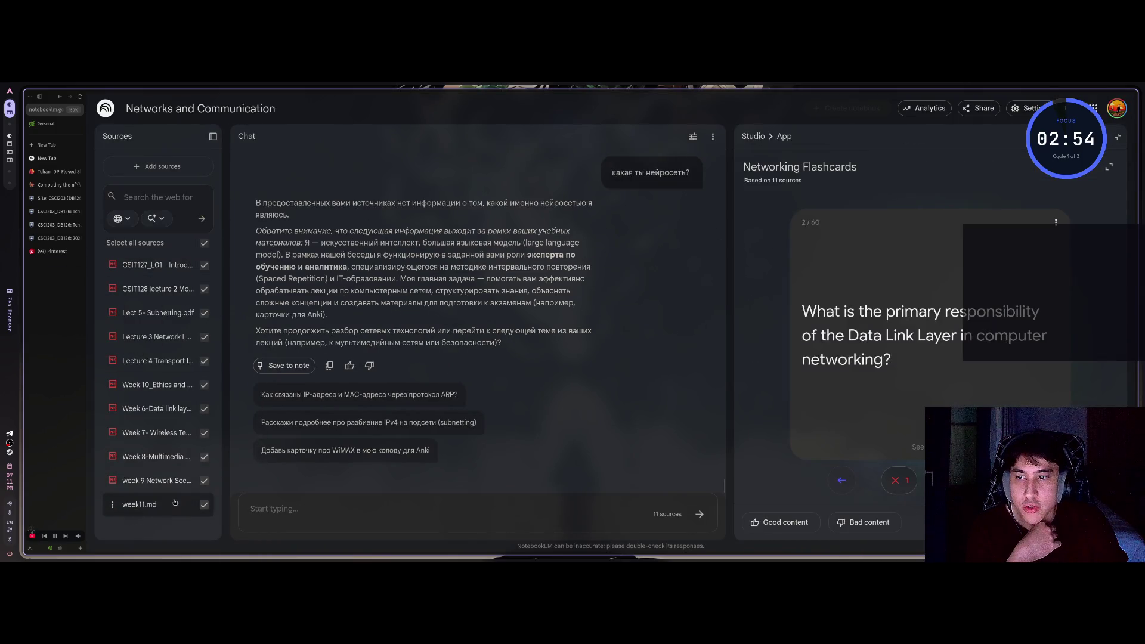
click(1086, 136)
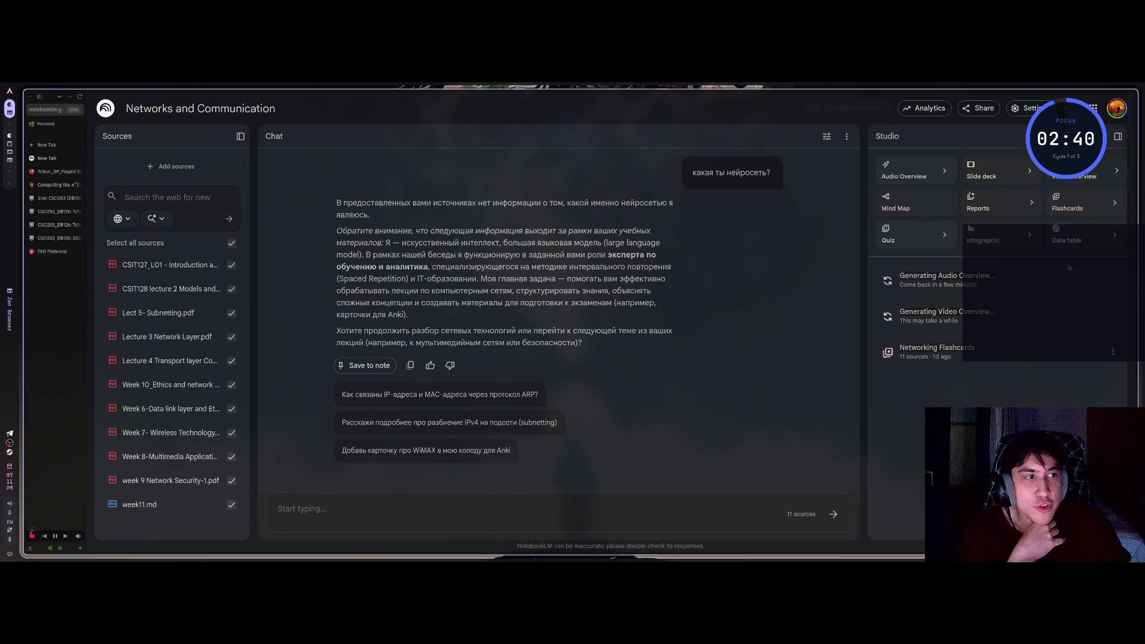
click(1115, 238)
click(524, 336)
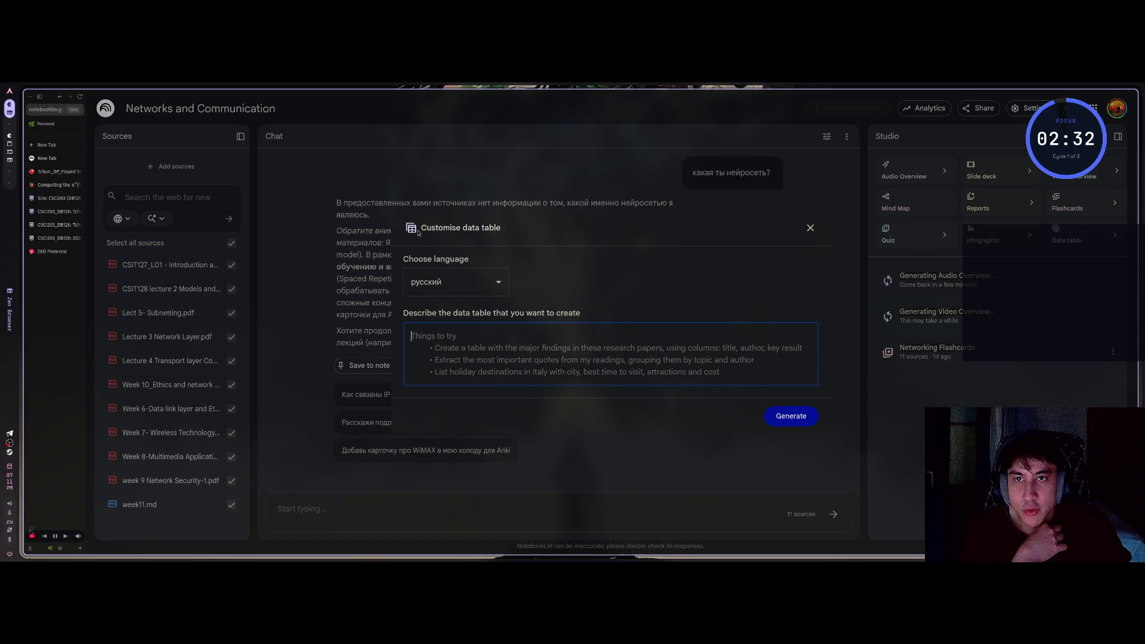
drag(498, 228, 422, 230)
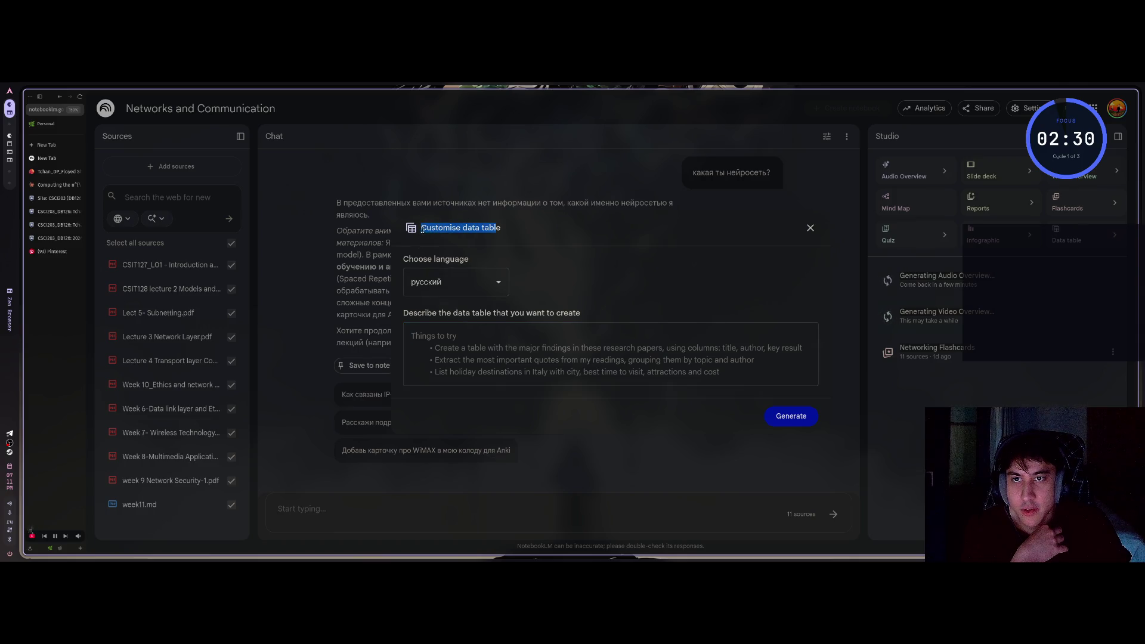
click(485, 229)
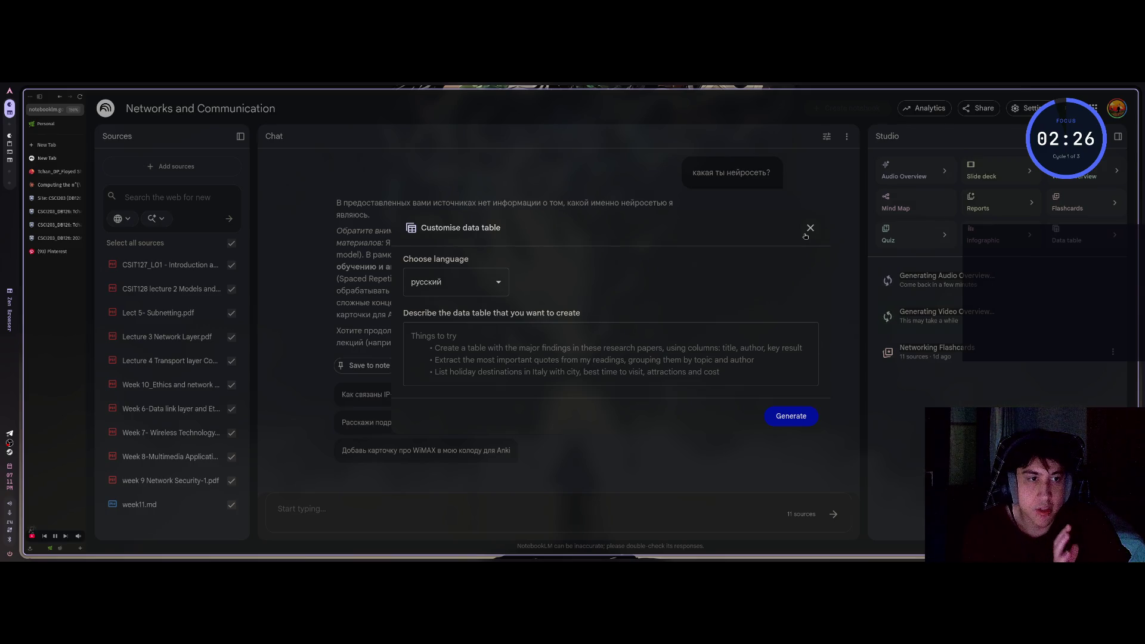
click(809, 231)
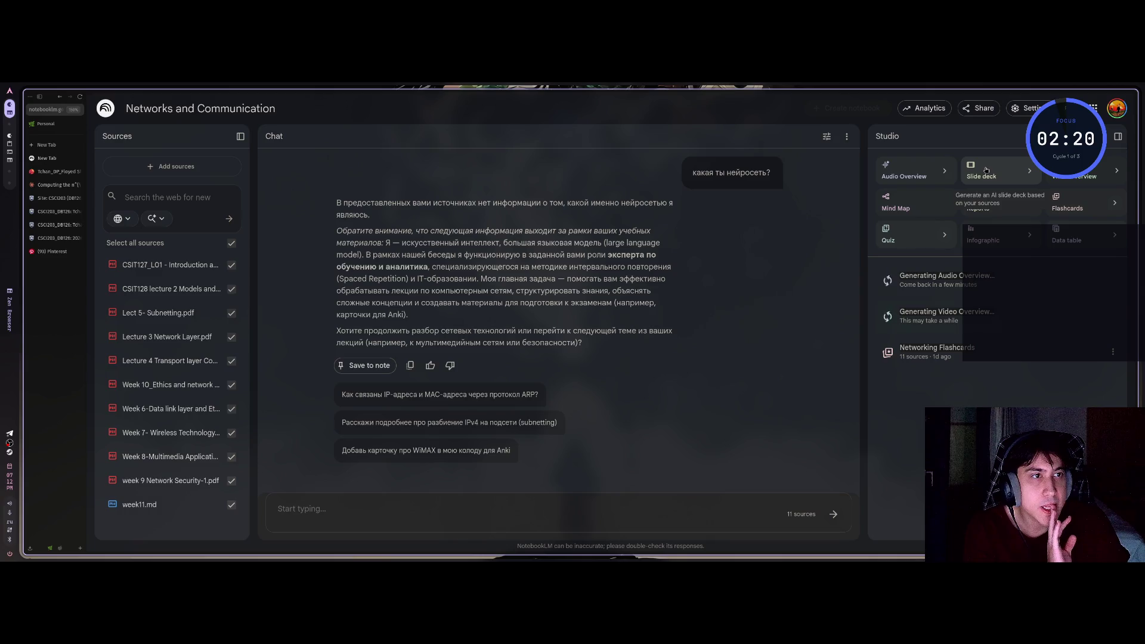
click(1028, 171)
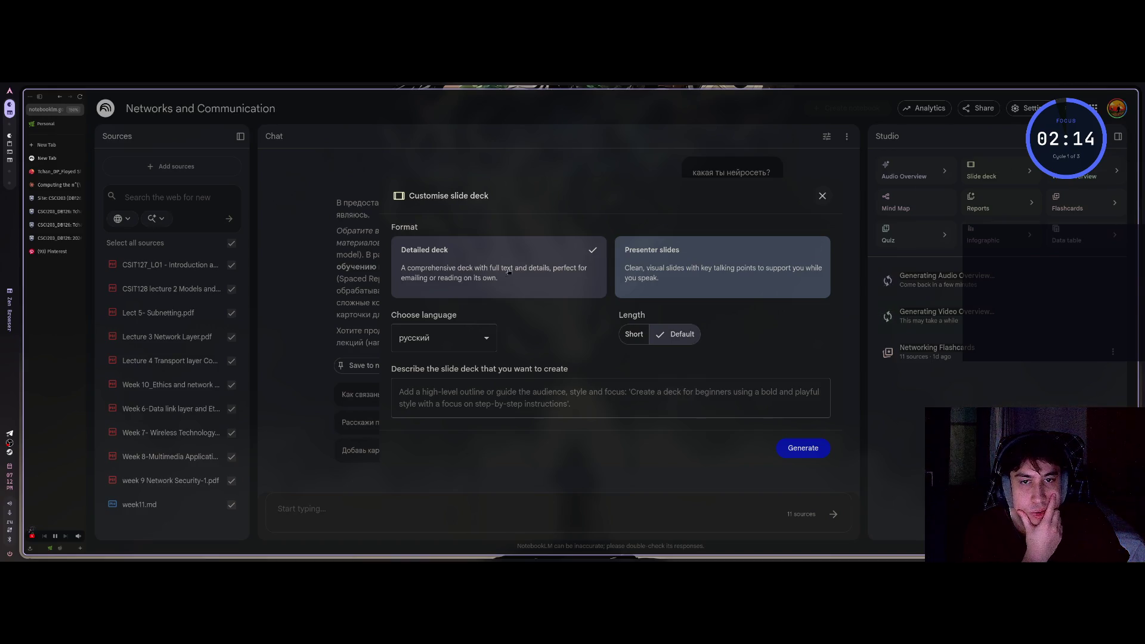
click(715, 266)
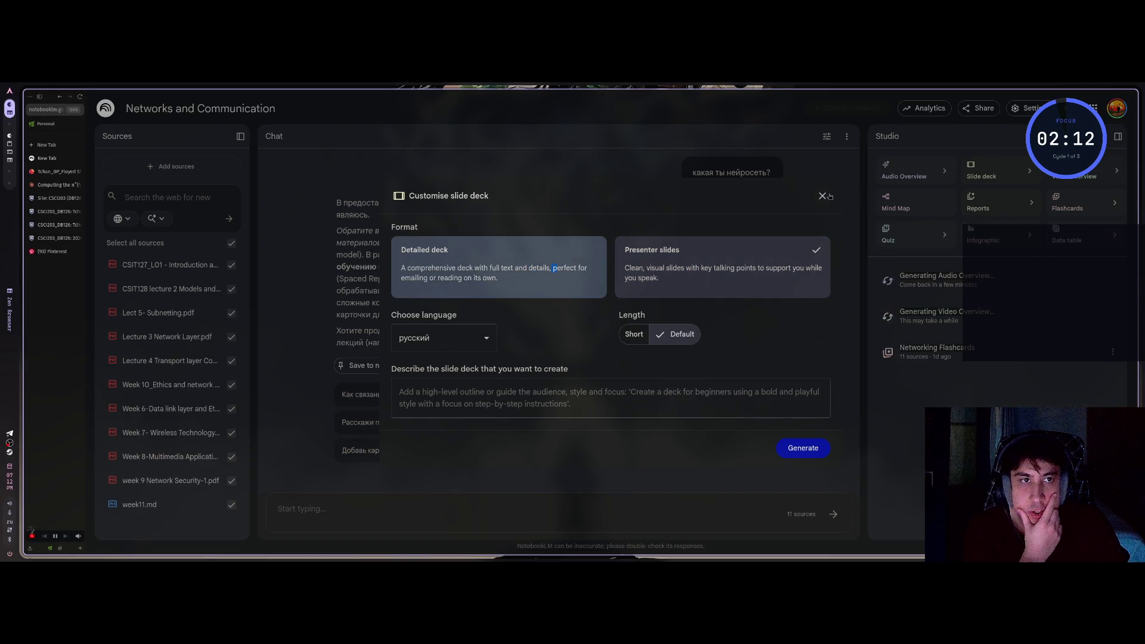
click(829, 195)
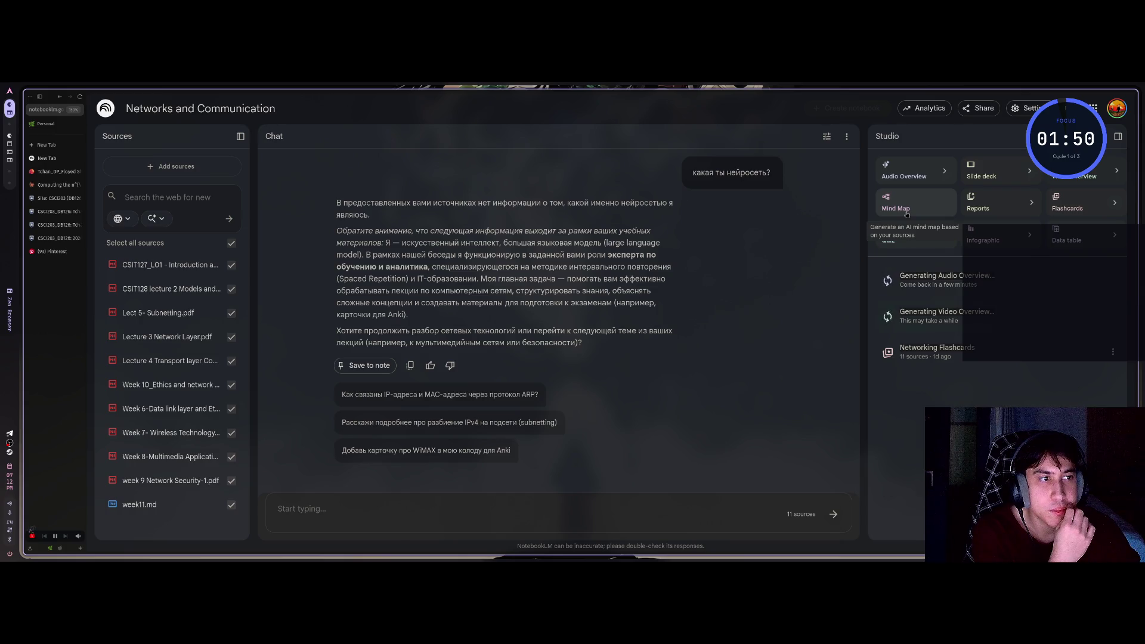
click(1031, 235)
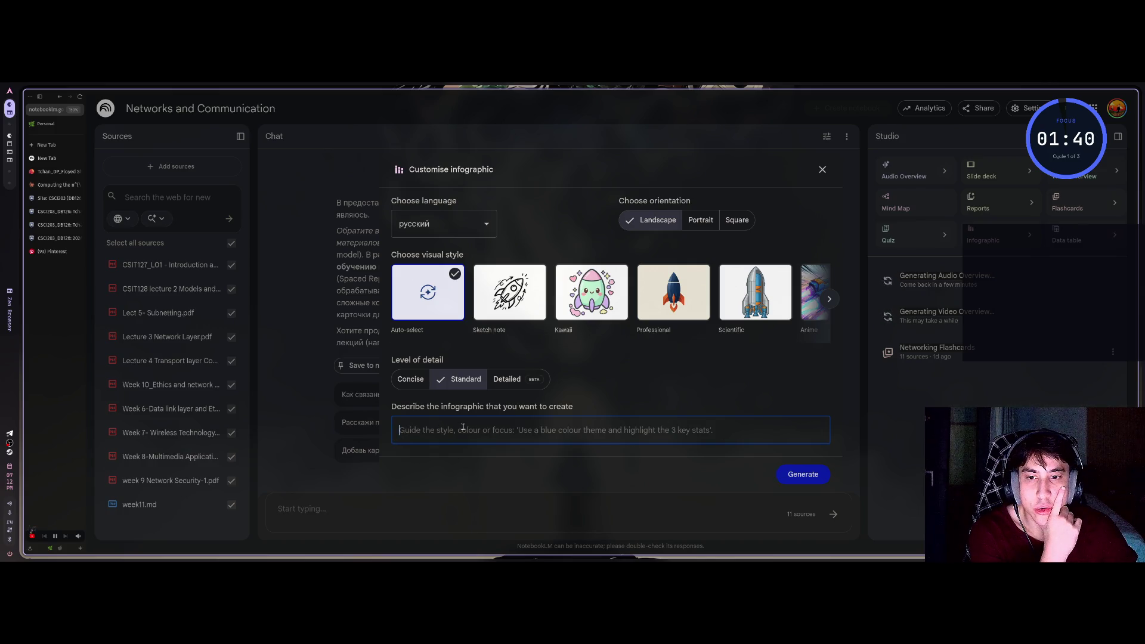
key(Escape)
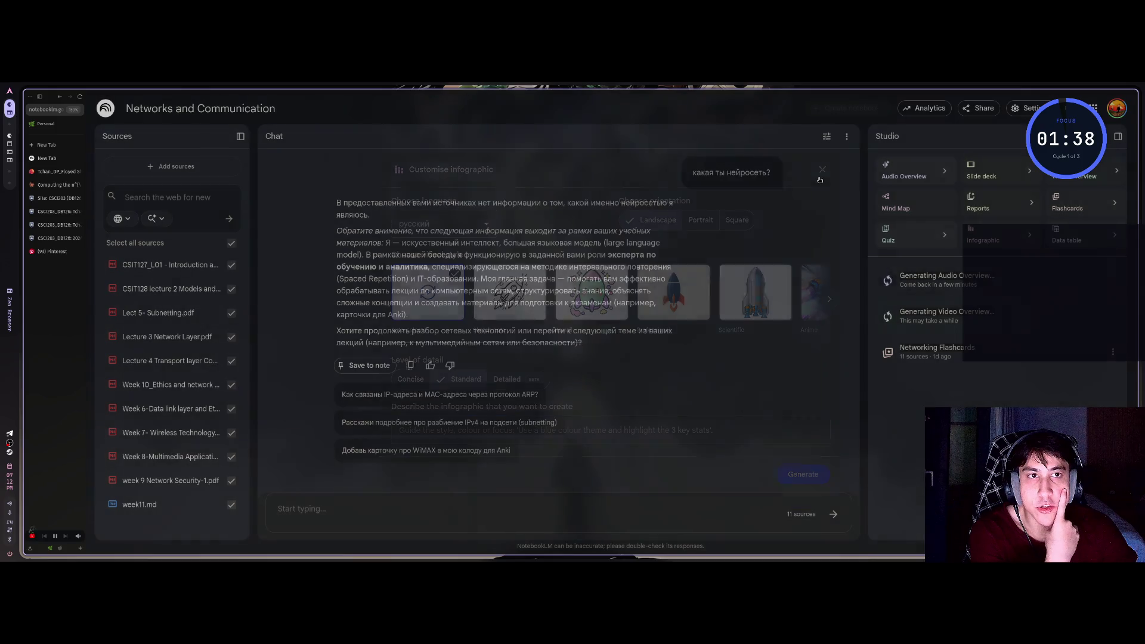
scroll(506, 381, down, 1)
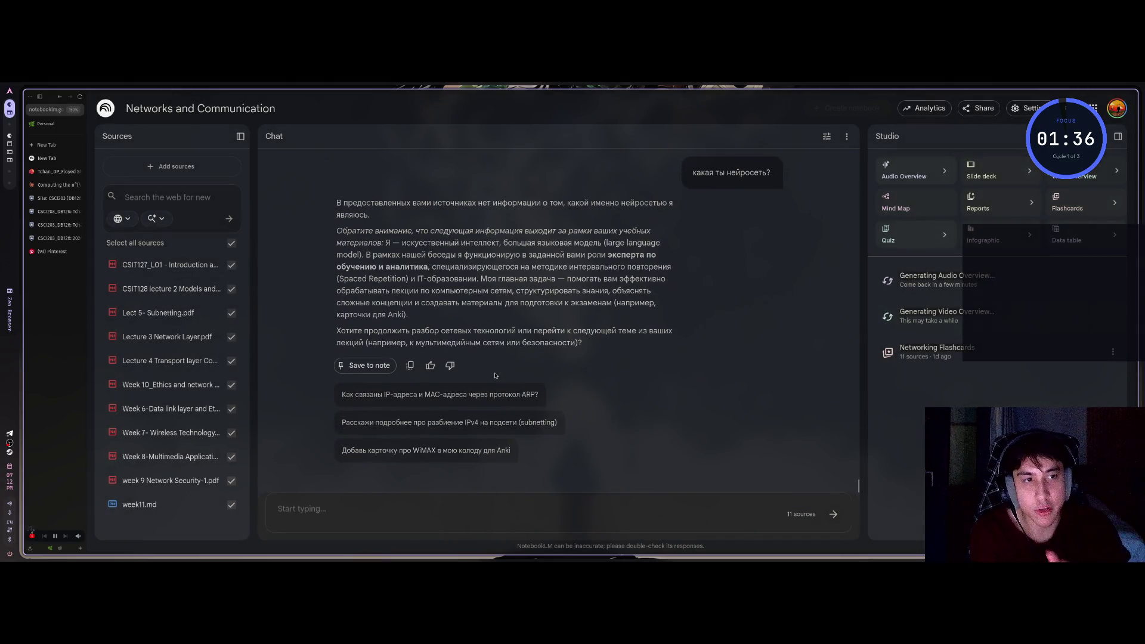